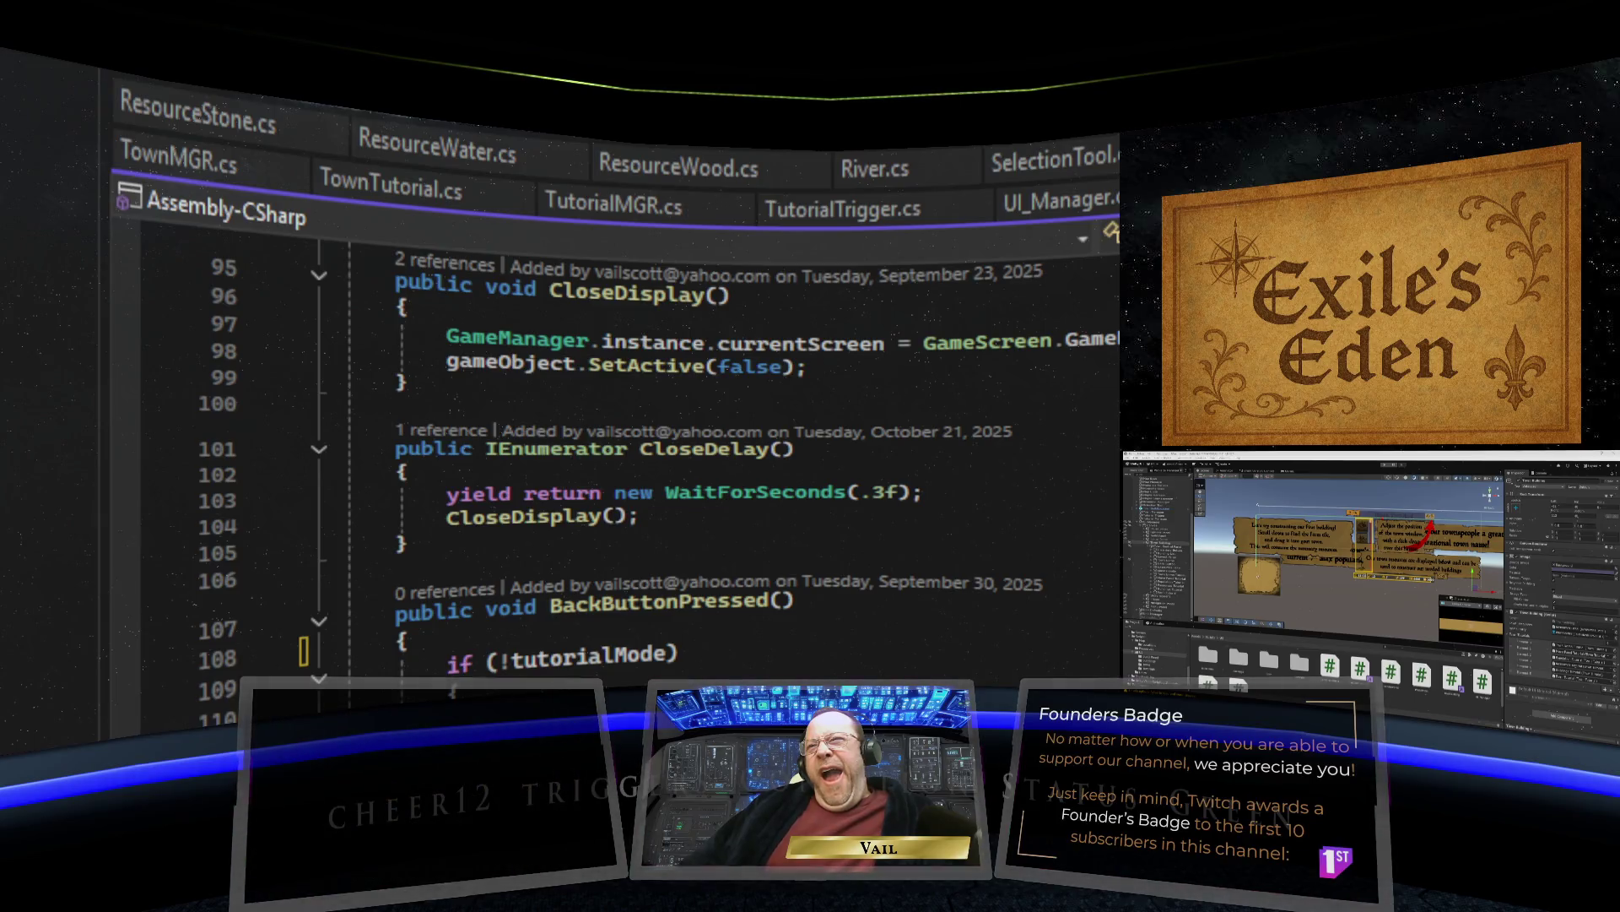
Move from MoveTutorial to TownTutorial.cs and place the cursor inside the TownTutorial class body.
{"action": "scroll", "coordinate": [658, 422], "scroll_direction": "up", "scroll_amount": 5}
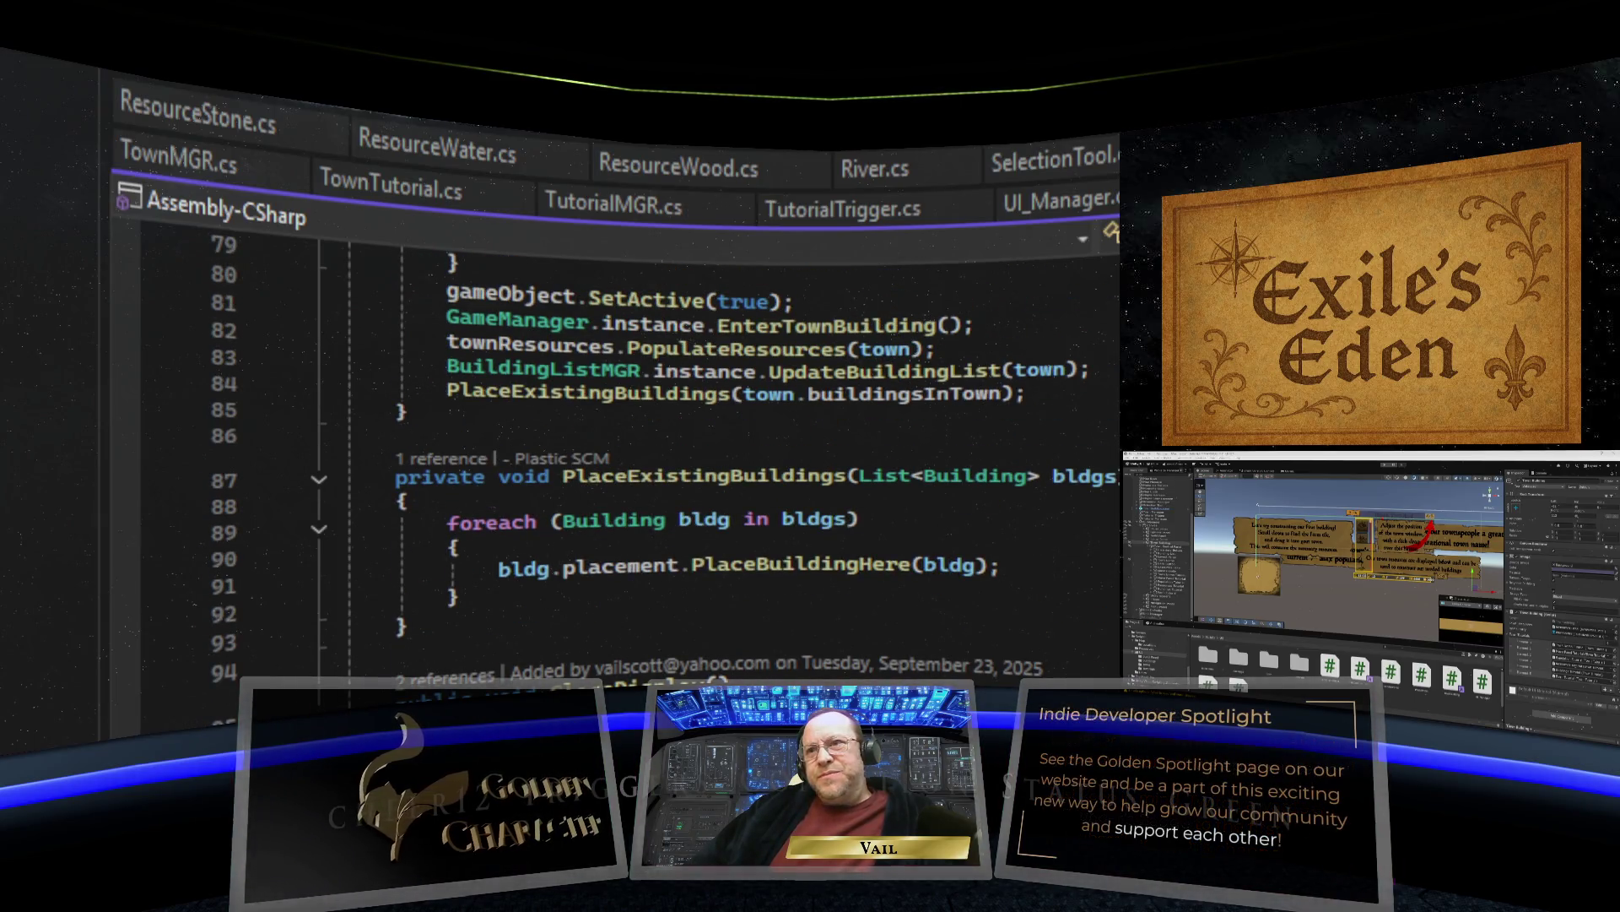
{"action": "scroll", "coordinate": [658, 422], "scroll_direction": "down", "scroll_amount": 7}
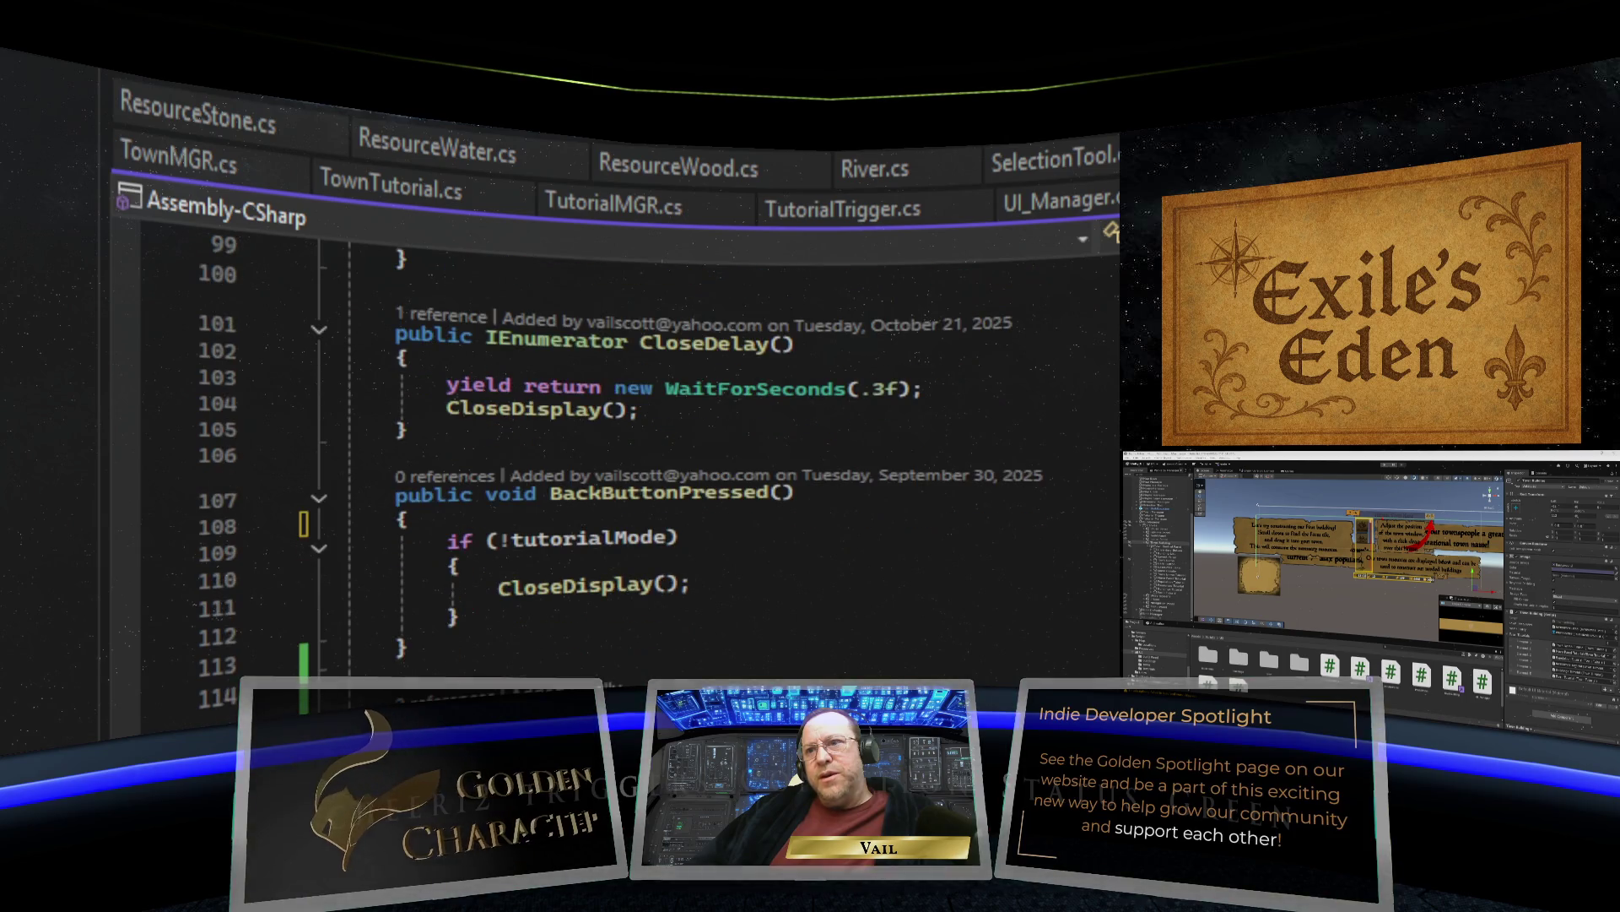
{"action": "scroll", "coordinate": [658, 422], "scroll_direction": "down", "scroll_amount": 4}
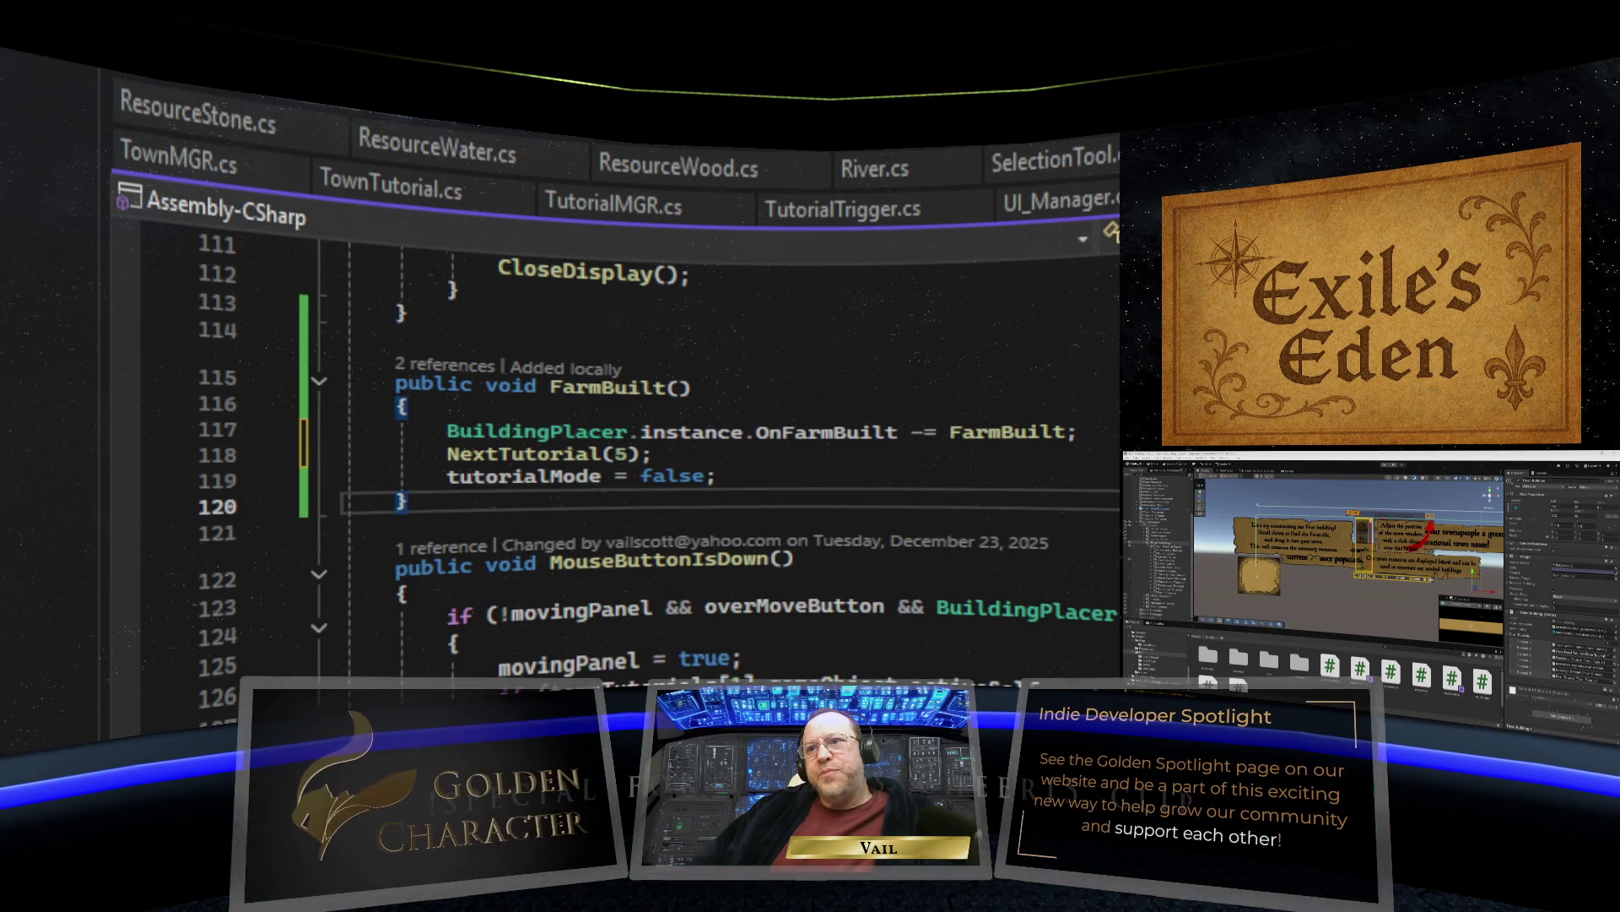
{"action": "scroll", "coordinate": [658, 422], "scroll_direction": "down", "scroll_amount": 5}
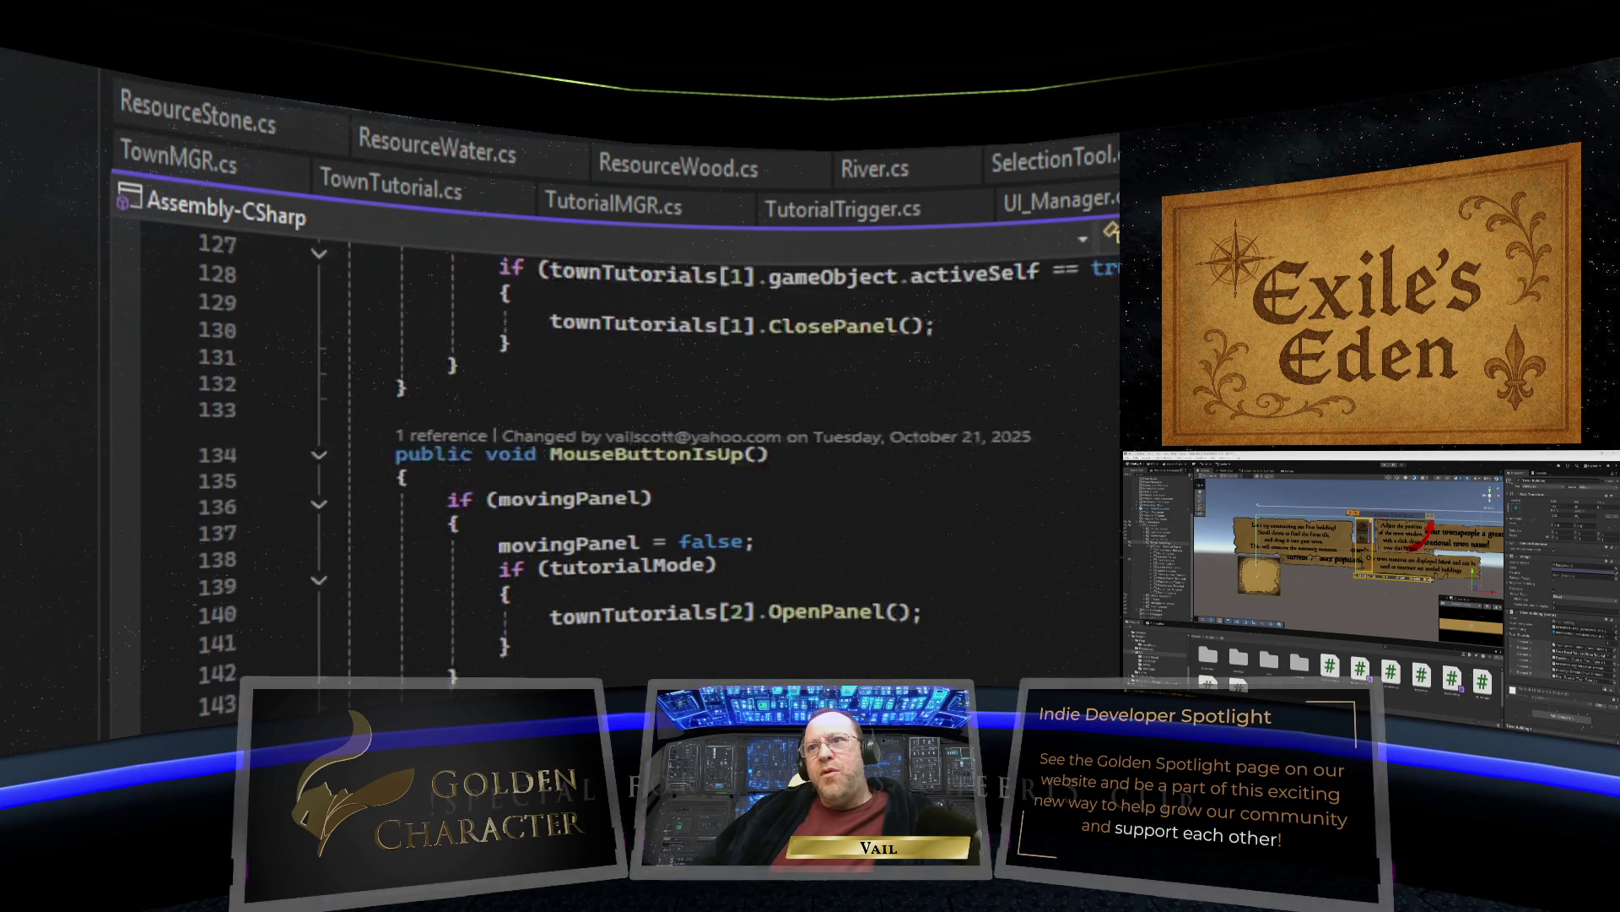
{"action": "scroll", "coordinate": [658, 422], "scroll_direction": "down", "scroll_amount": 2}
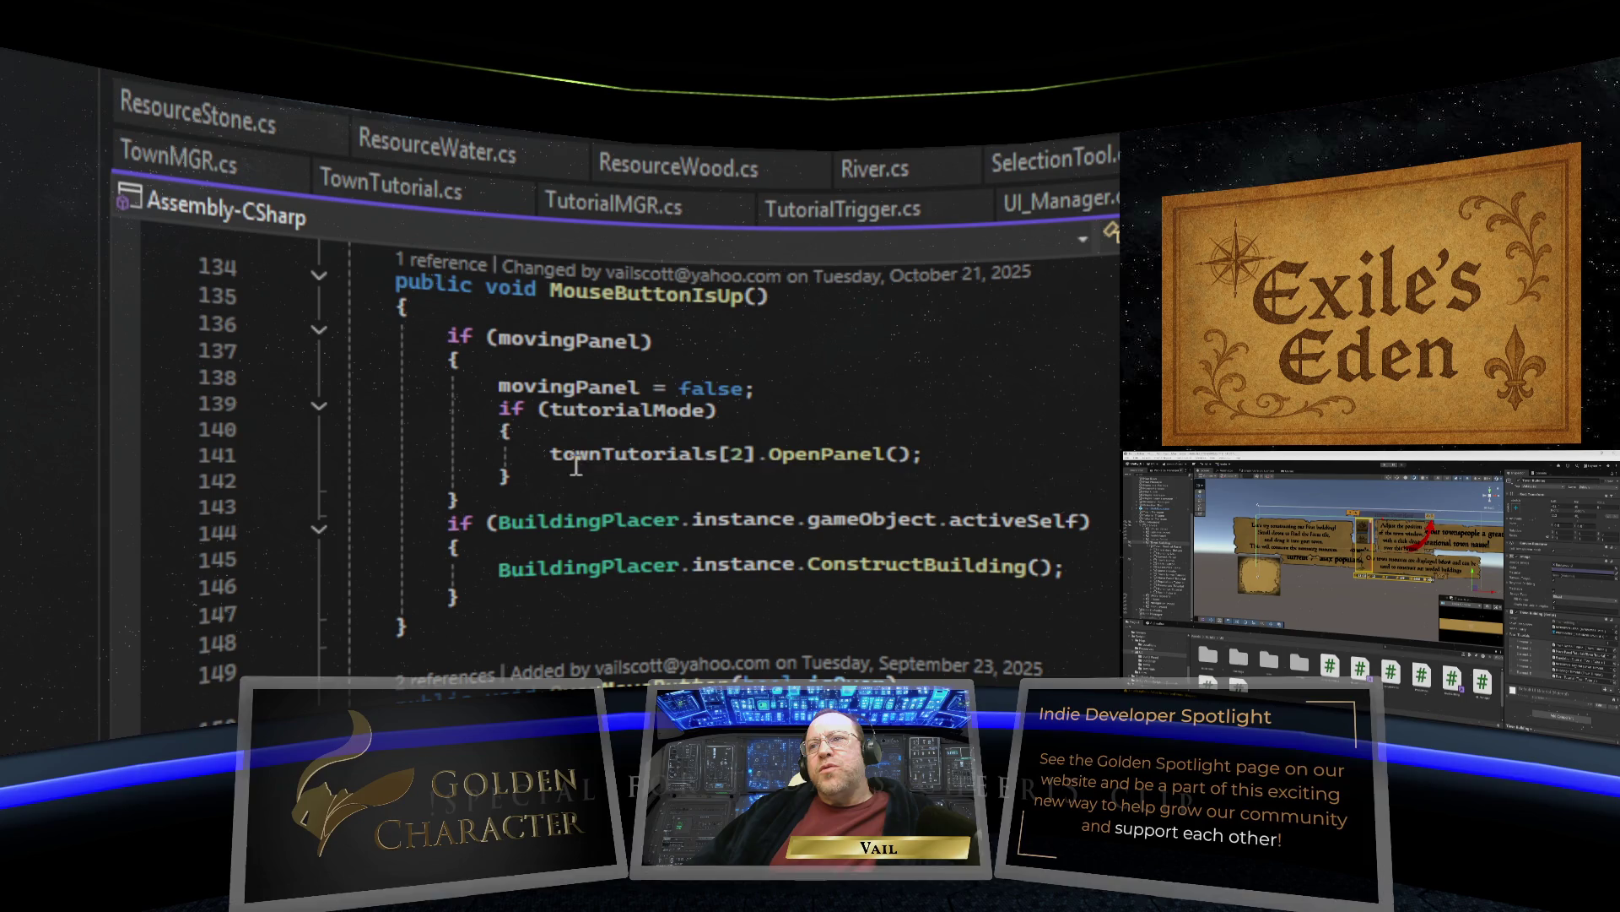
{"action": "mouse_move", "coordinate": [513, 458]}
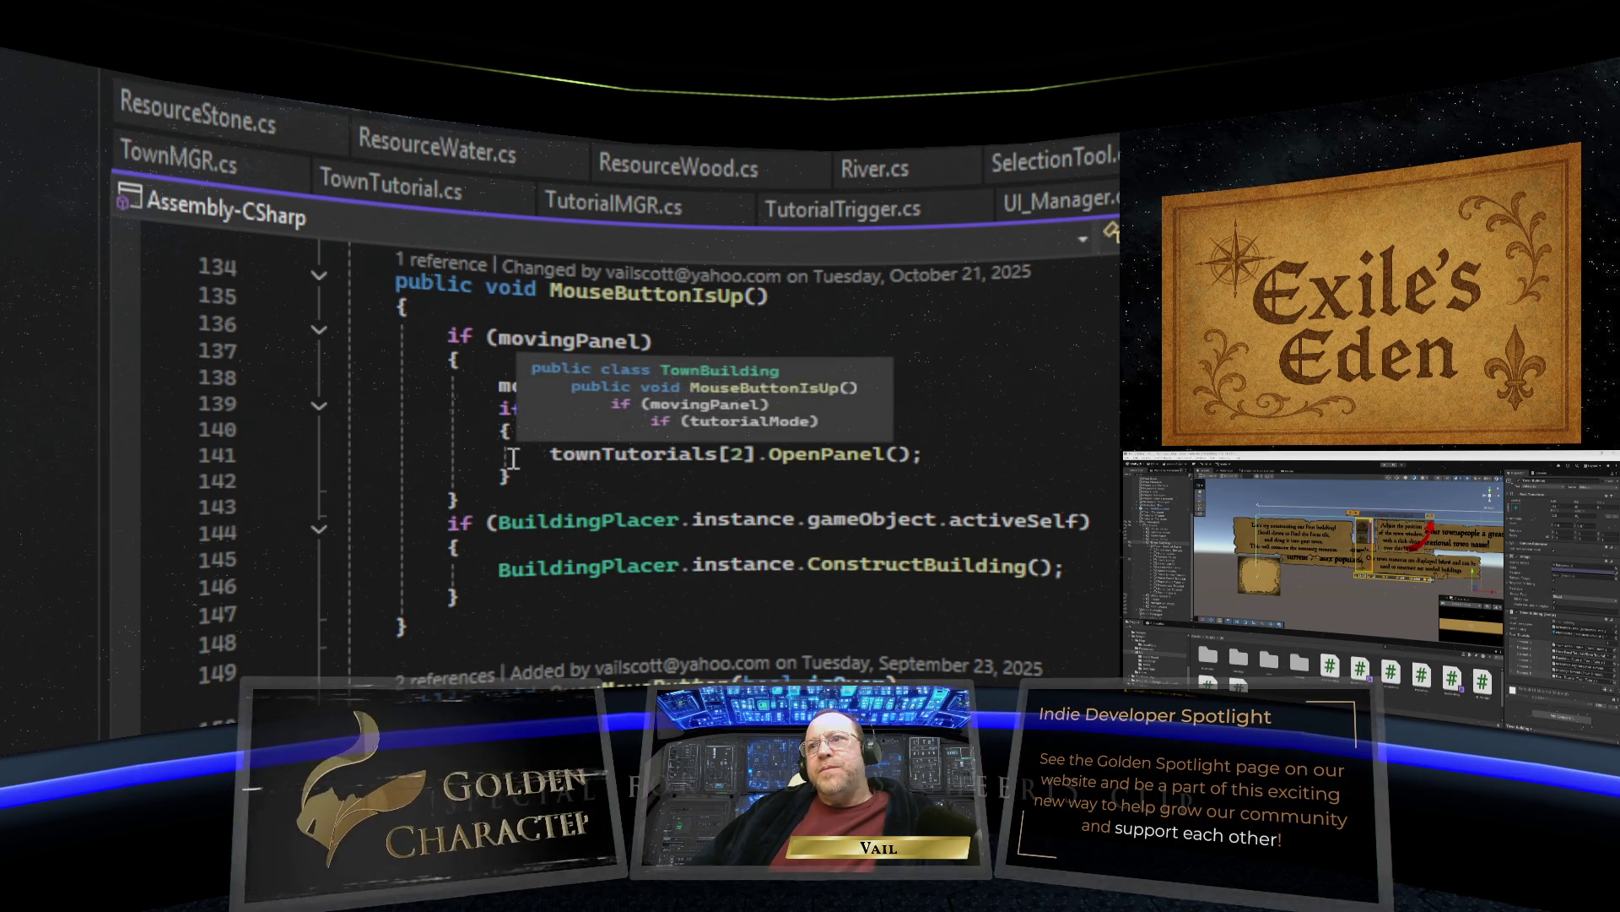
{"action": "scroll", "coordinate": [512, 458], "scroll_direction": "up", "scroll_amount": 1}
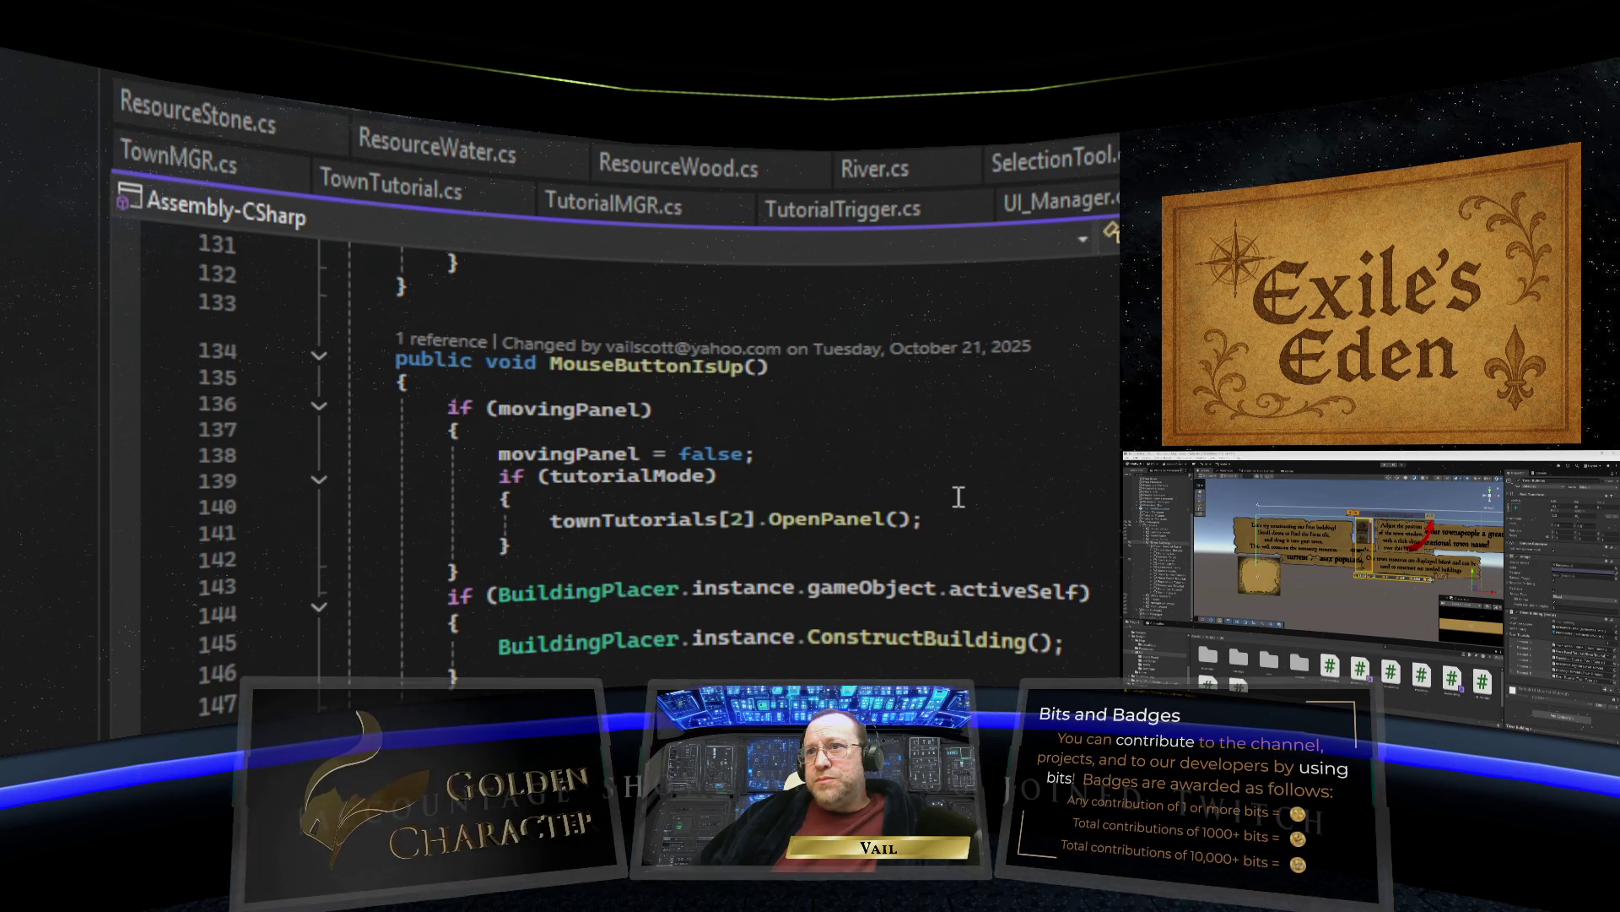
{"action": "scroll", "coordinate": [958, 496], "scroll_direction": "down", "scroll_amount": 2}
{"action": "scroll", "coordinate": [959, 496], "scroll_direction": "up", "scroll_amount": 1}
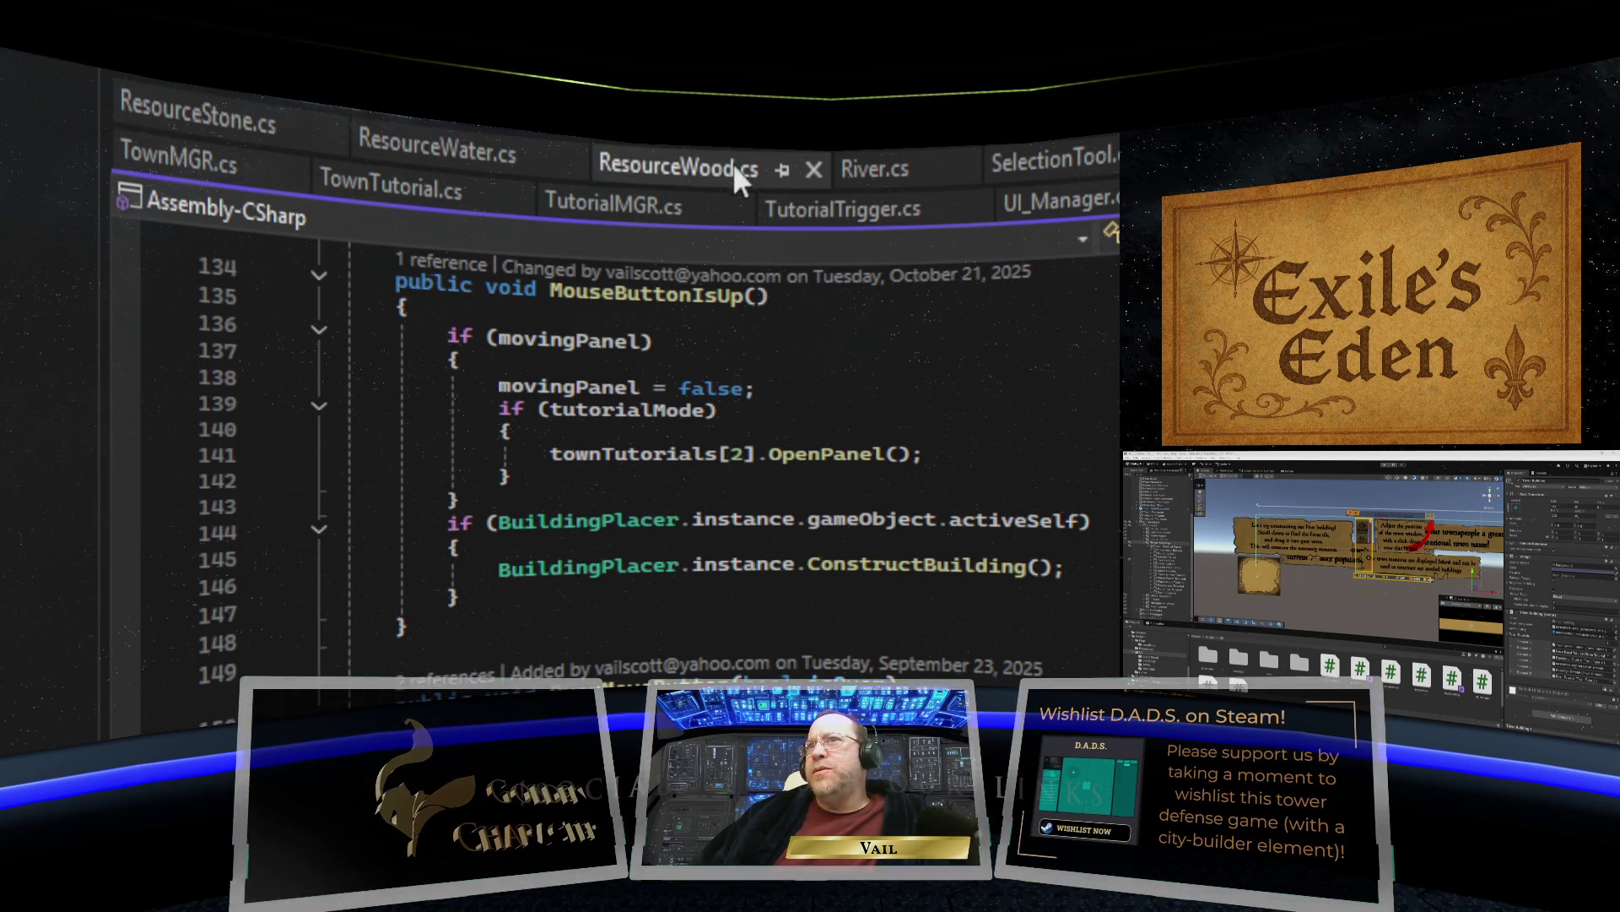
{"action": "left_click", "coordinate": [202, 84]}
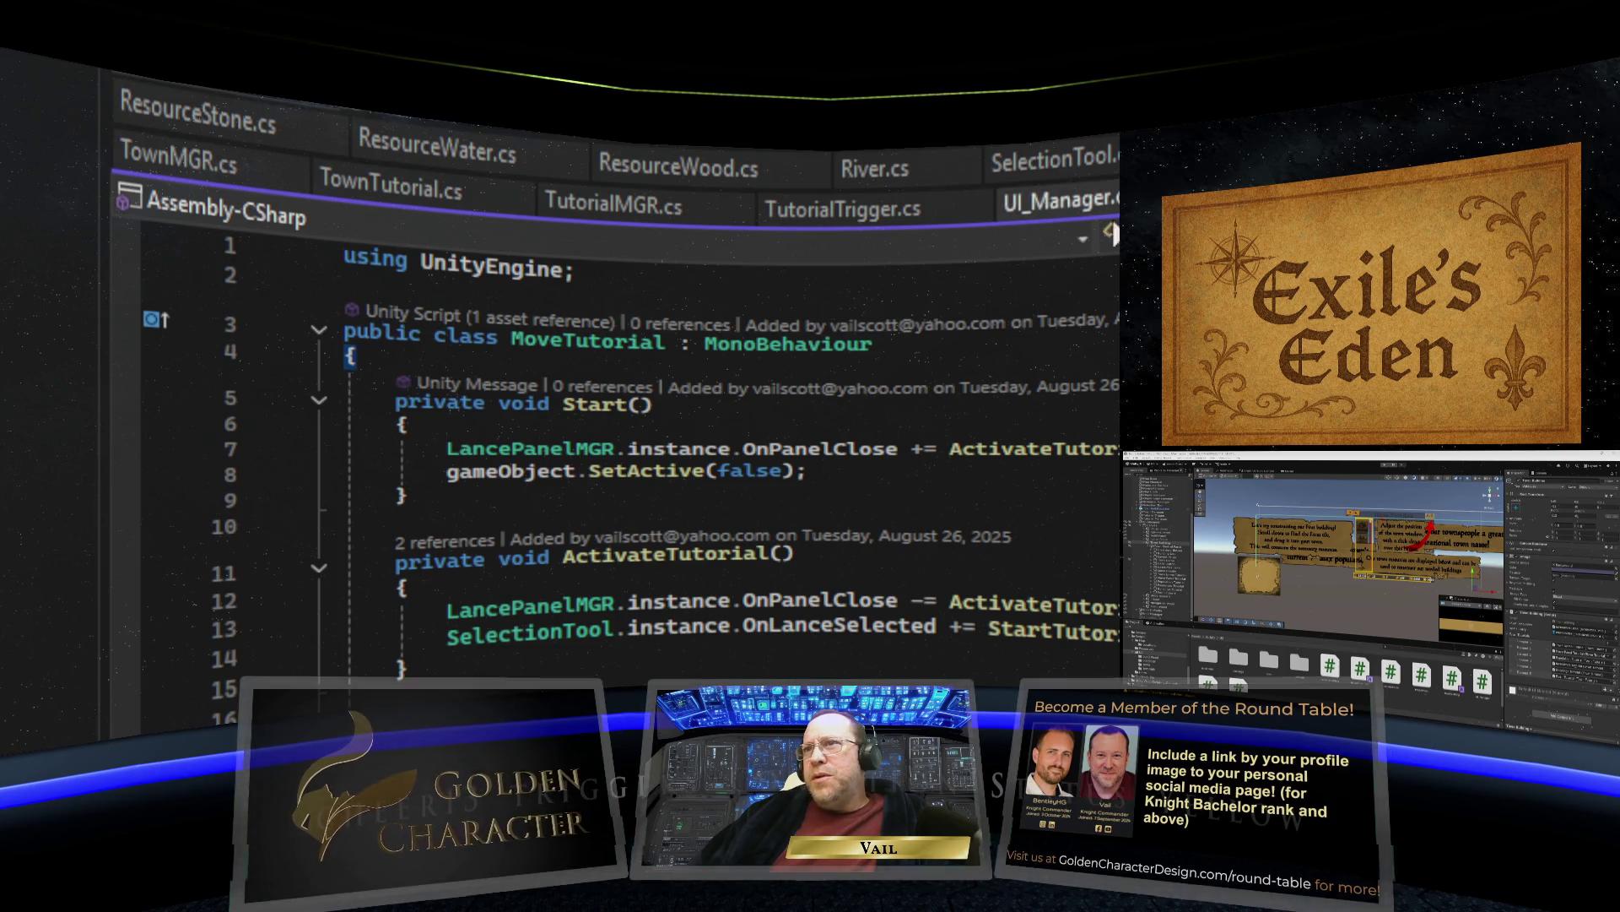
{"action": "left_click", "coordinate": [366, 185]}
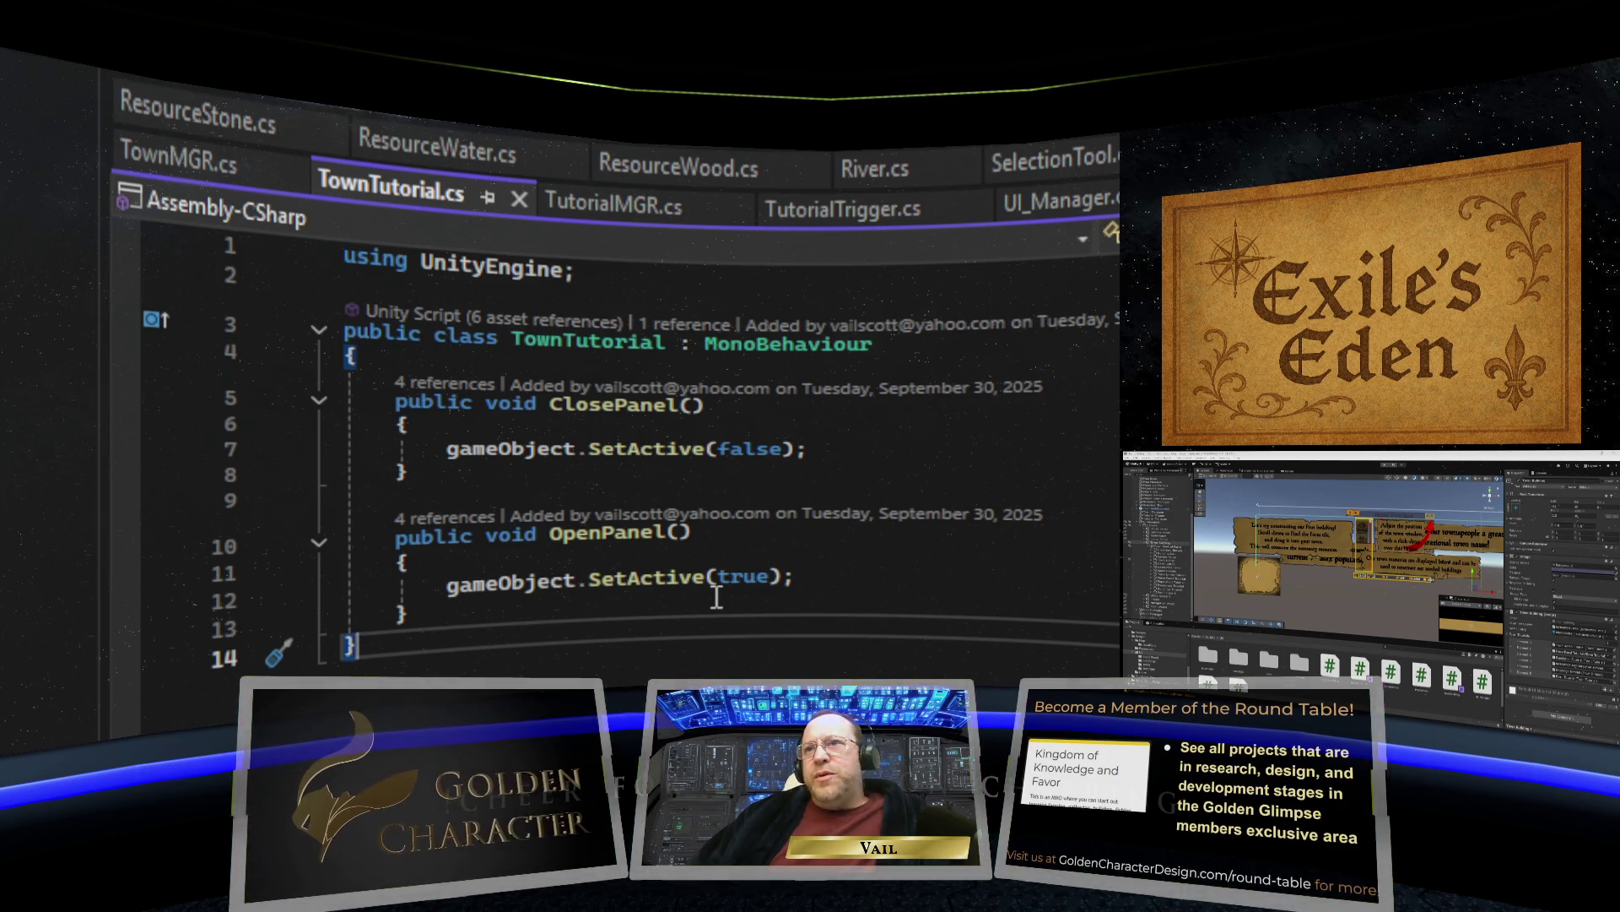
{"action": "left_click", "coordinate": [640, 359]}
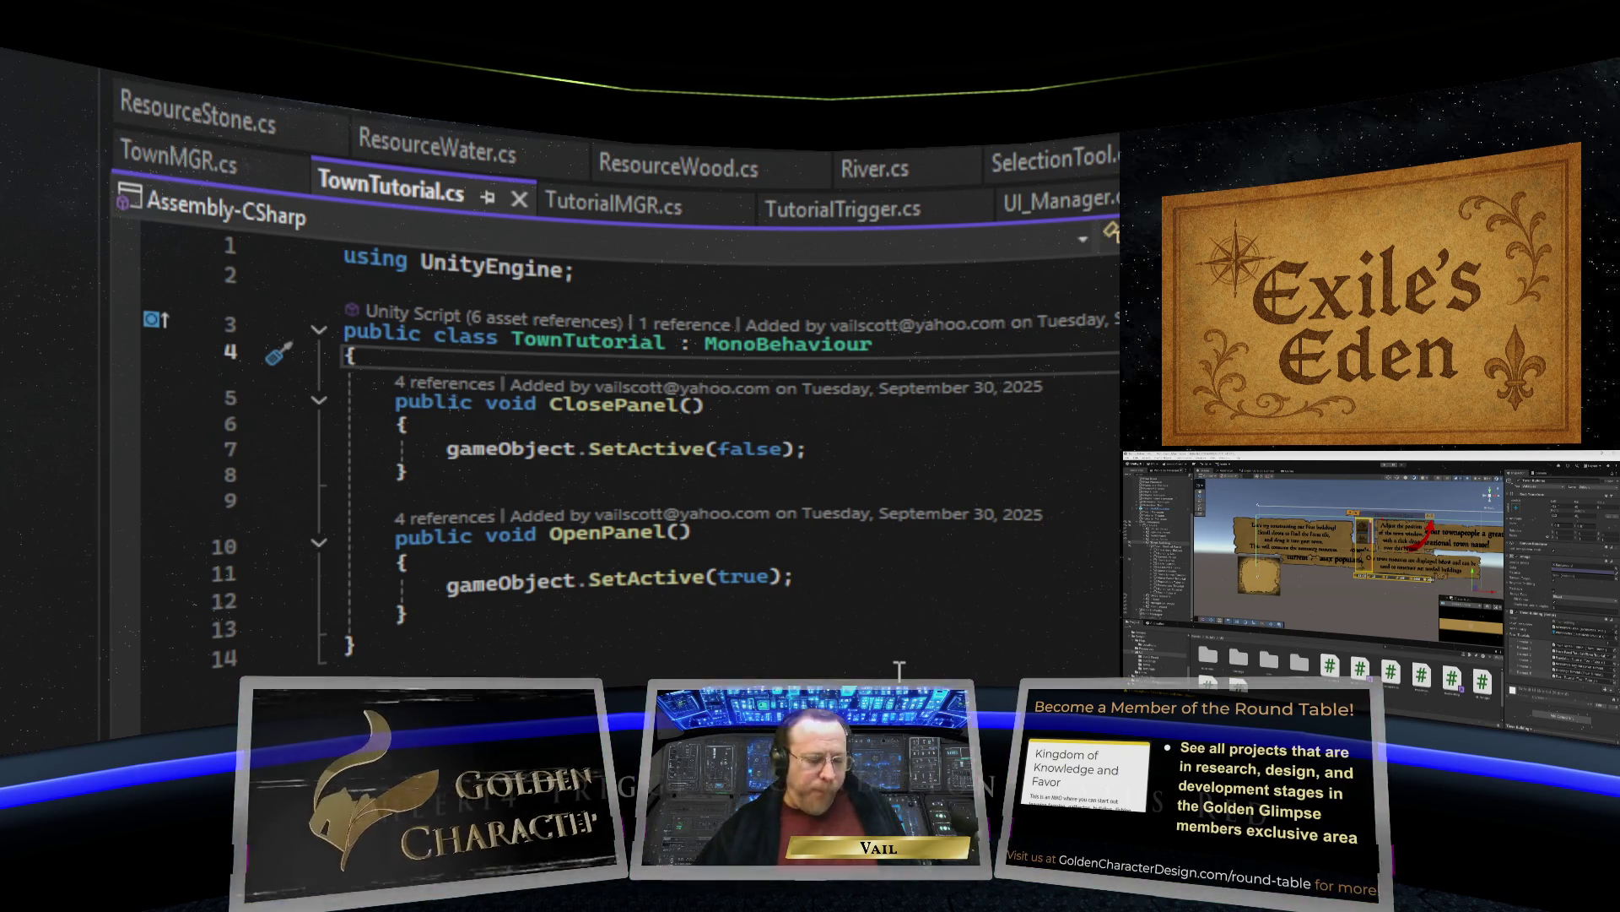
Declare a 'private bool completed;' field at the top of the TownTutorial class.
{"action": "key", "text": "Return"}
{"action": "key", "text": "Return"}
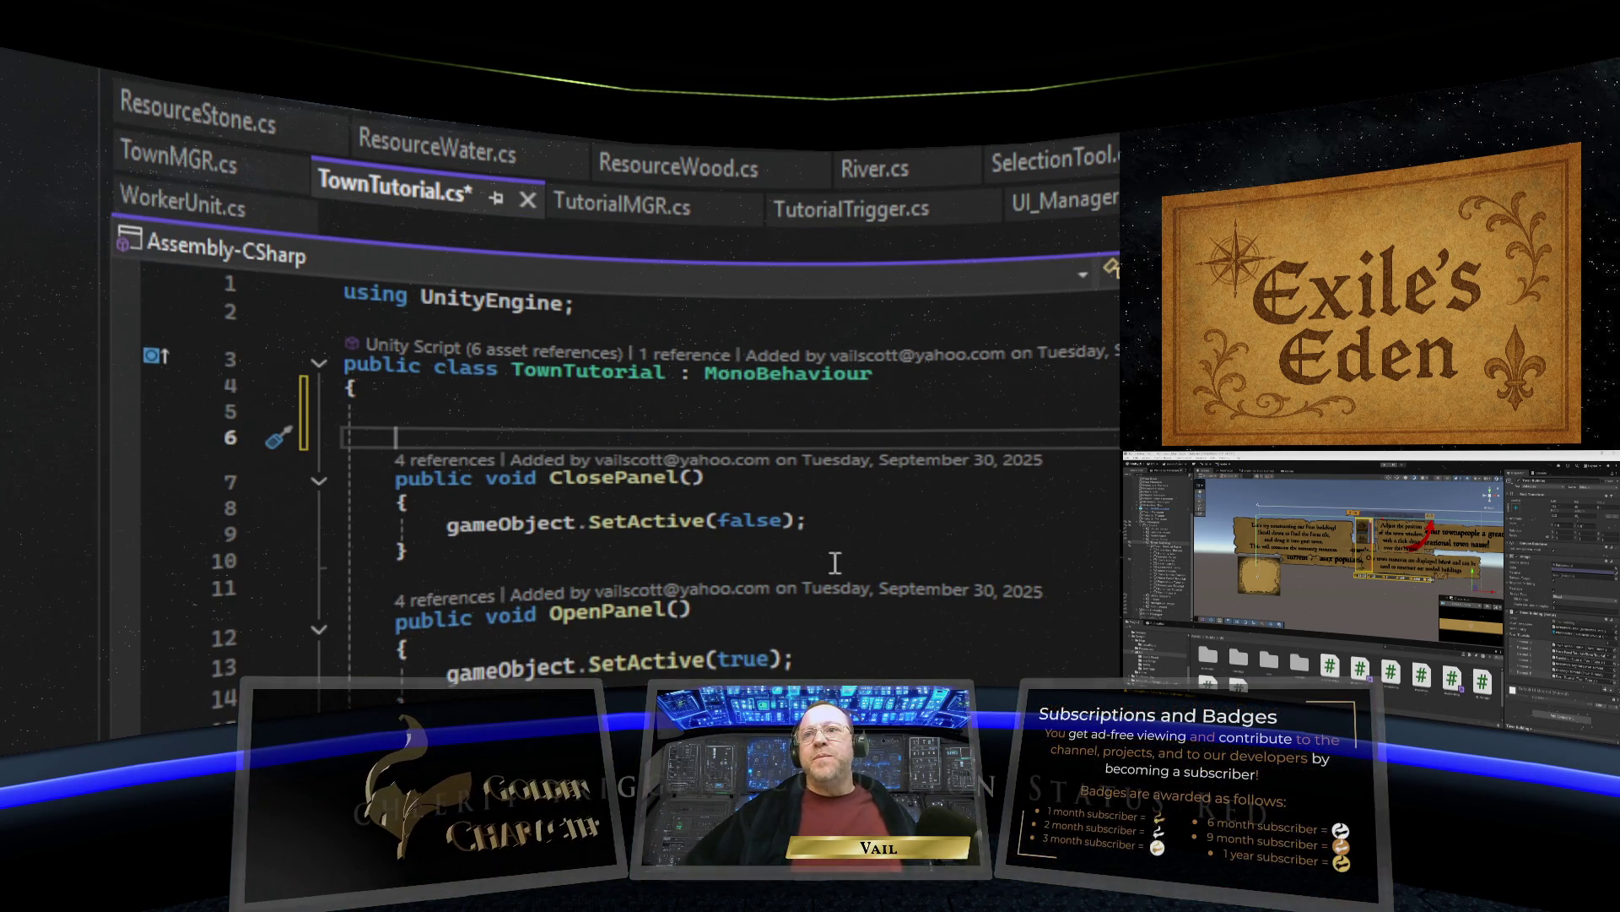
{"action": "left_click", "coordinate": [423, 417]}
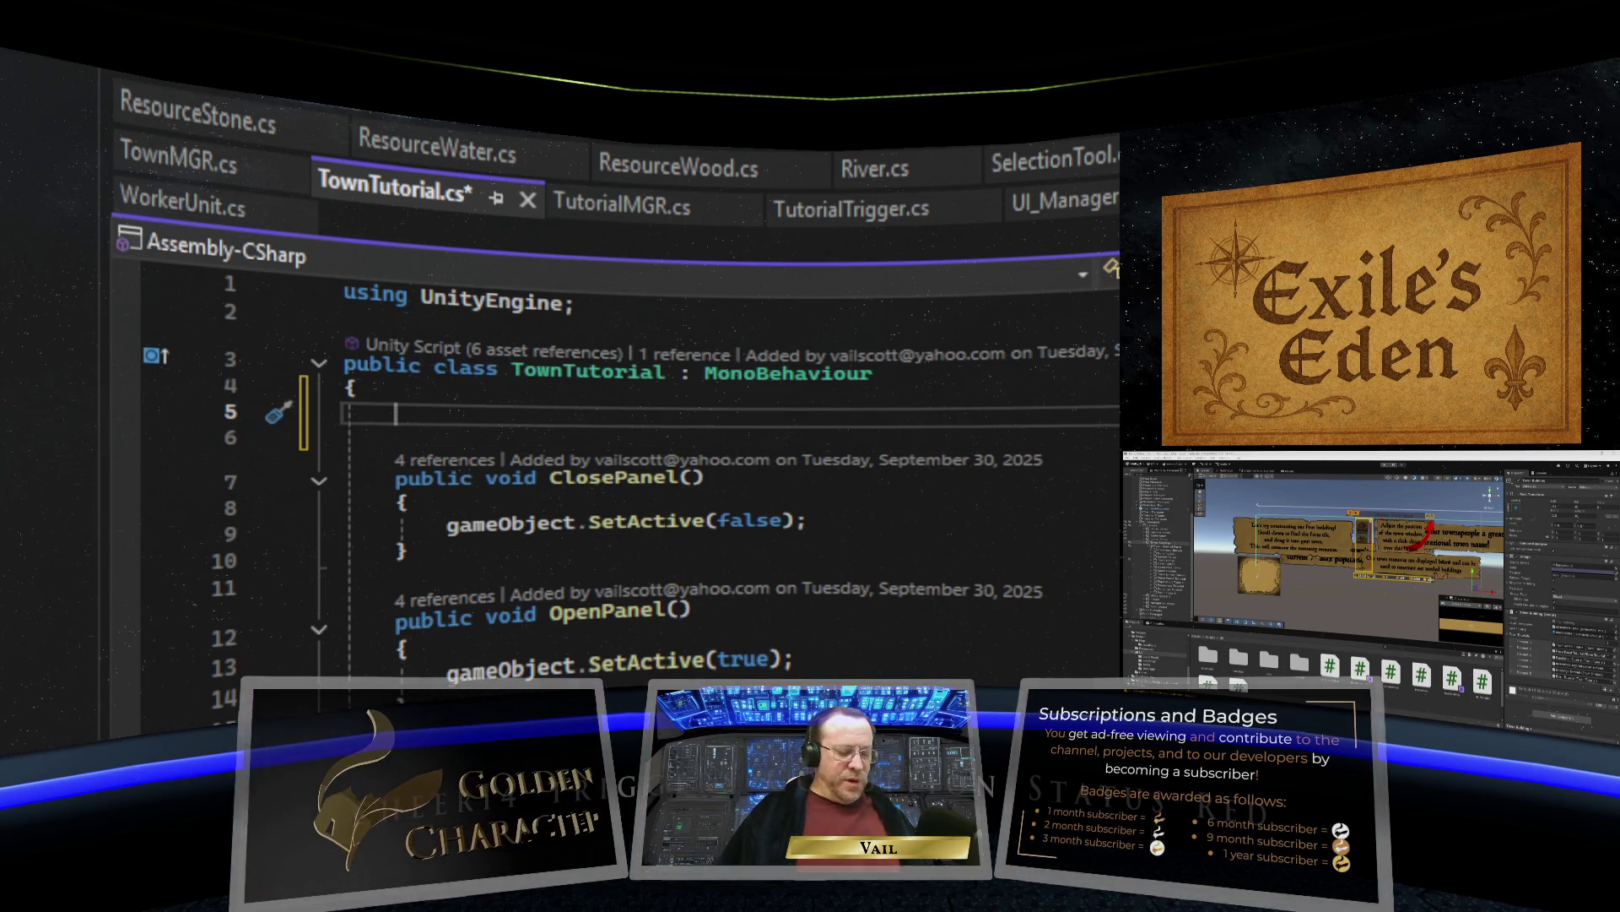
{"action": "type", "text": "priv"}
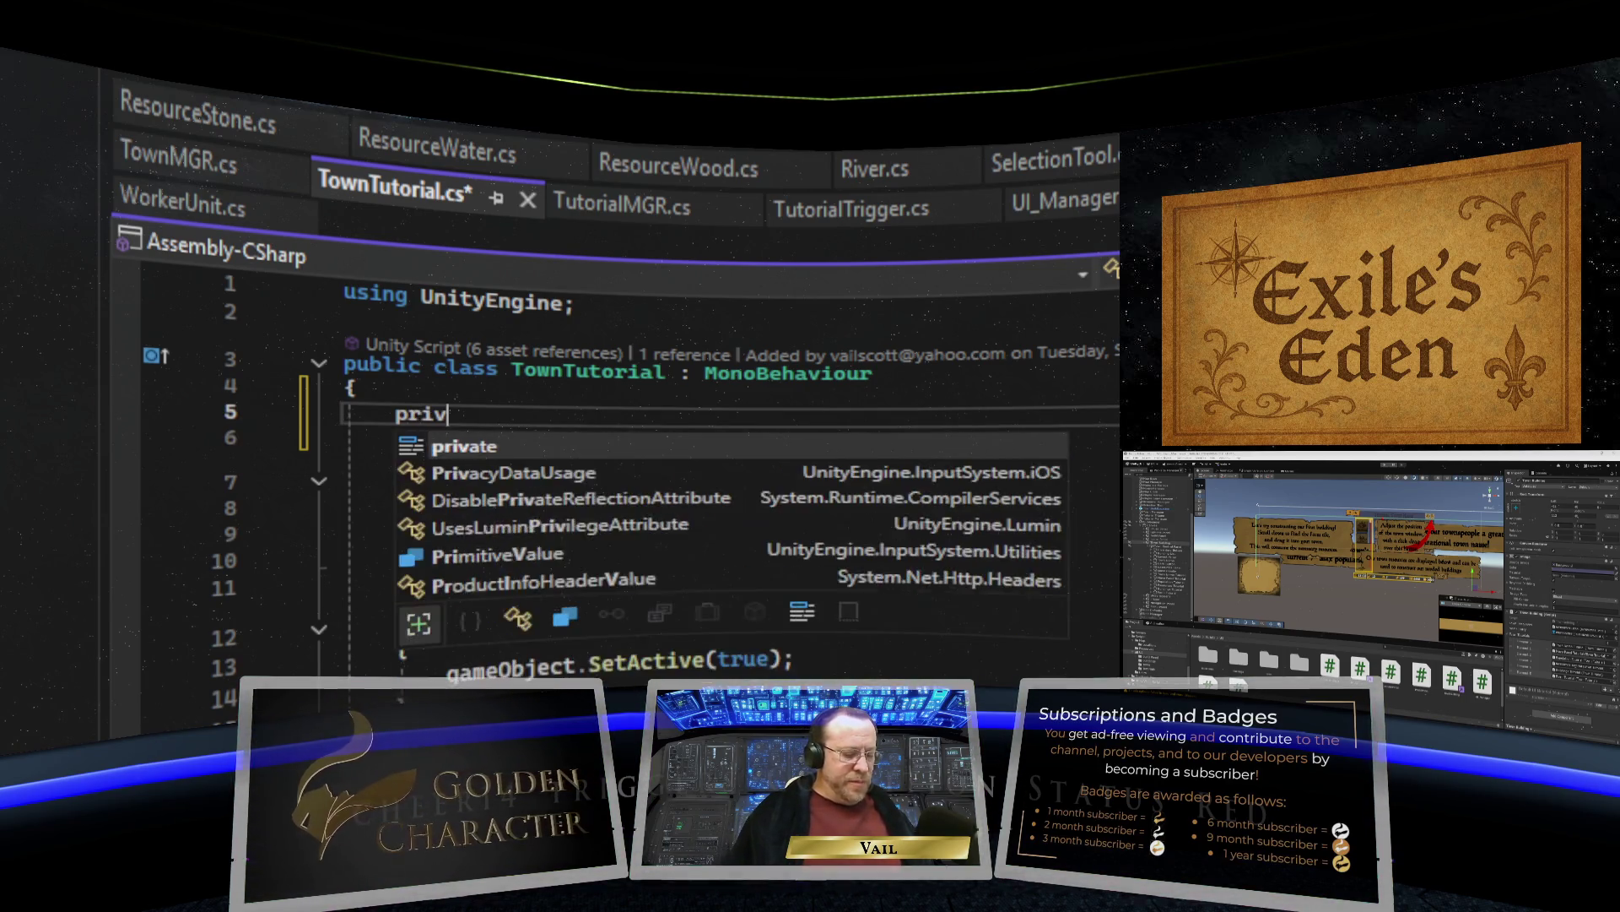
{"action": "key", "text": "Tab"}
{"action": "type", "text": "bool"}
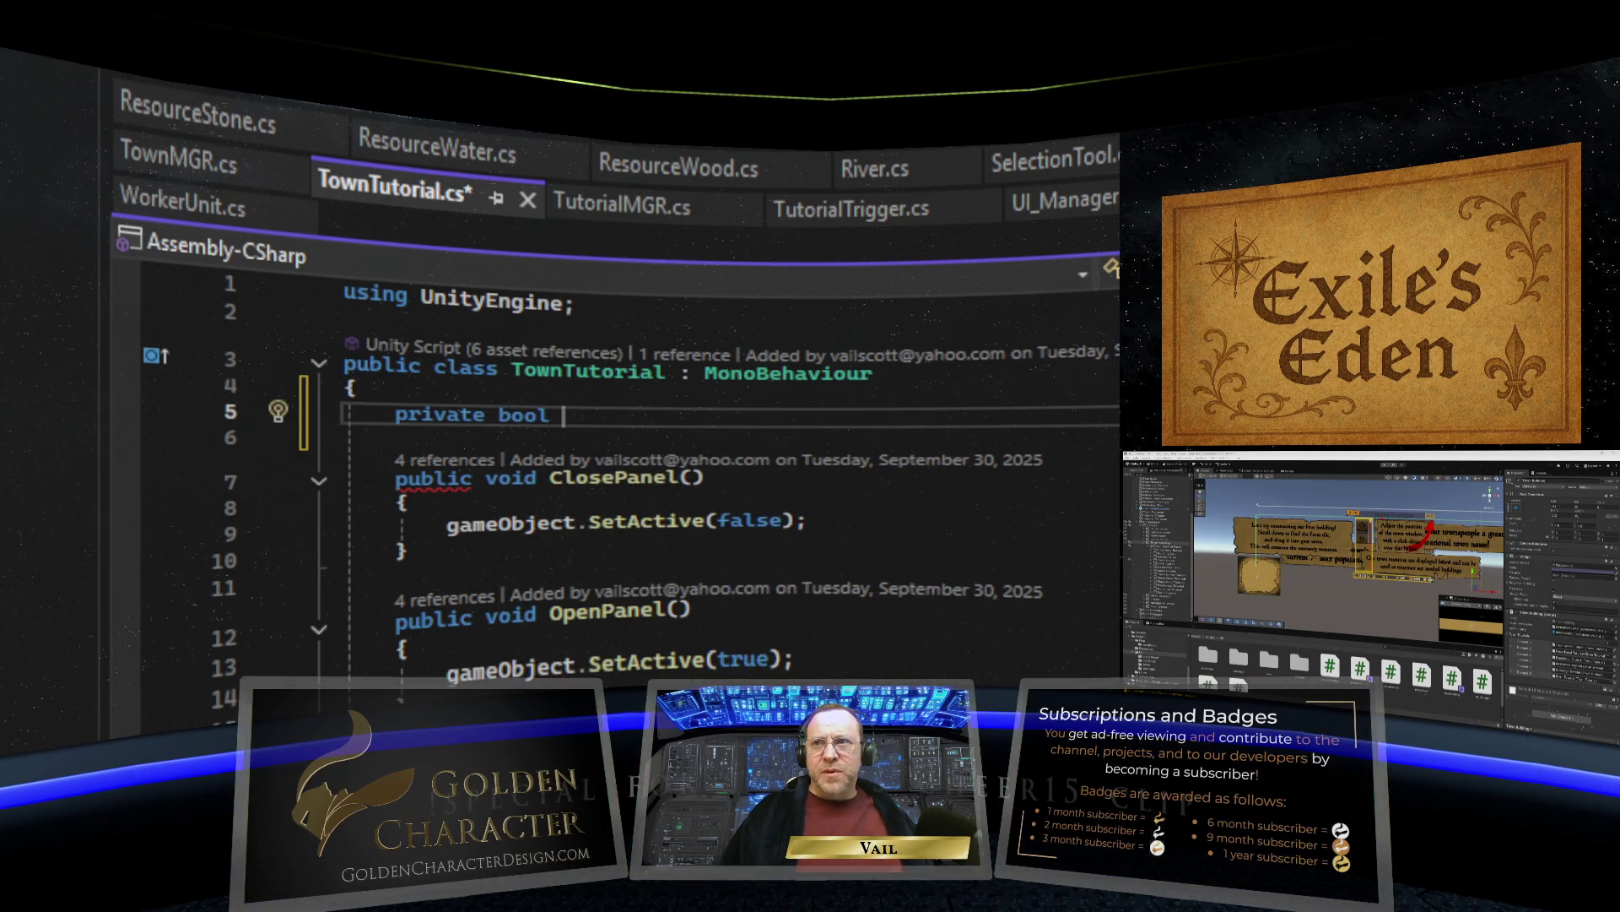
{"action": "type", "text": " completed;"}
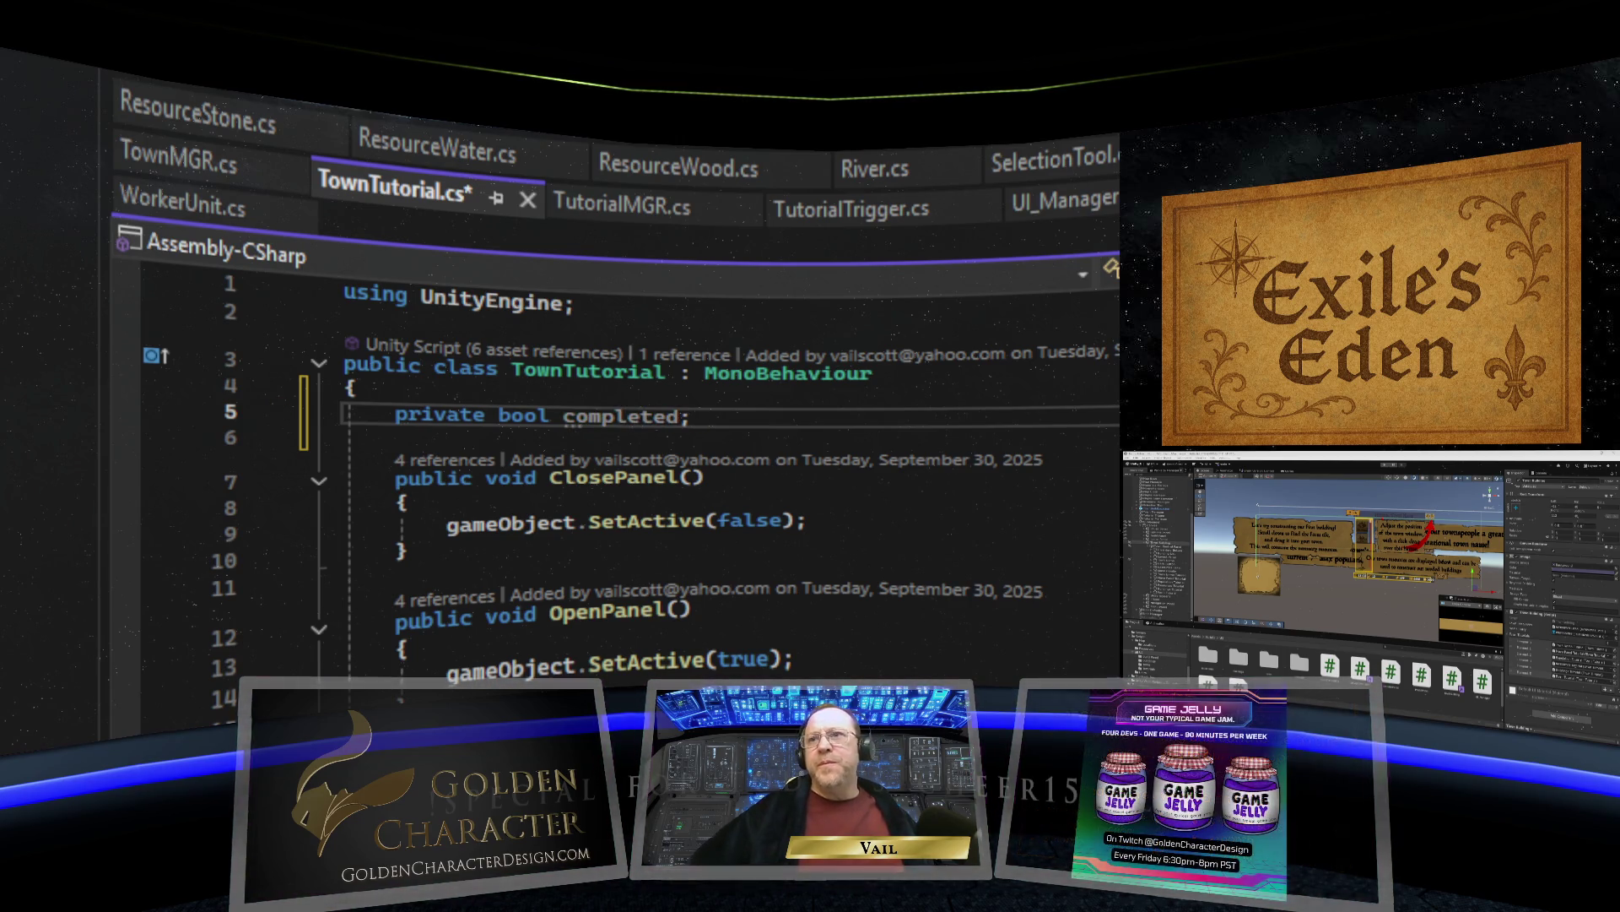
{"action": "key", "text": "Down"}
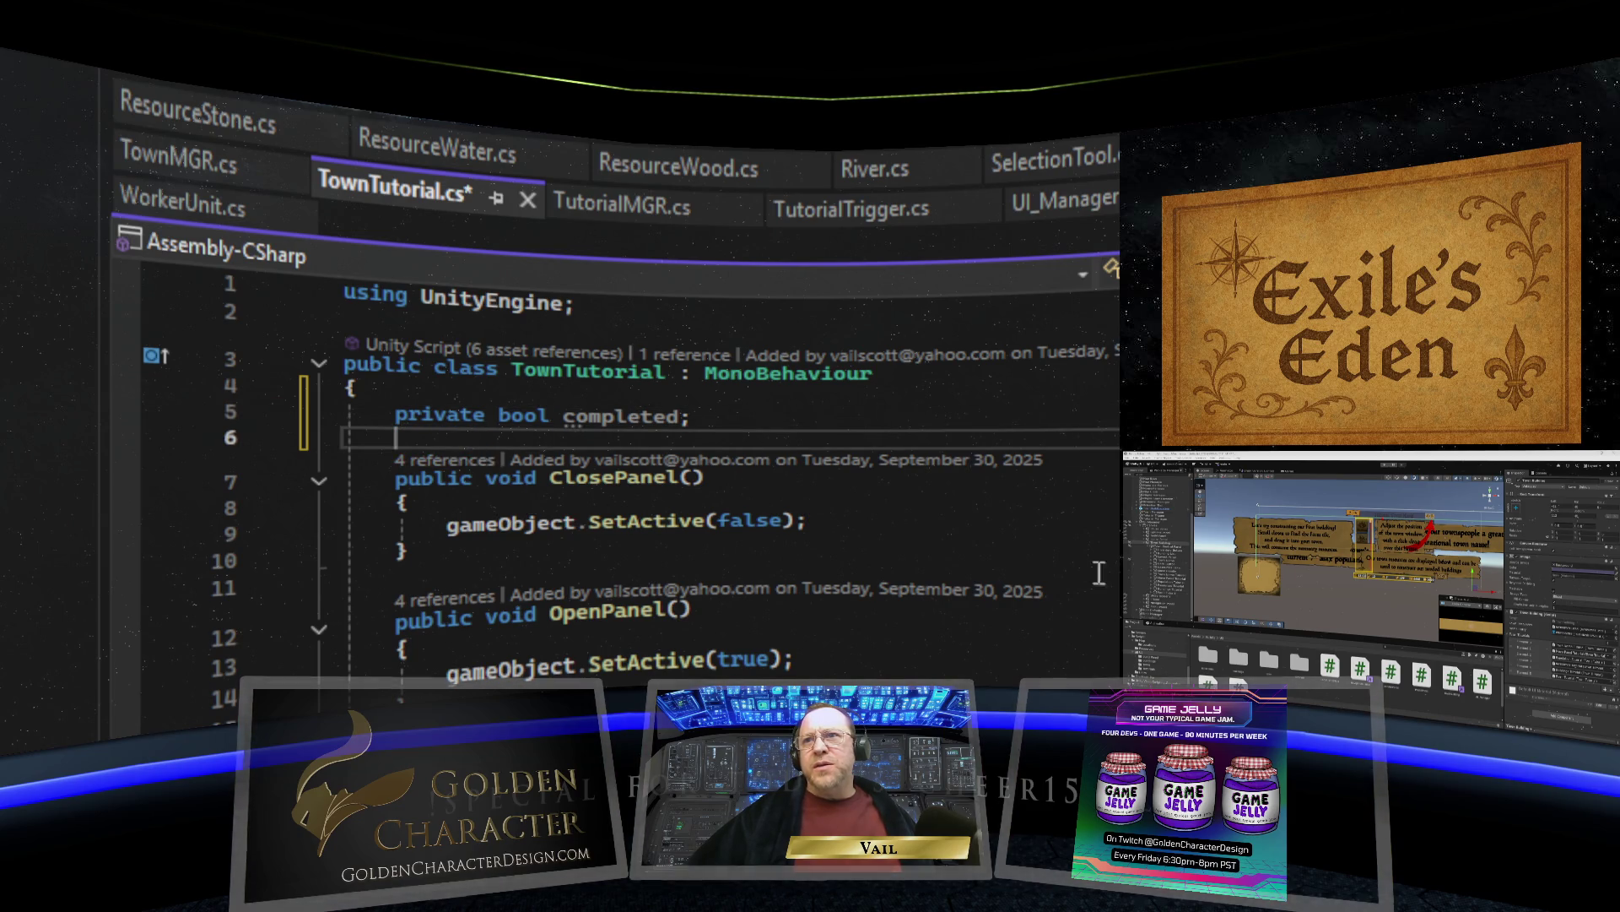
{"action": "key", "text": "Return"}
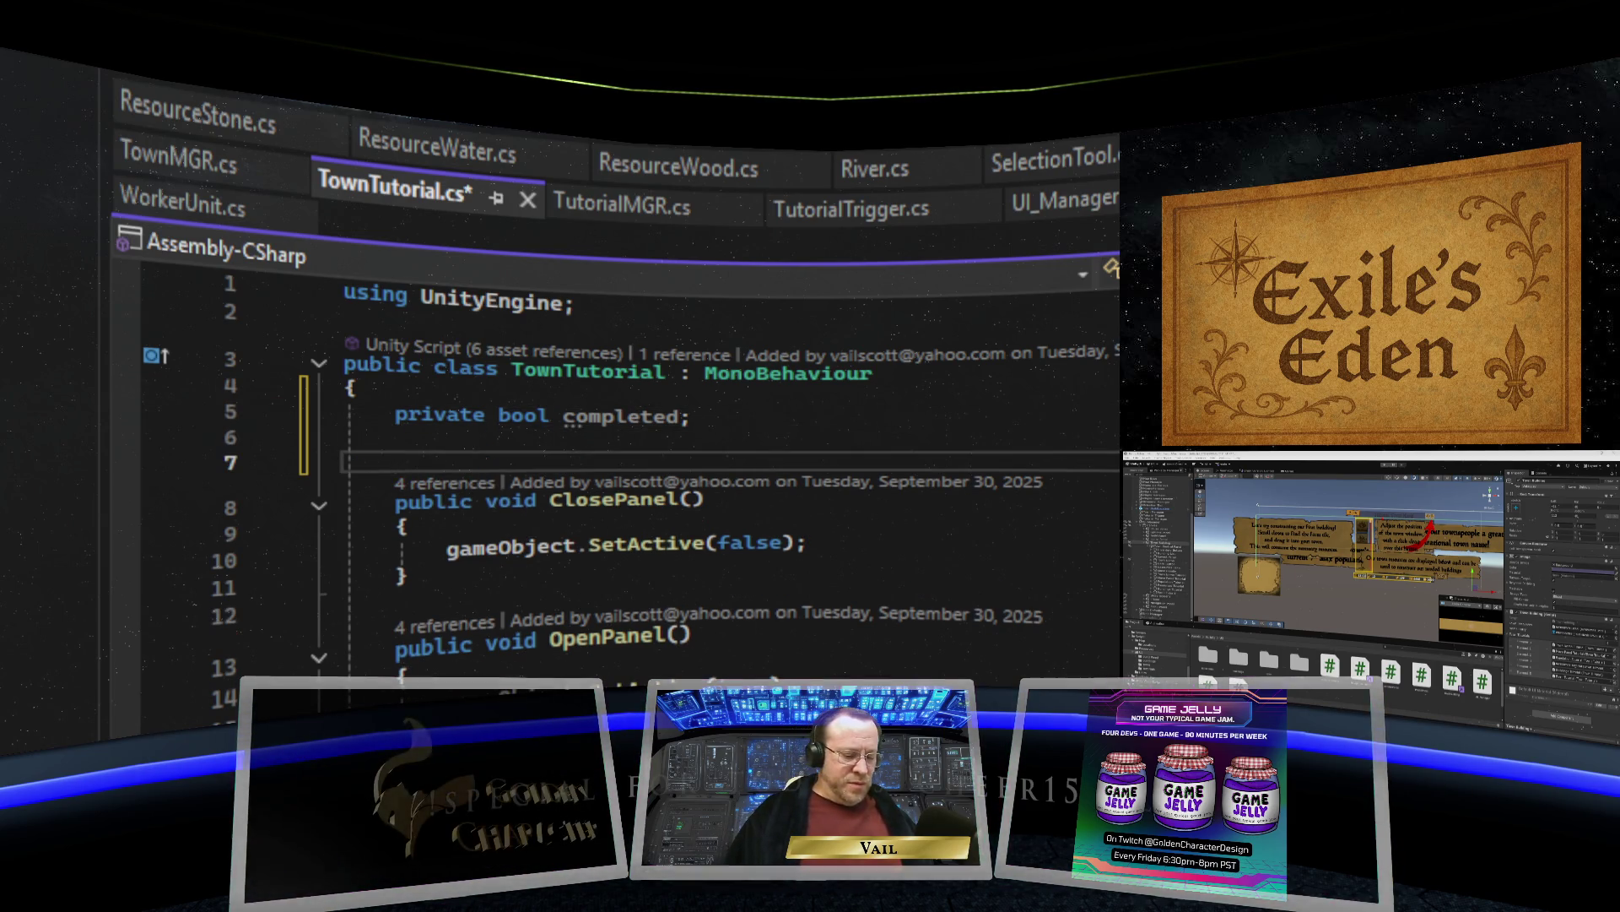
Add a private void Awake() method that sets completed = false.
{"action": "type", "text": "private Awake"}
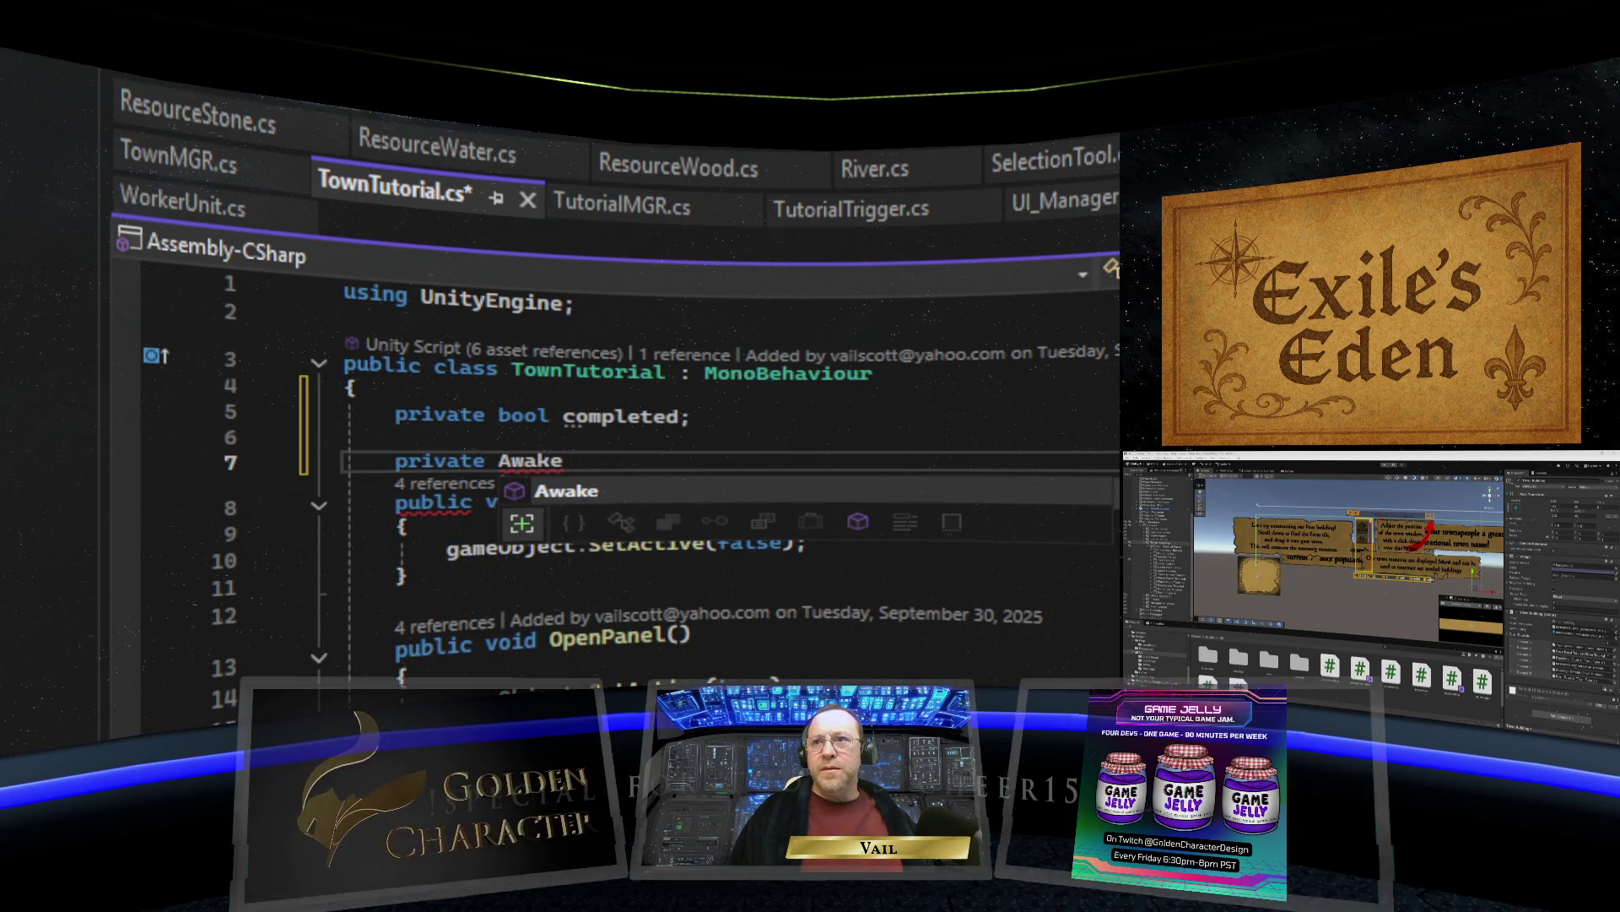
{"action": "key", "text": "BackSpace"}
{"action": "key", "text": "BackSpace"}
{"action": "key", "text": "BackSpace"}
{"action": "key", "text": "BackSpace"}
{"action": "key", "text": "BackSpace"}
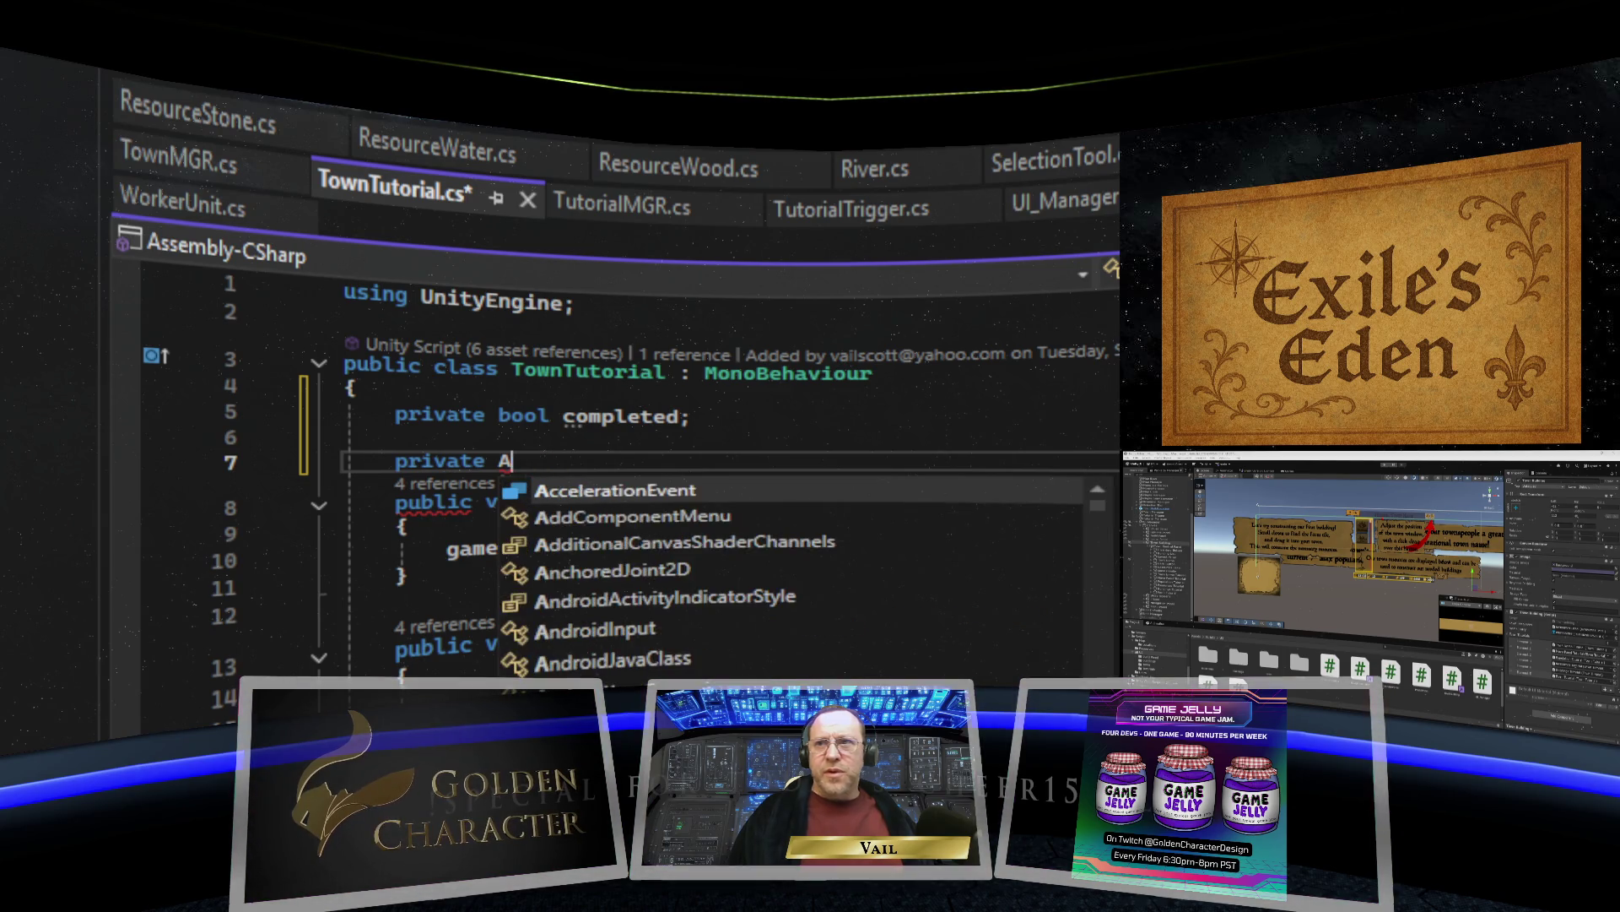
{"action": "type", "text": "void Awake"}
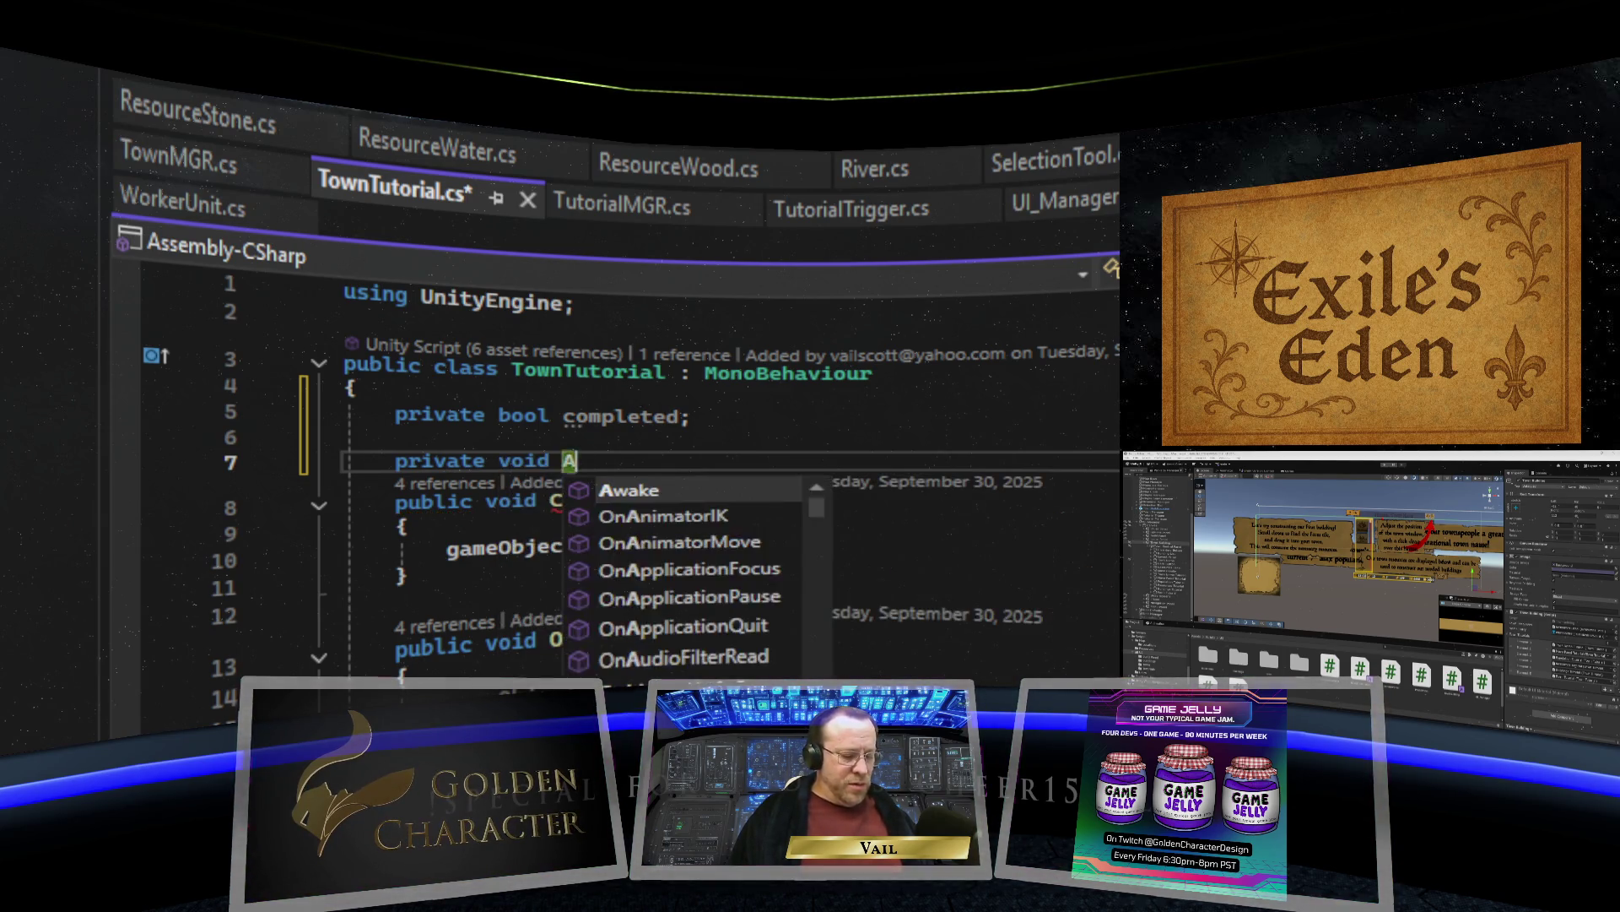
{"action": "key", "text": "Tab"}
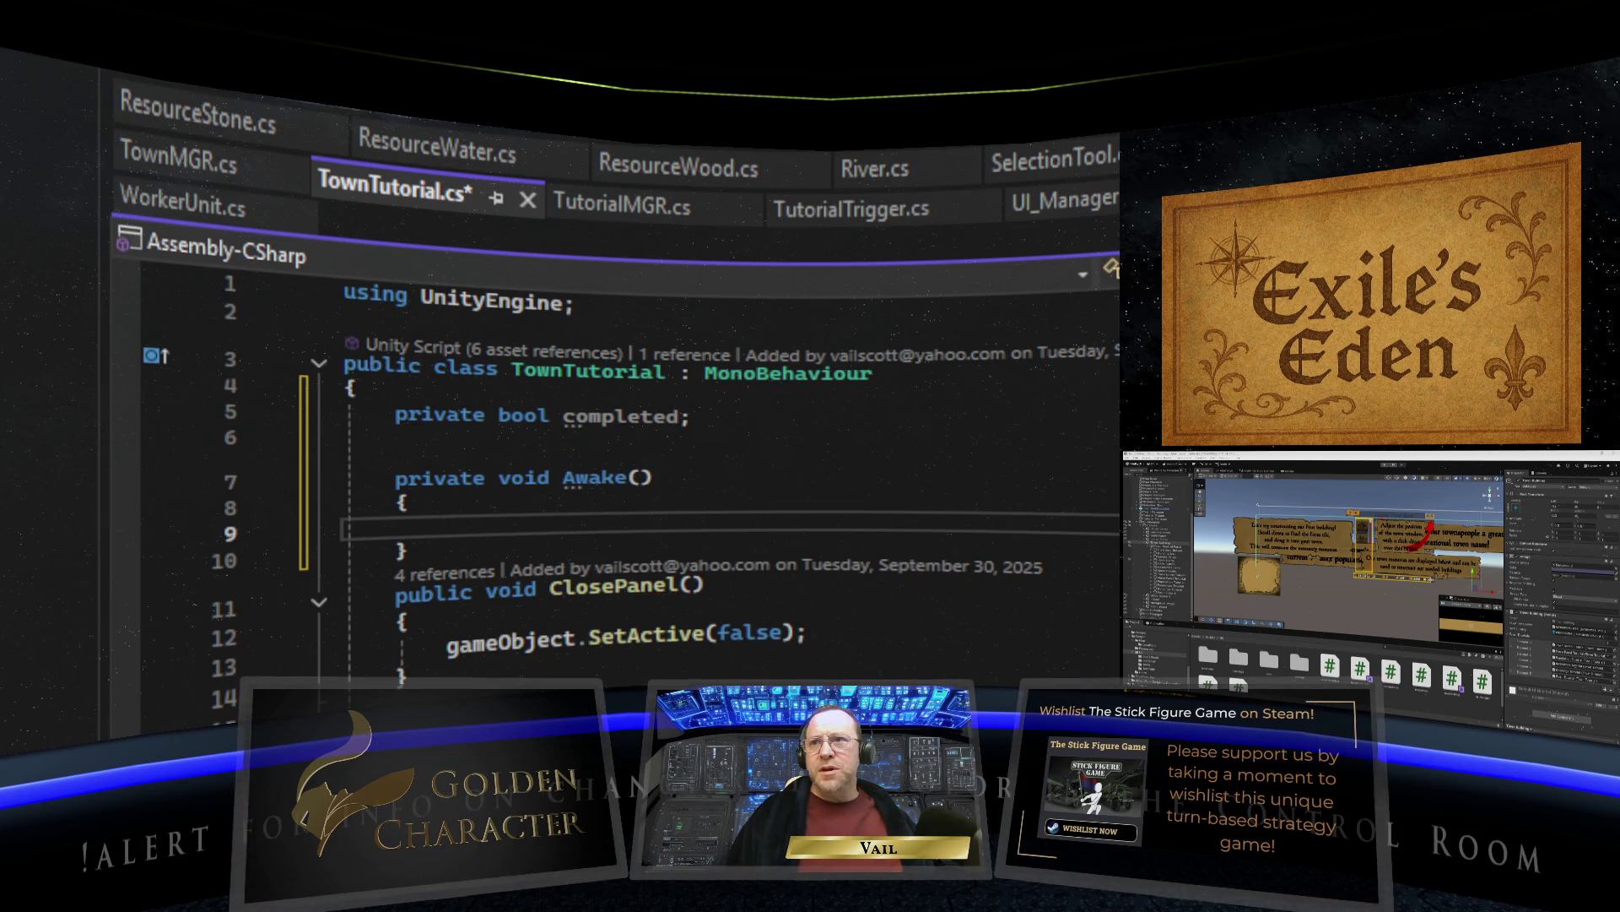
{"action": "type", "text": "comple"}
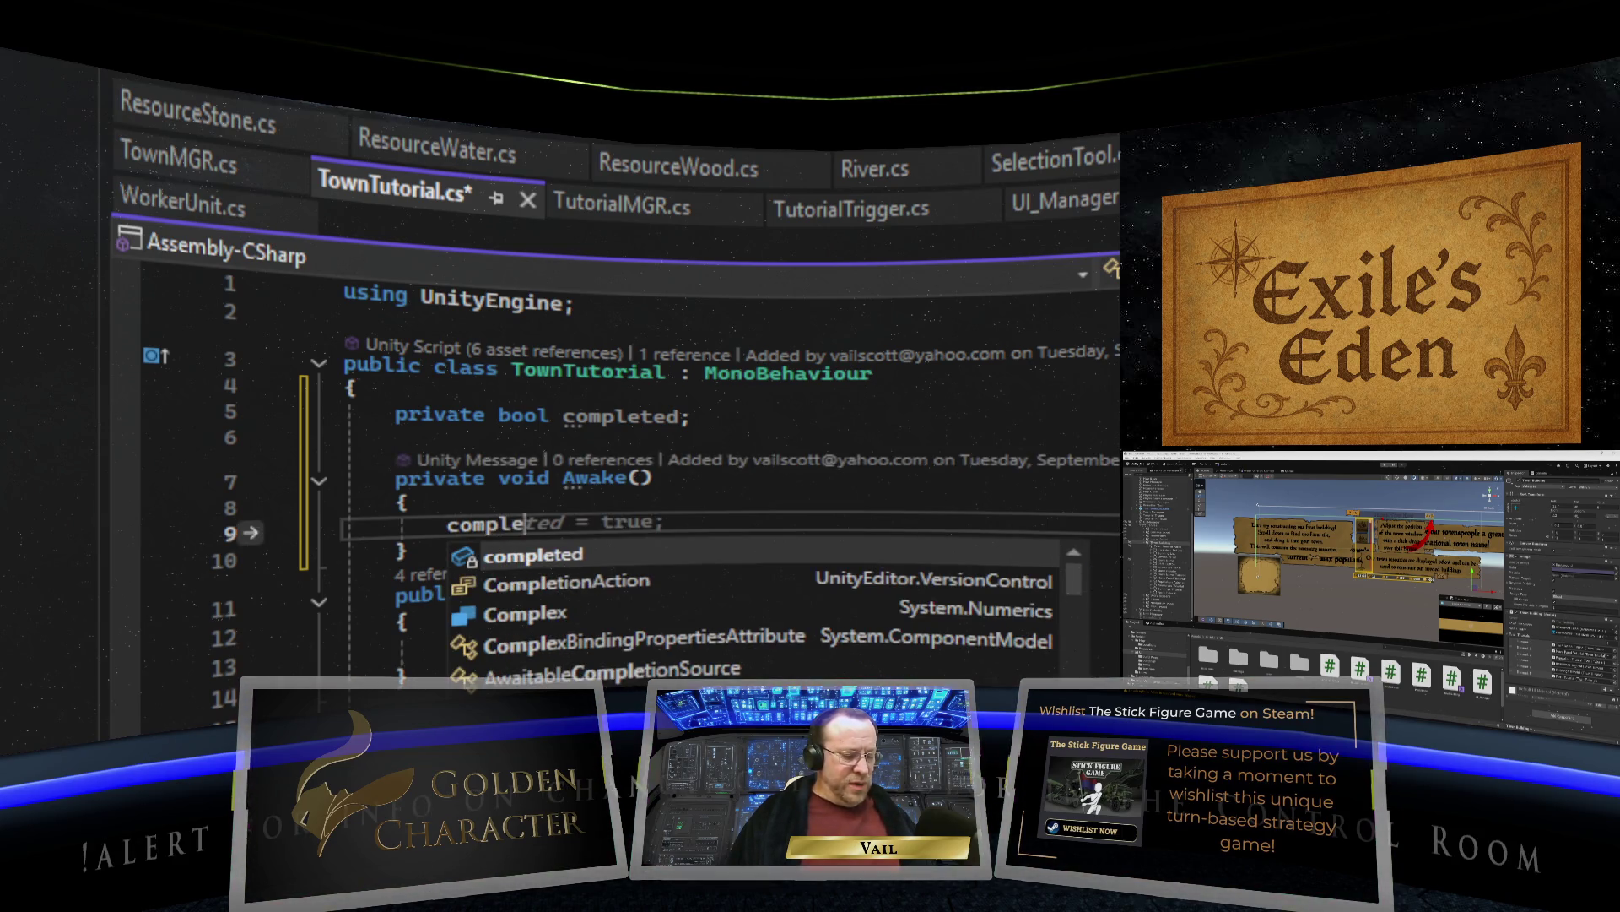
{"action": "type", "text": "ted = false;"}
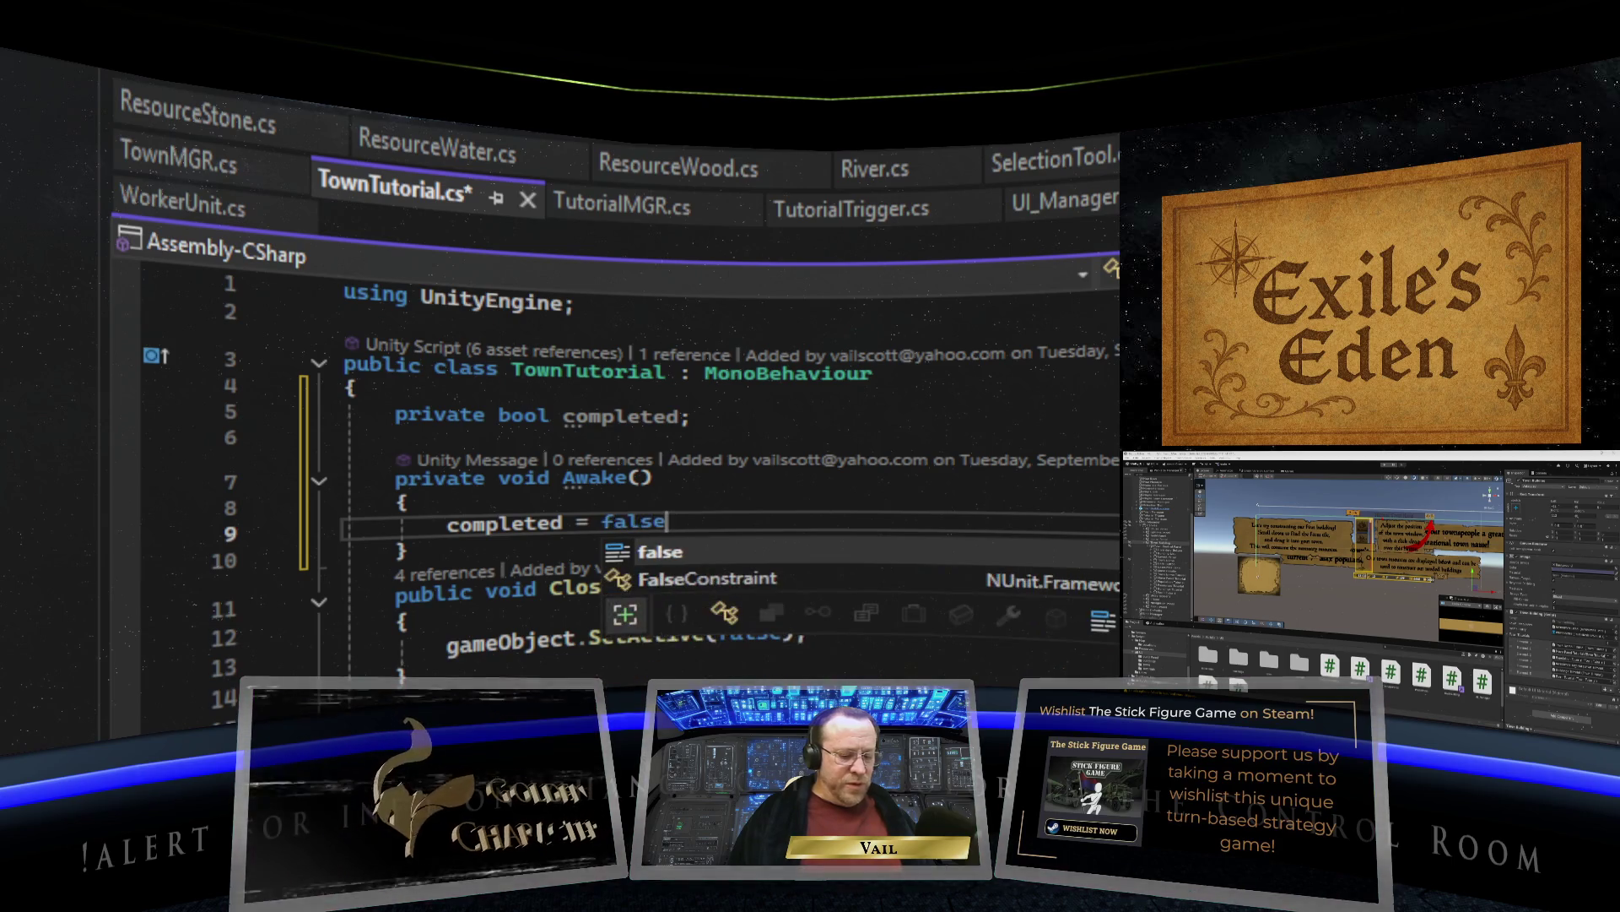
{"action": "left_click", "coordinate": [470, 577]}
{"action": "key", "text": "Return"}
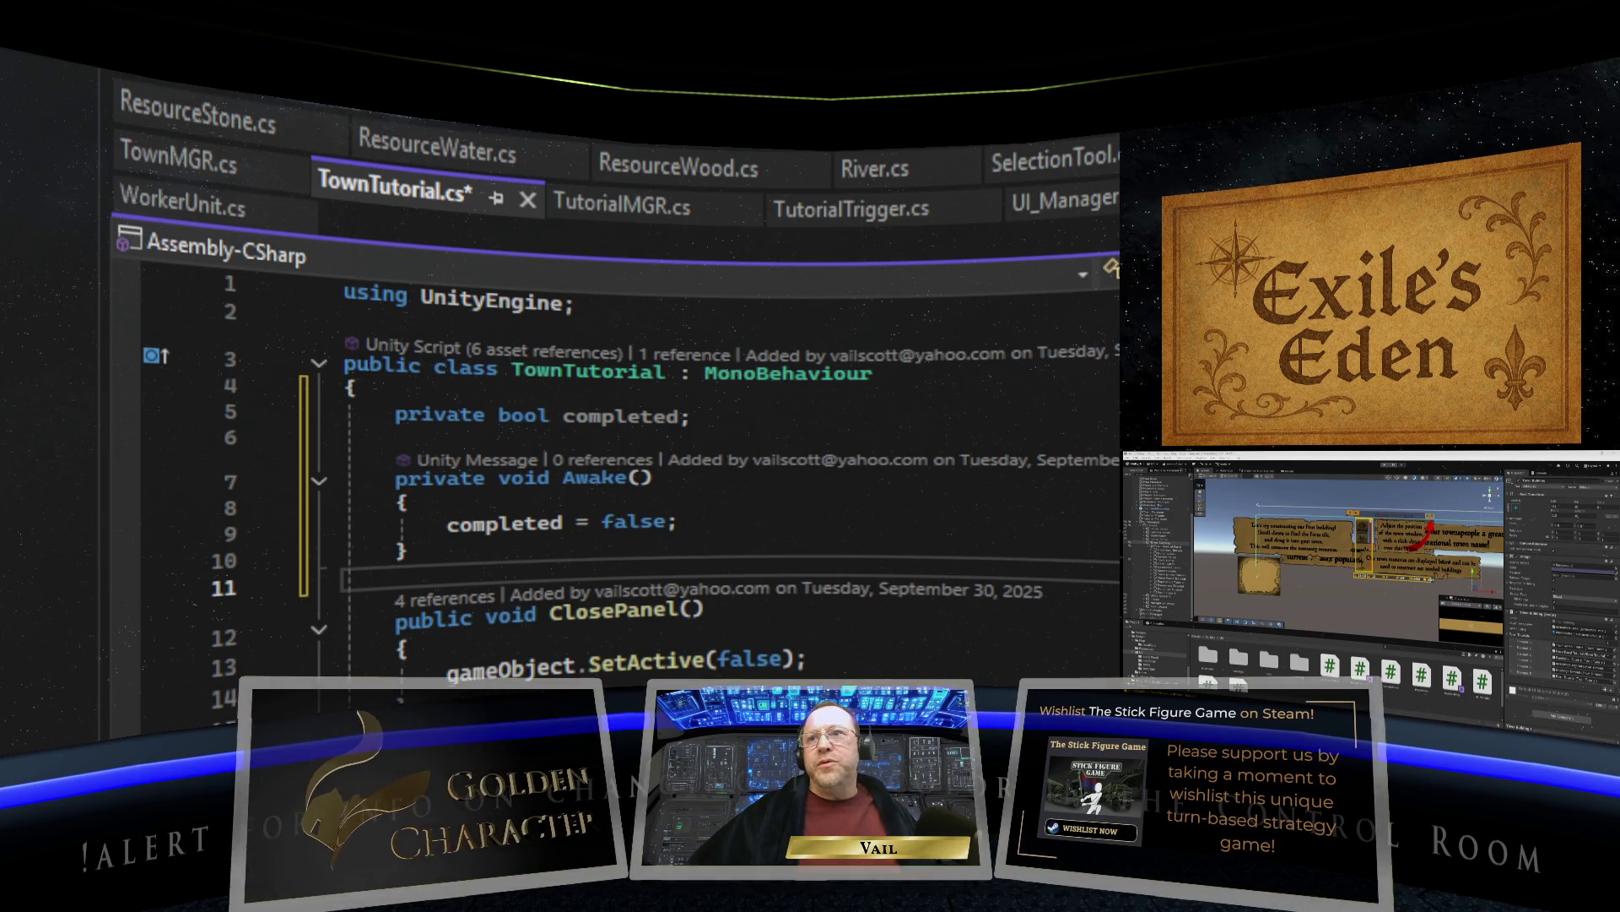
{"action": "scroll", "coordinate": [926, 481], "scroll_direction": "down", "scroll_amount": 3}
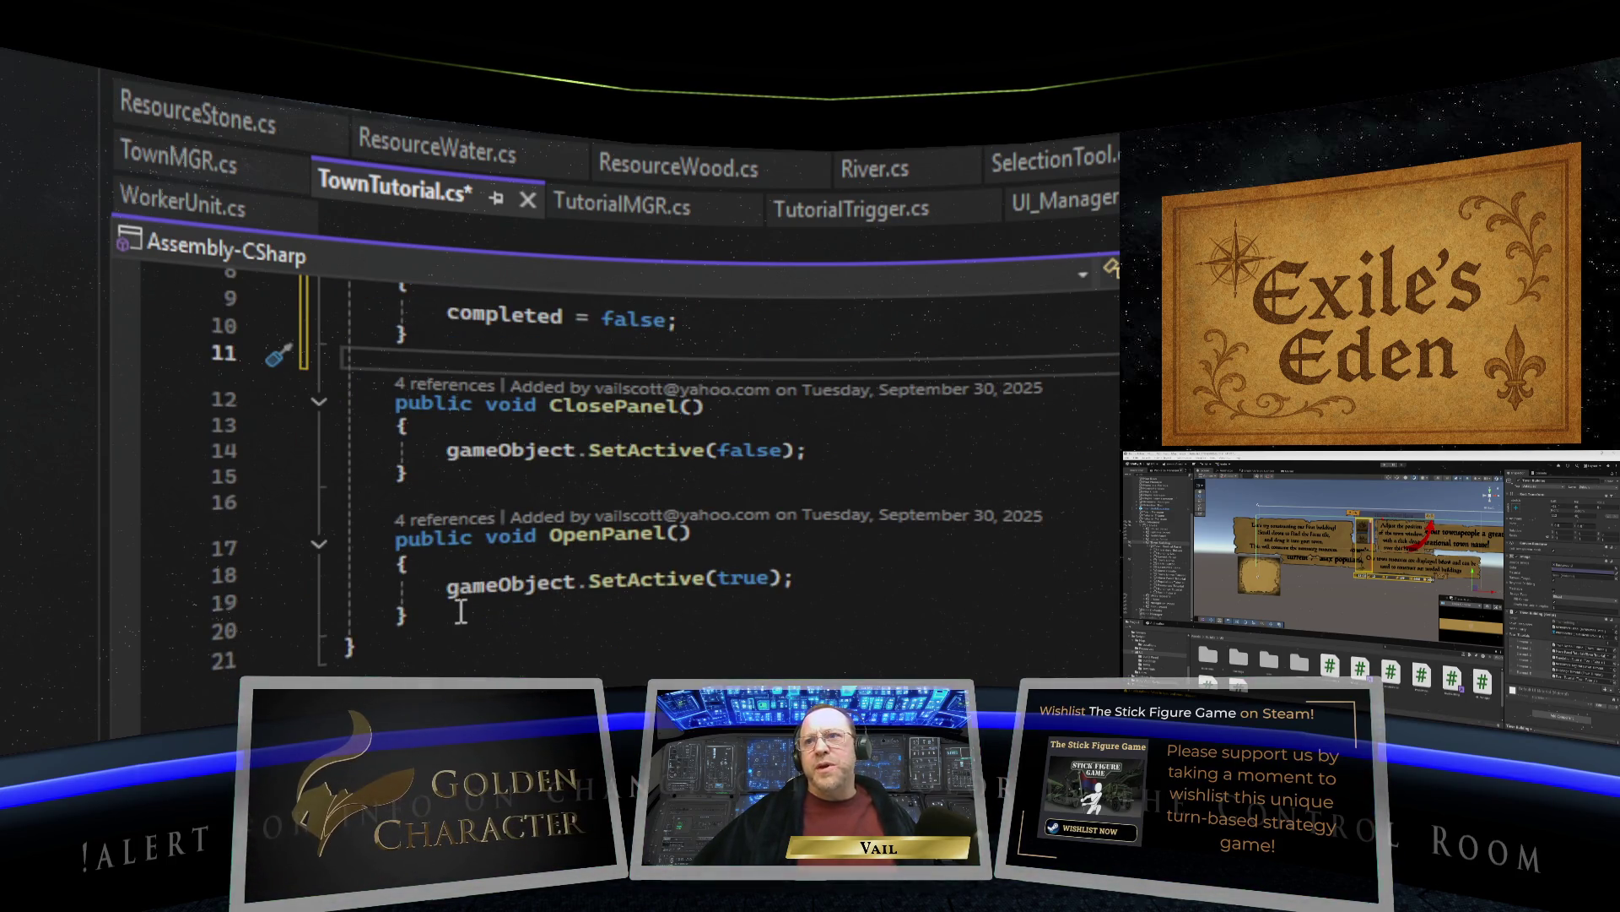
{"action": "scroll", "coordinate": [458, 601], "scroll_direction": "up", "scroll_amount": 2}
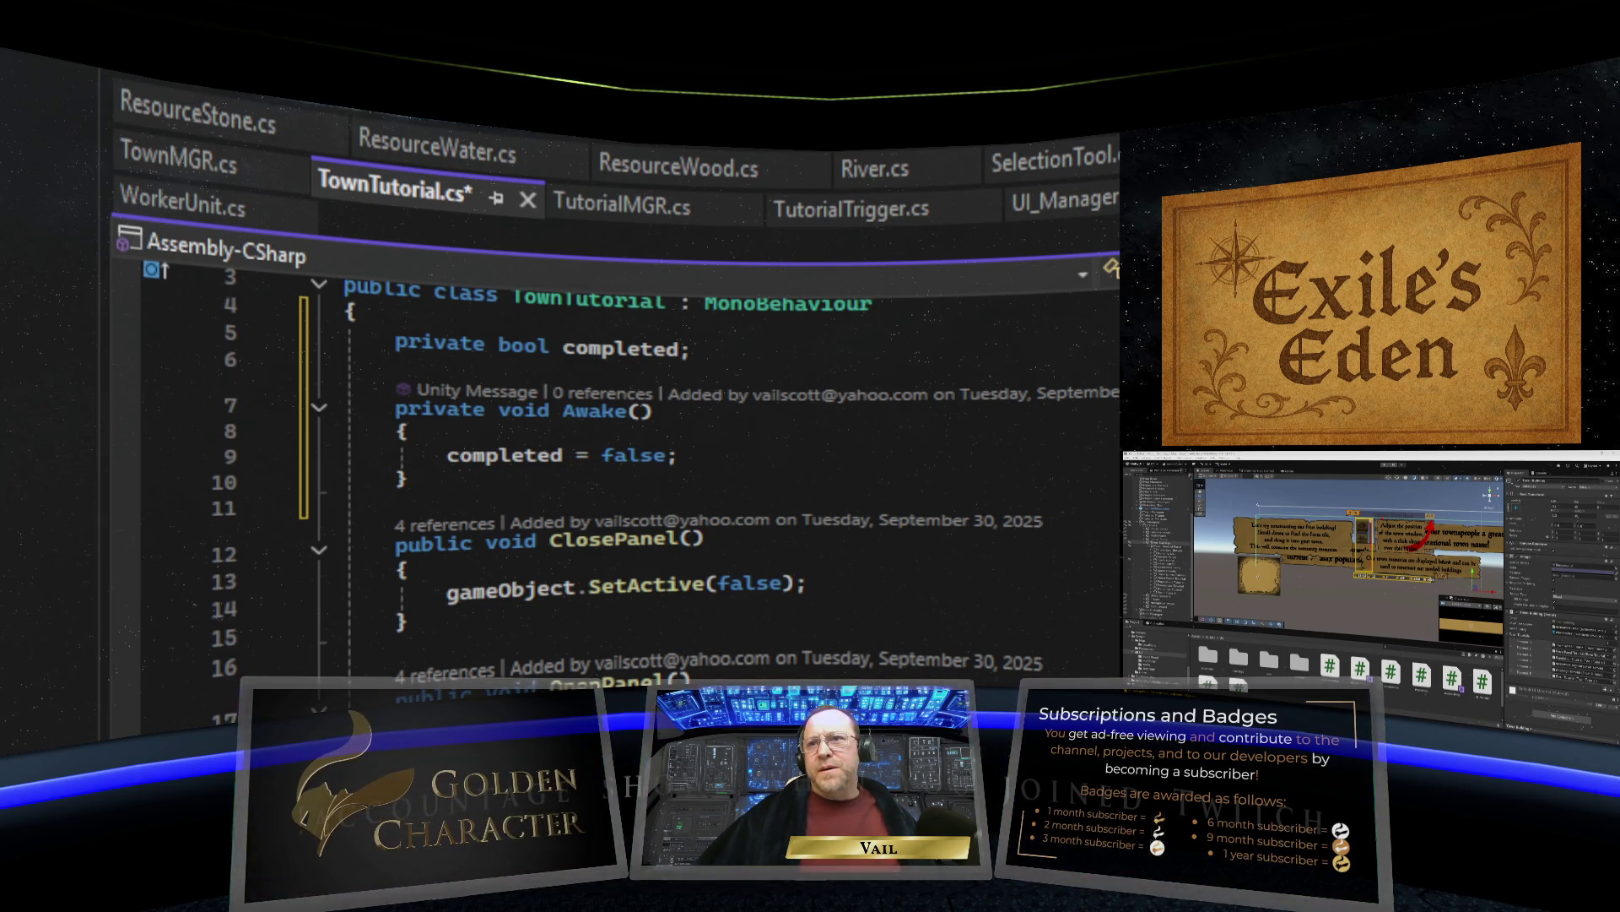
Inspect the references to completed and the code actions available near Awake().
{"action": "double_click", "coordinate": [504, 454]}
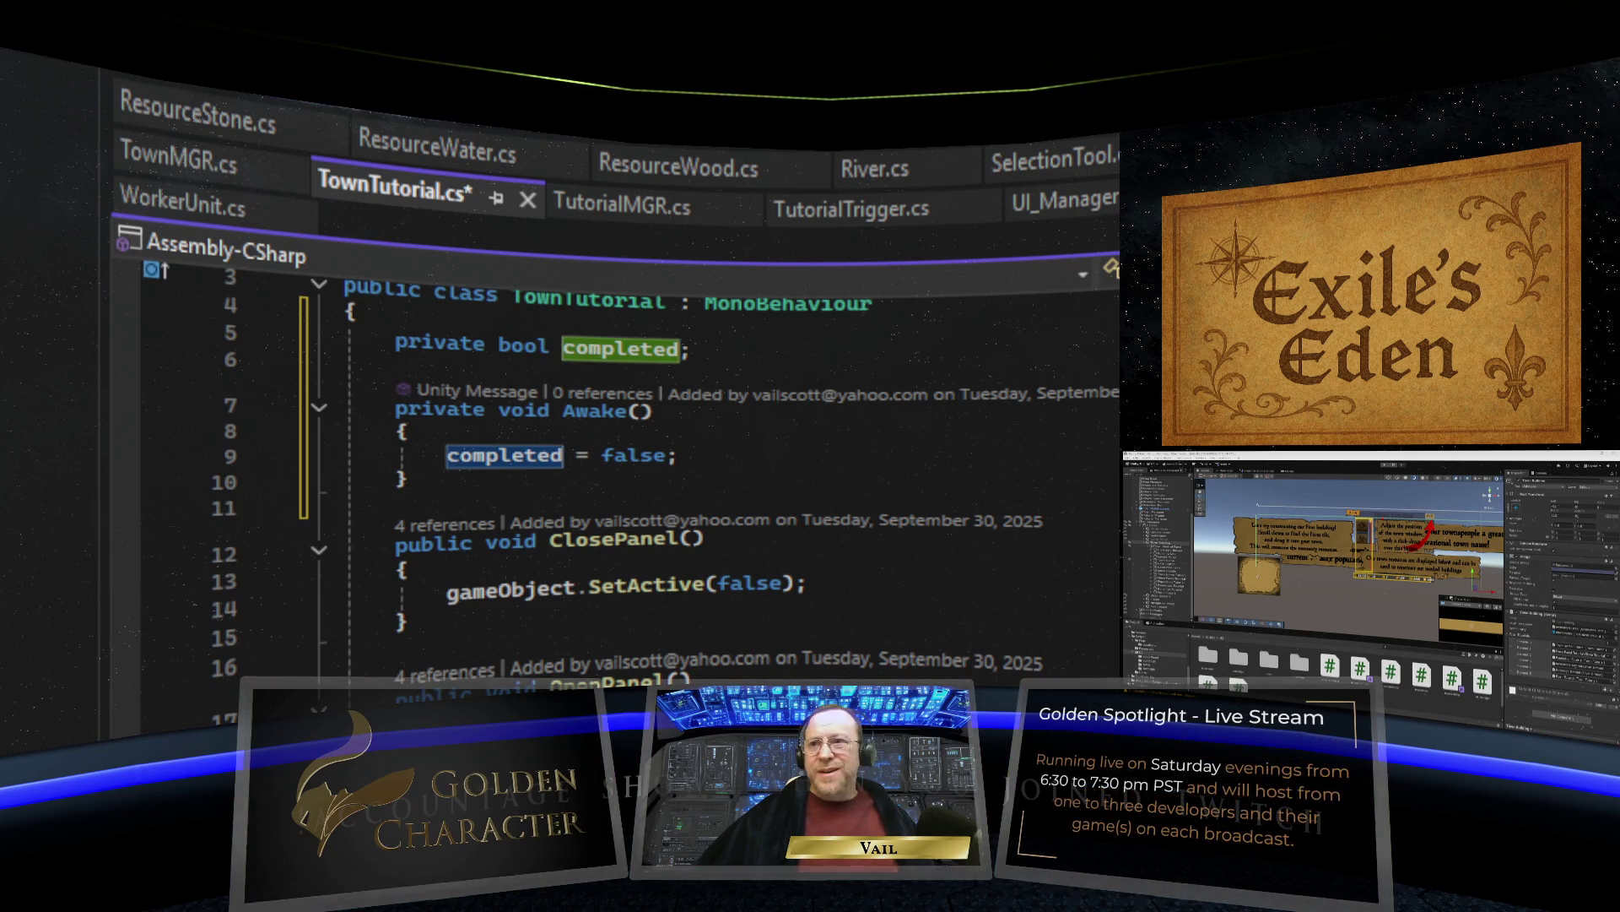
{"action": "key", "text": "Escape"}
{"action": "left_click", "coordinate": [504, 455]}
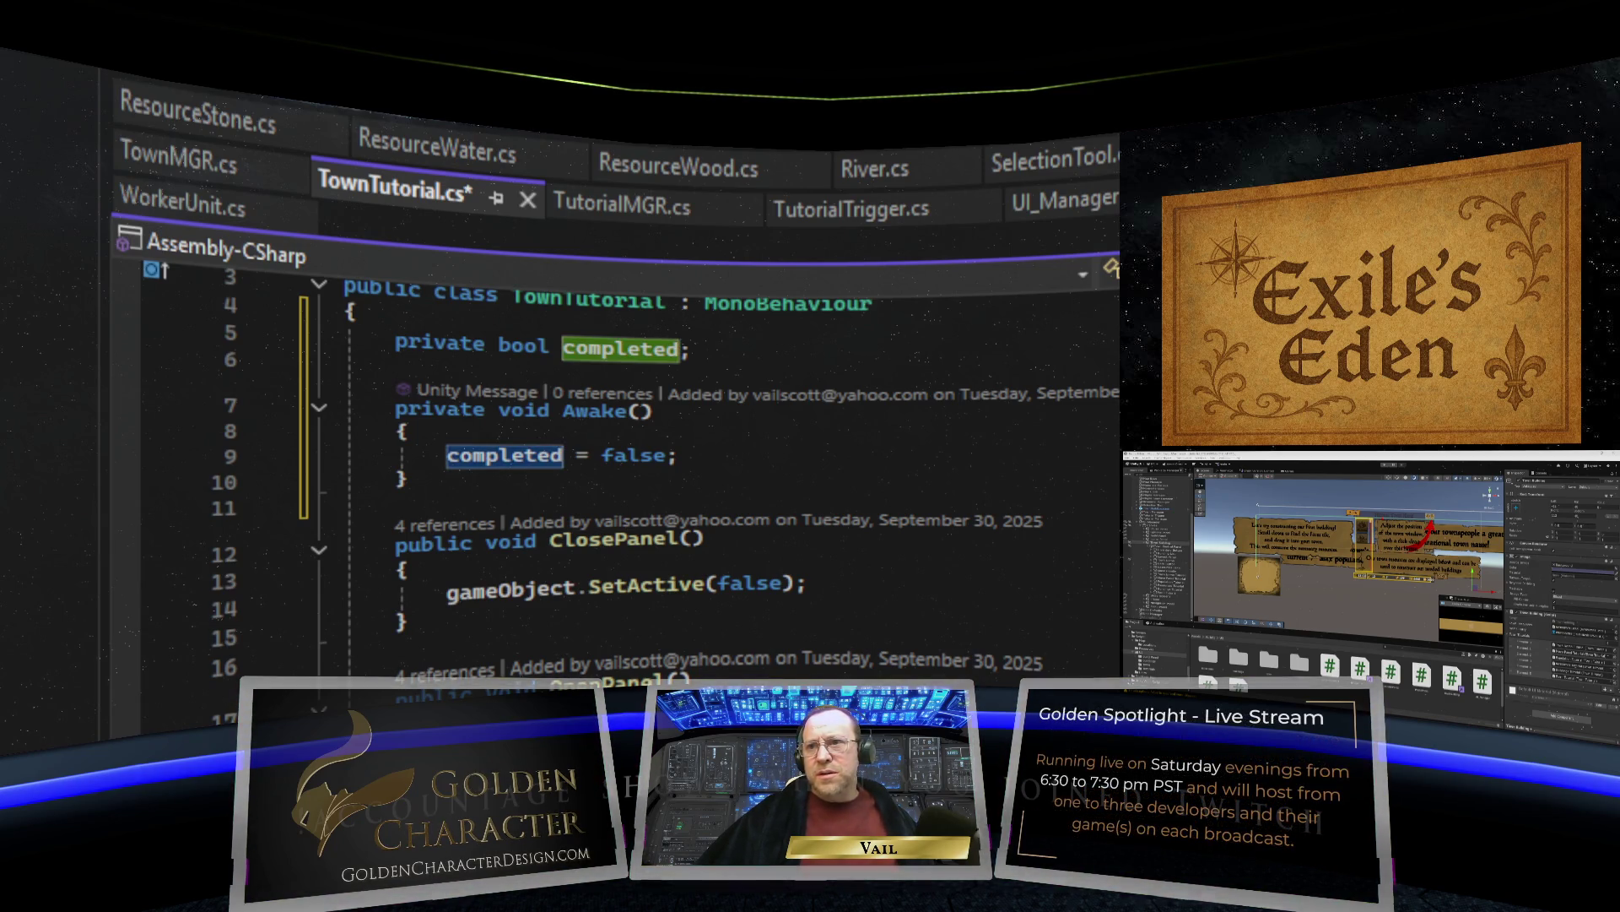
{"action": "key", "text": "Escape"}
{"action": "right_click", "coordinate": [440, 581]}
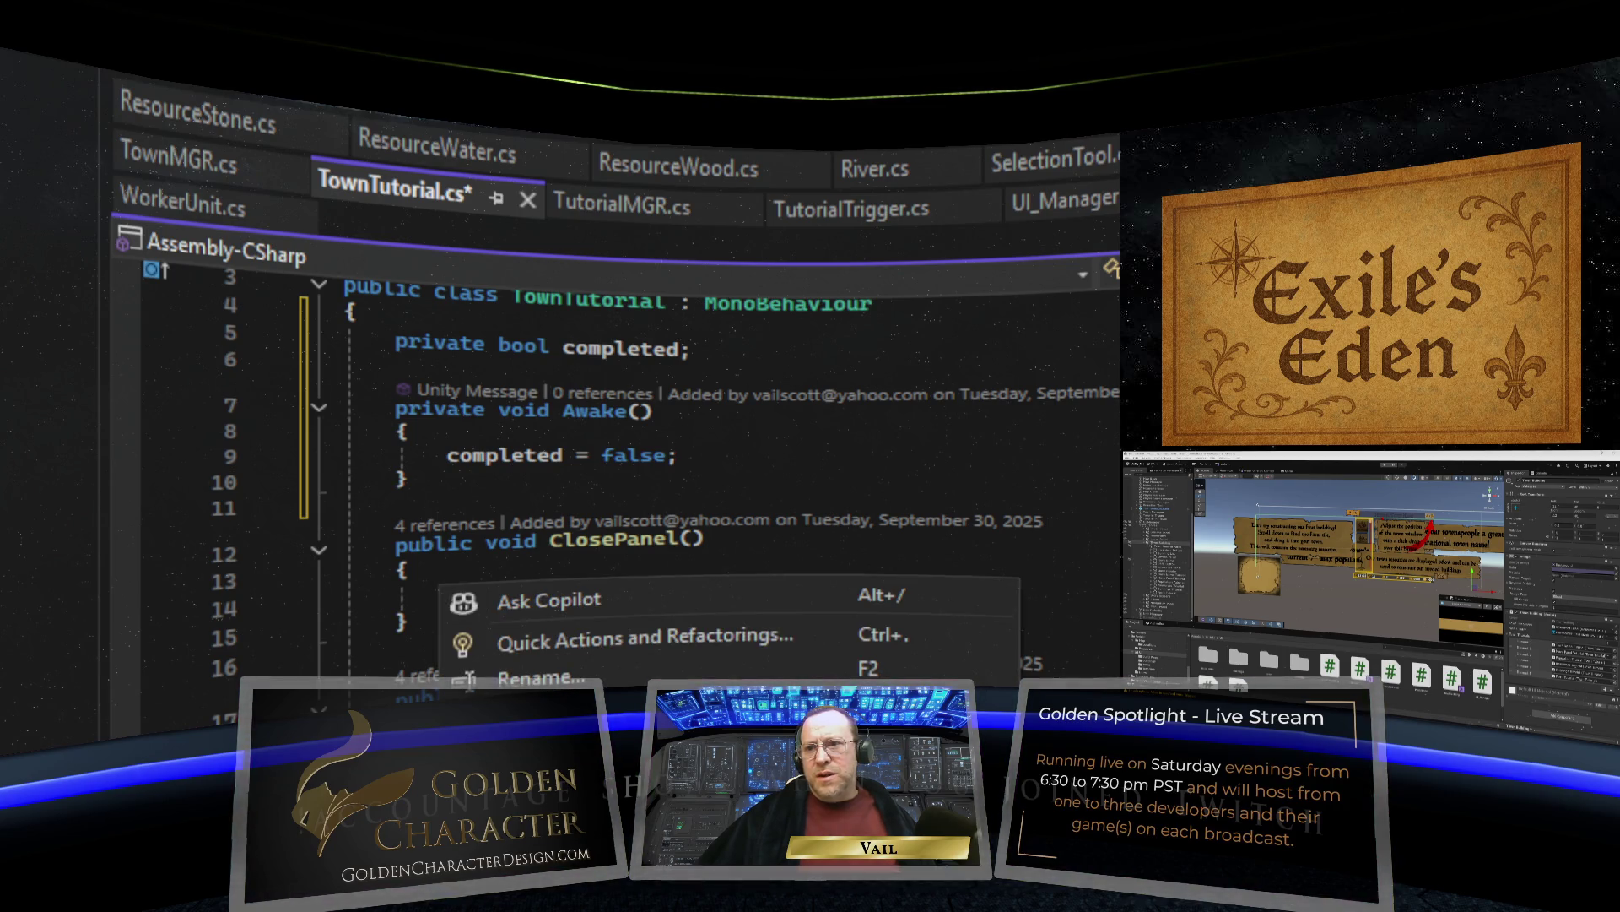
{"action": "key", "text": "Escape"}
{"action": "right_click", "coordinate": [506, 578]}
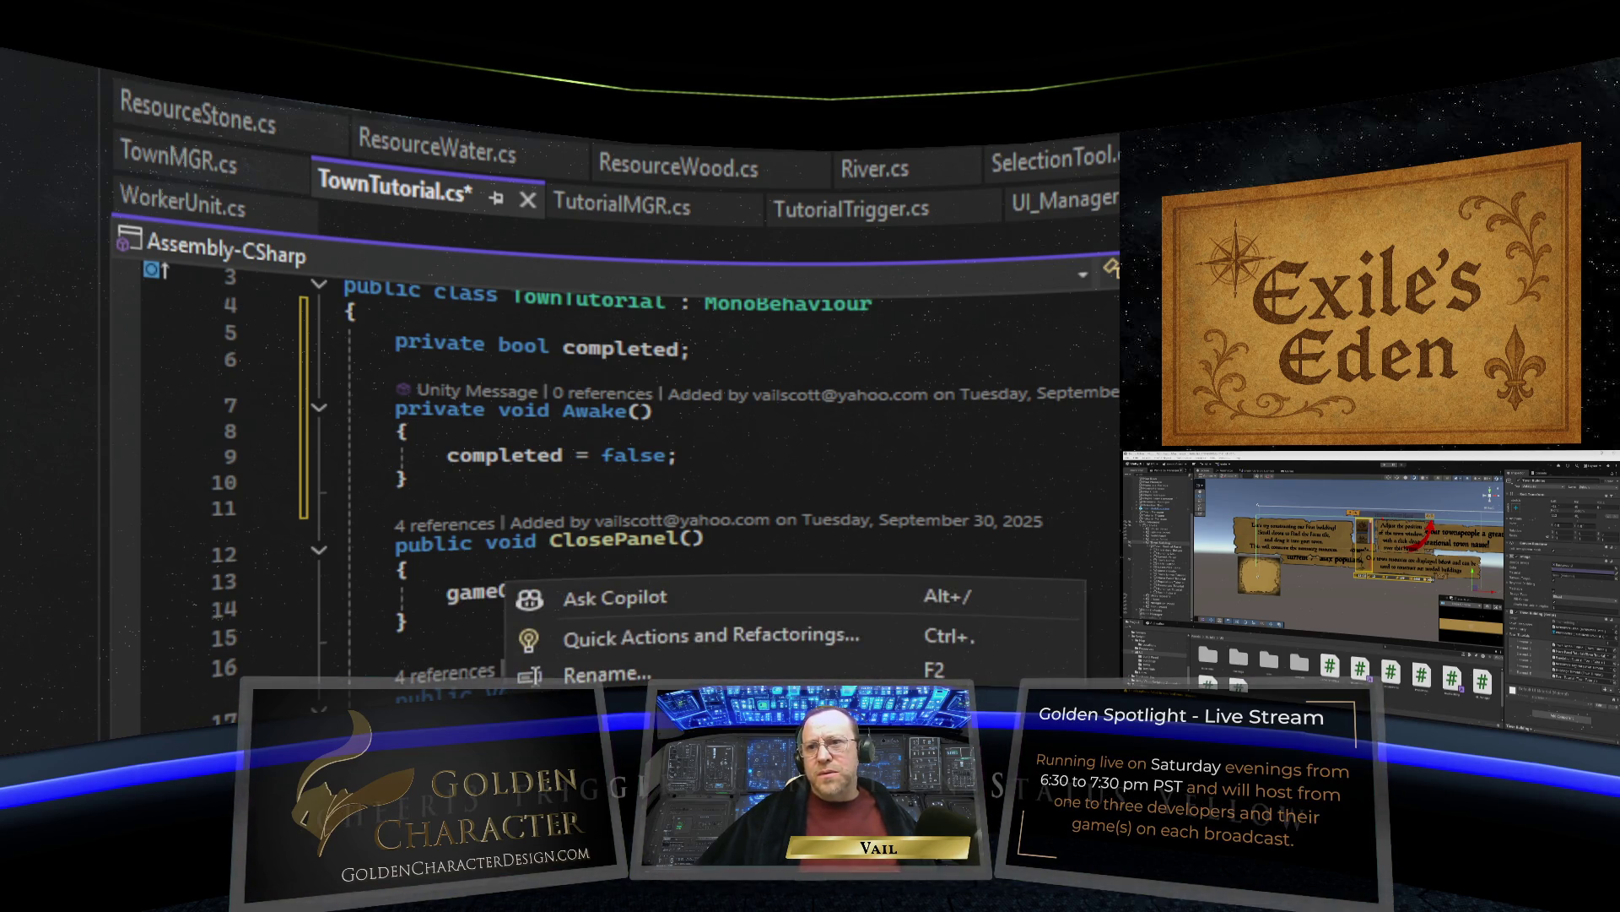
{"action": "key", "text": "Escape"}
Remove OpenPanel()'s stray blank line and add 'completed = true;' after gameObject.SetActive(true).
{"action": "scroll", "coordinate": [591, 473], "scroll_direction": "down", "scroll_amount": 5}
{"action": "scroll", "coordinate": [591, 473], "scroll_direction": "up", "scroll_amount": 2}
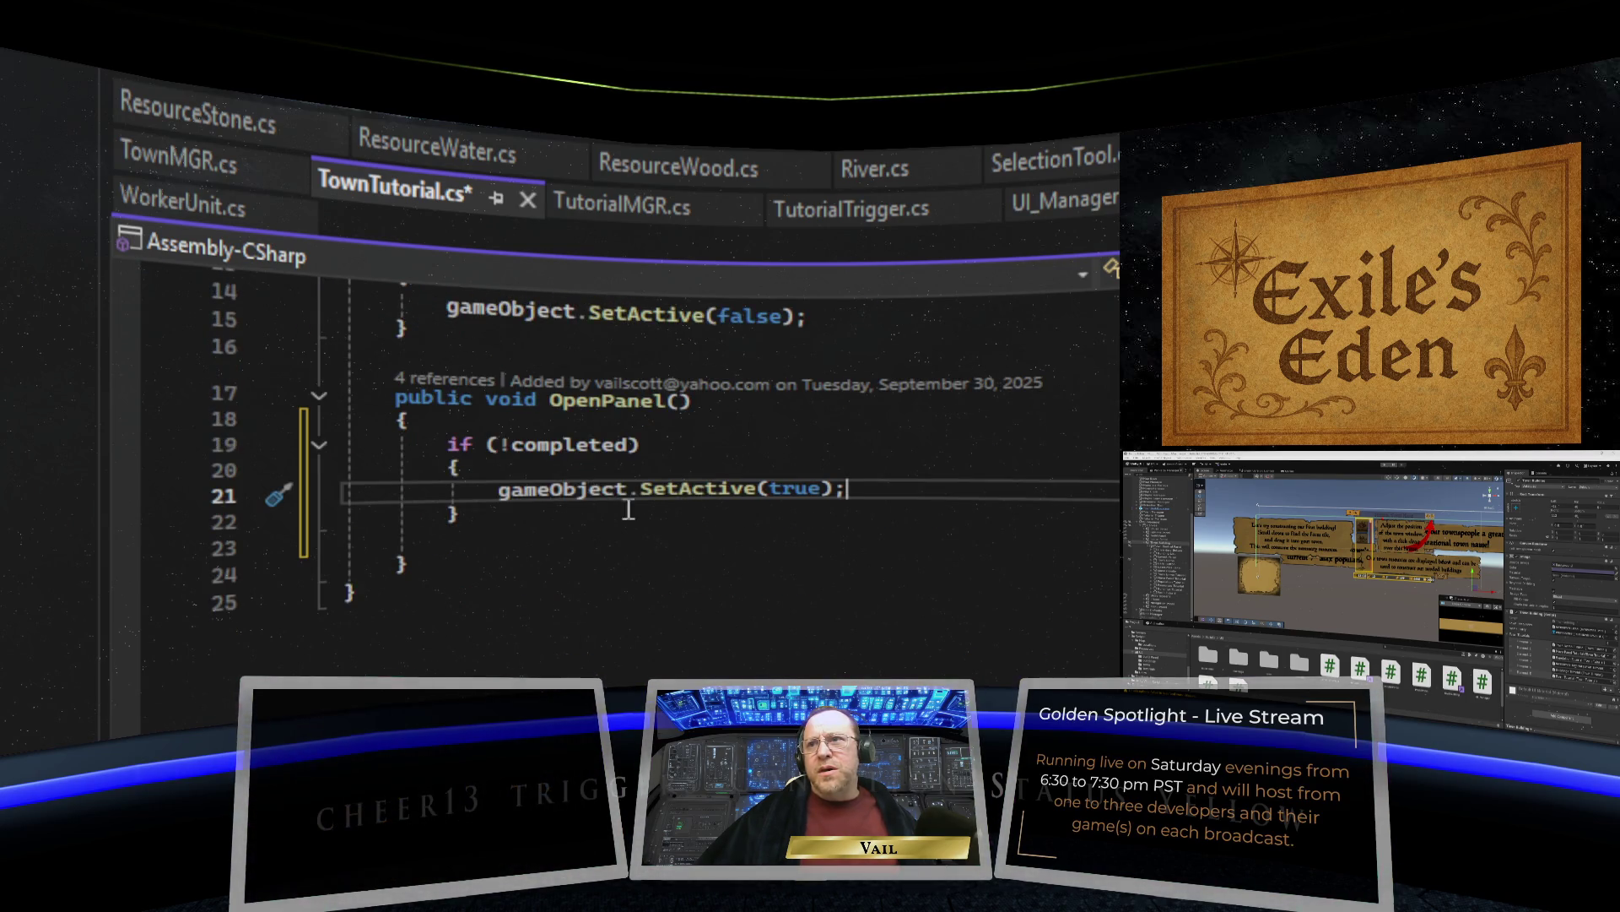
{"action": "left_click_drag", "start_coordinate": [492, 545], "coordinate": [291, 549]}
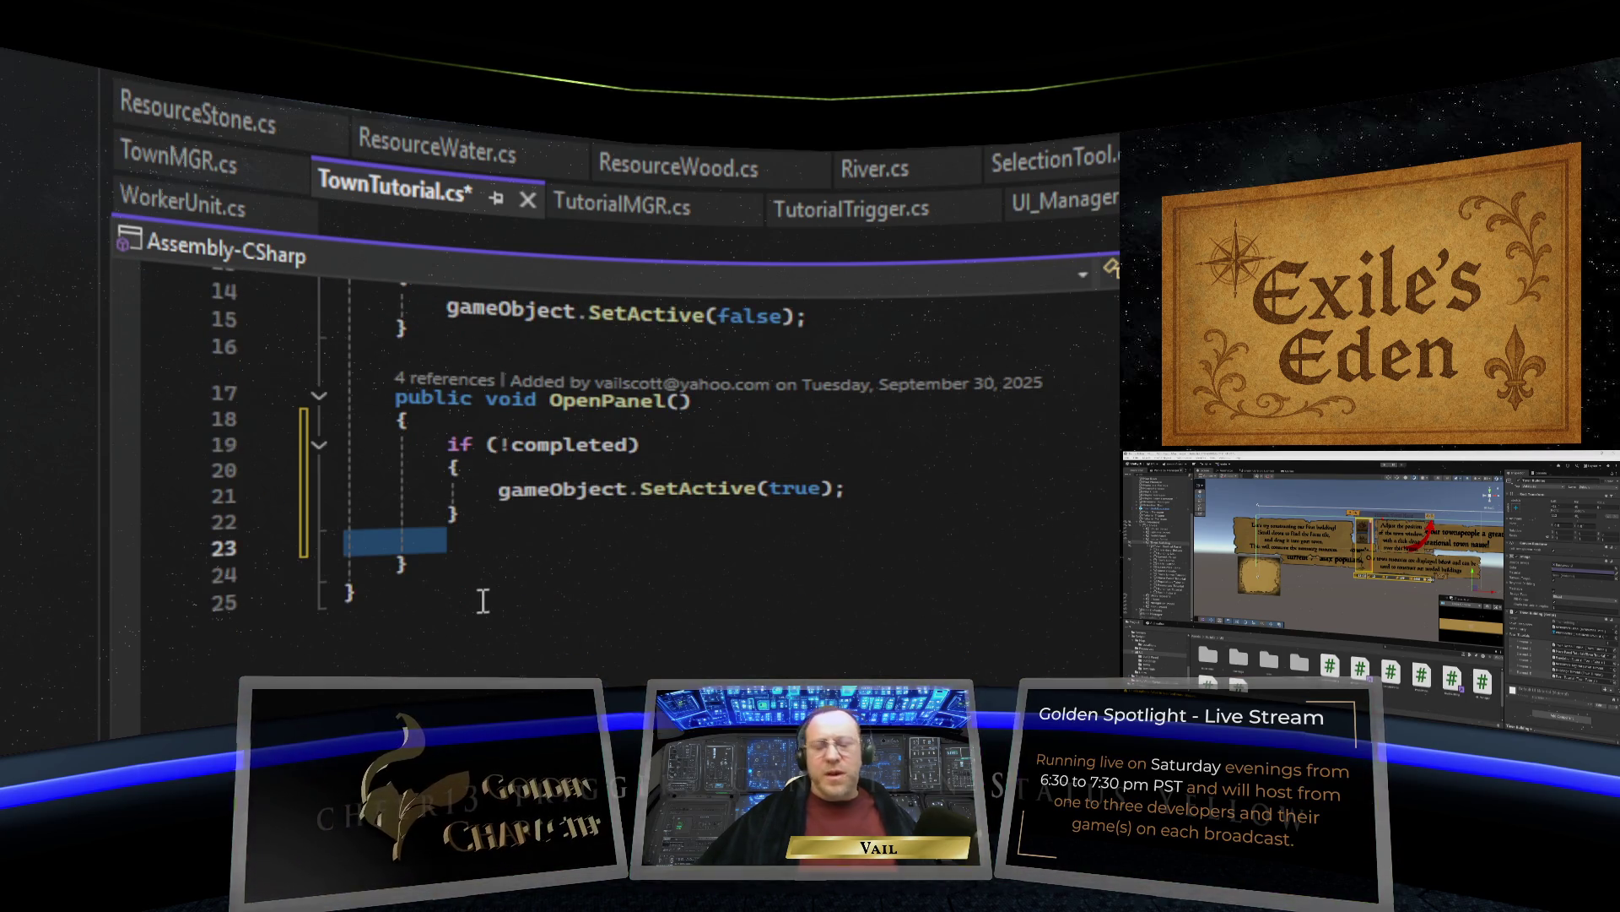
{"action": "key", "text": "BackSpace"}
{"action": "key", "text": "BackSpace"}
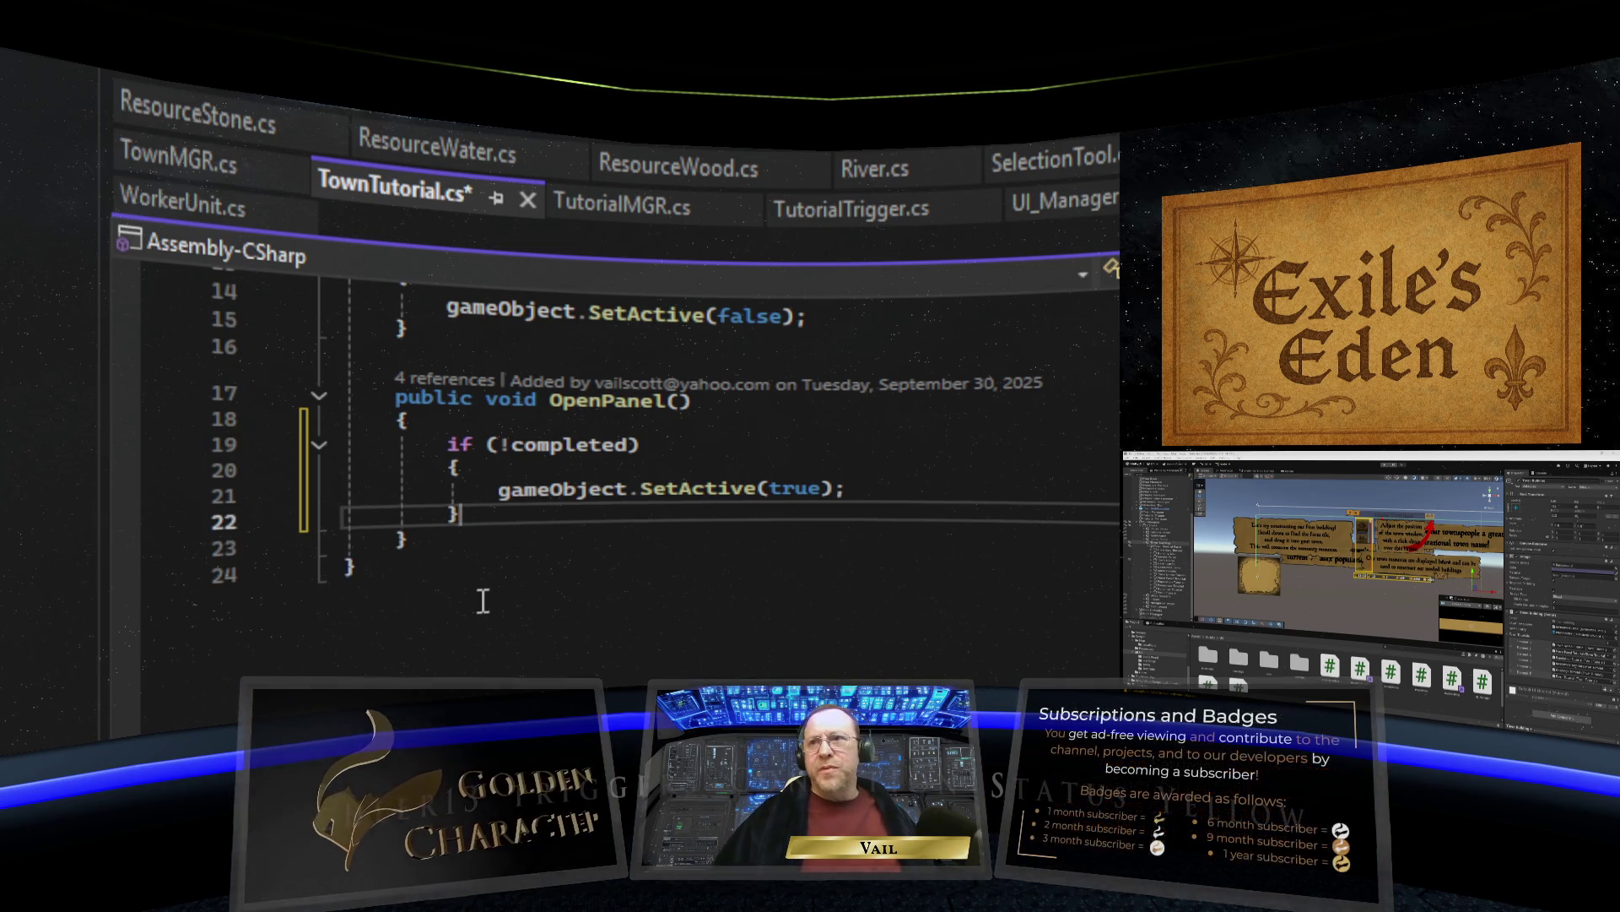
{"action": "left_click", "coordinate": [862, 485]}
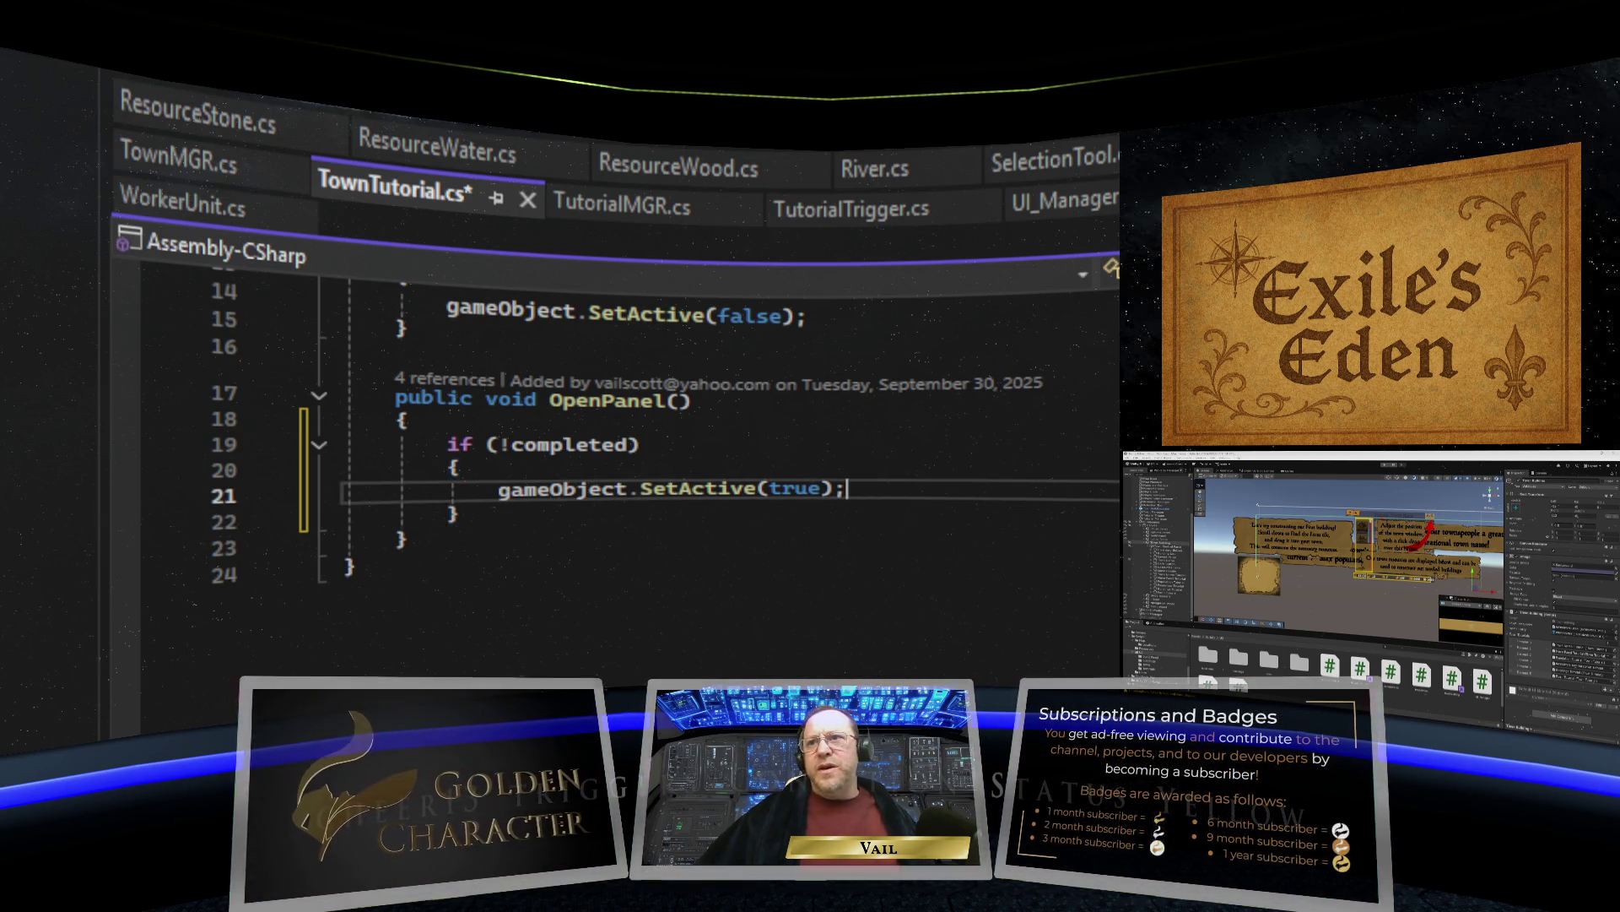
{"action": "key", "text": "Return"}
{"action": "type", "text": "complet"}
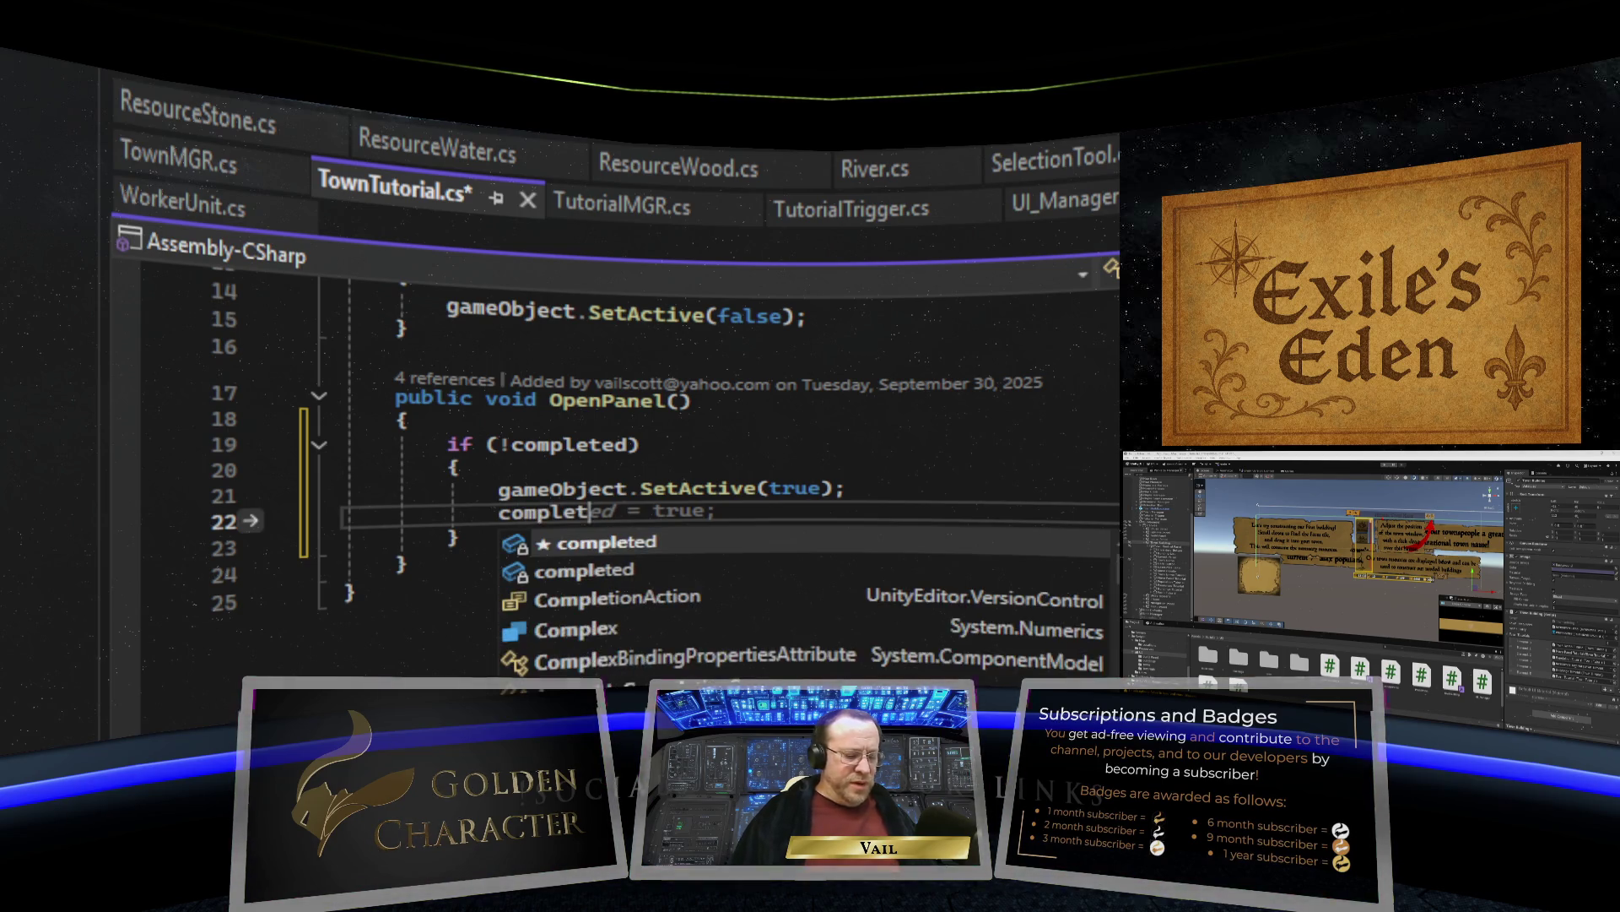
{"action": "type", "text": "ed = true"}
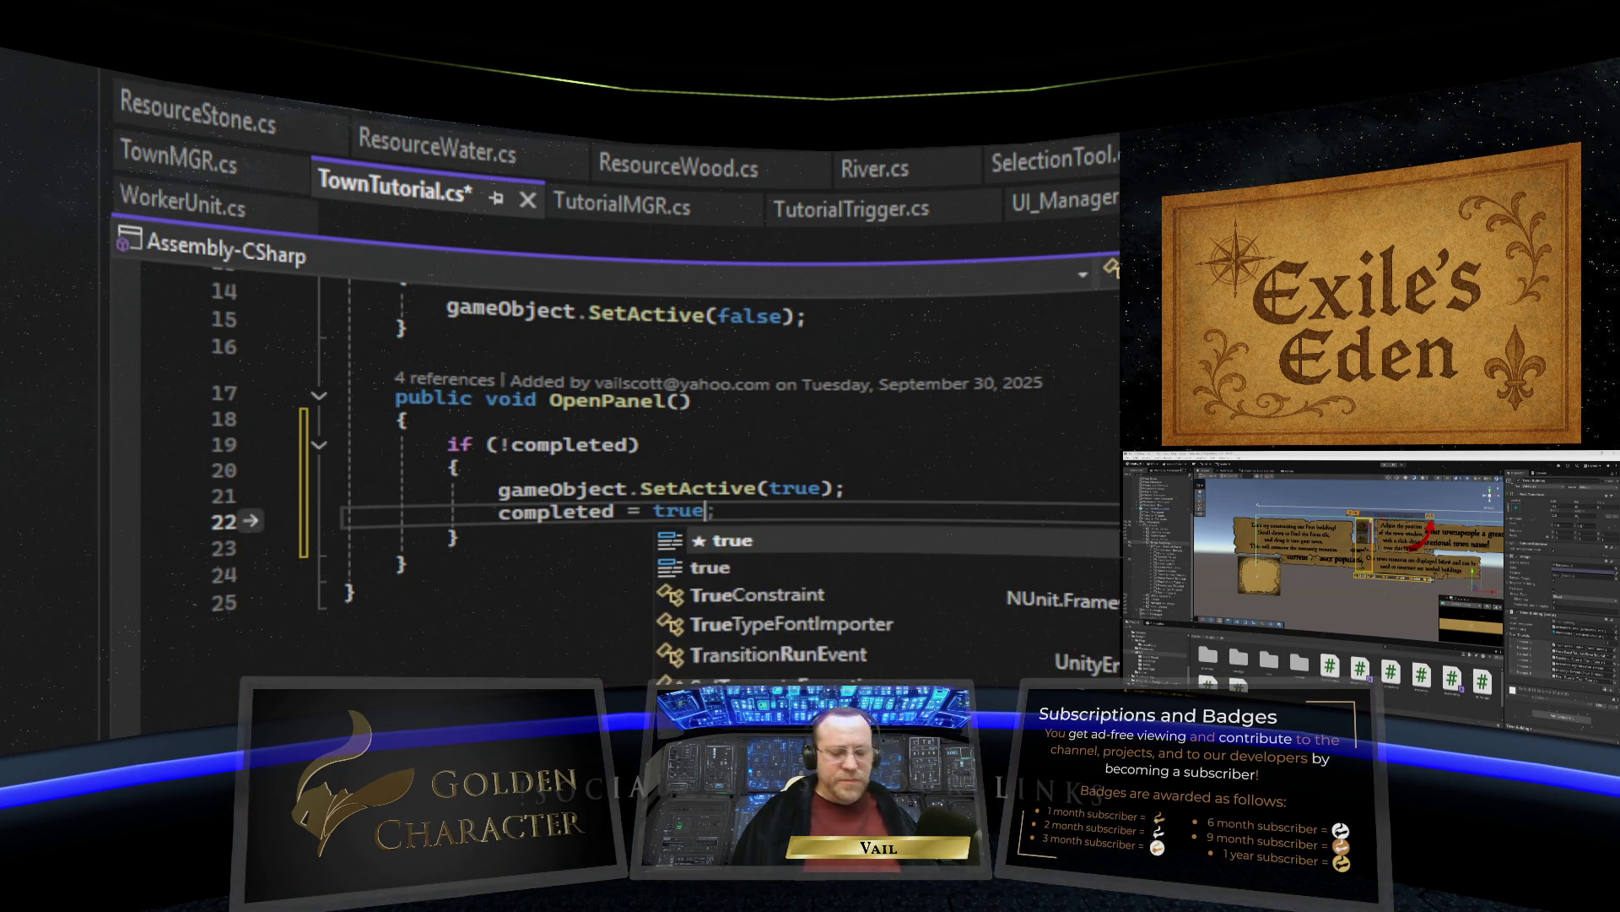
{"action": "type", "text": ";"}
{"action": "left_click", "coordinate": [354, 592]}
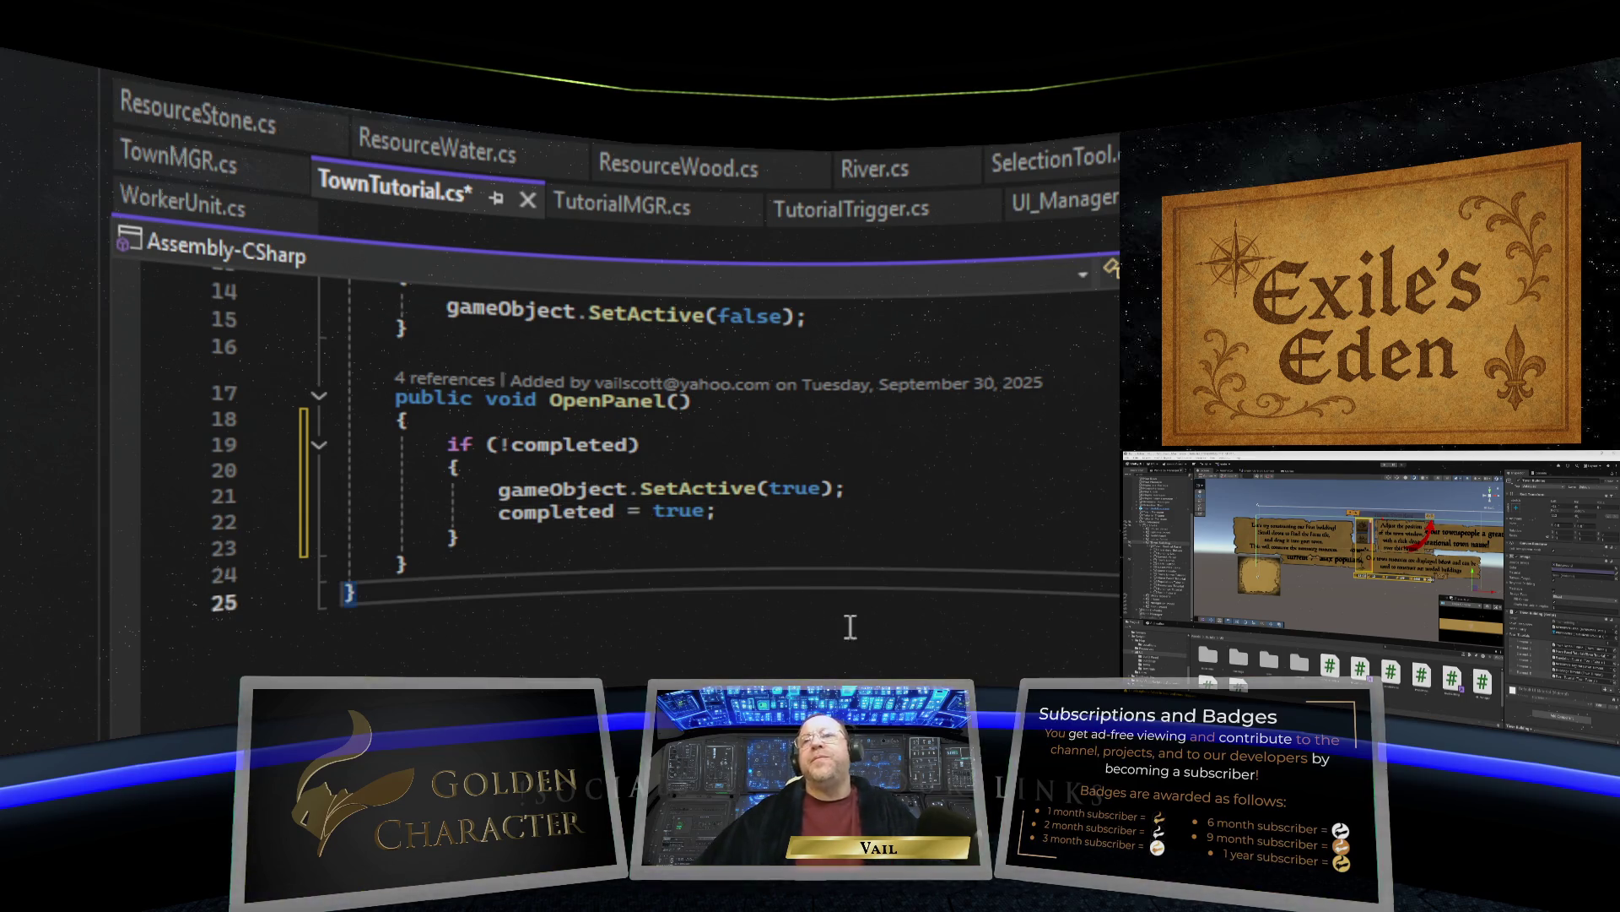
{"action": "scroll", "coordinate": [877, 557], "scroll_direction": "up", "scroll_amount": 3}
{"action": "scroll", "coordinate": [903, 565], "scroll_direction": "down", "scroll_amount": 1}
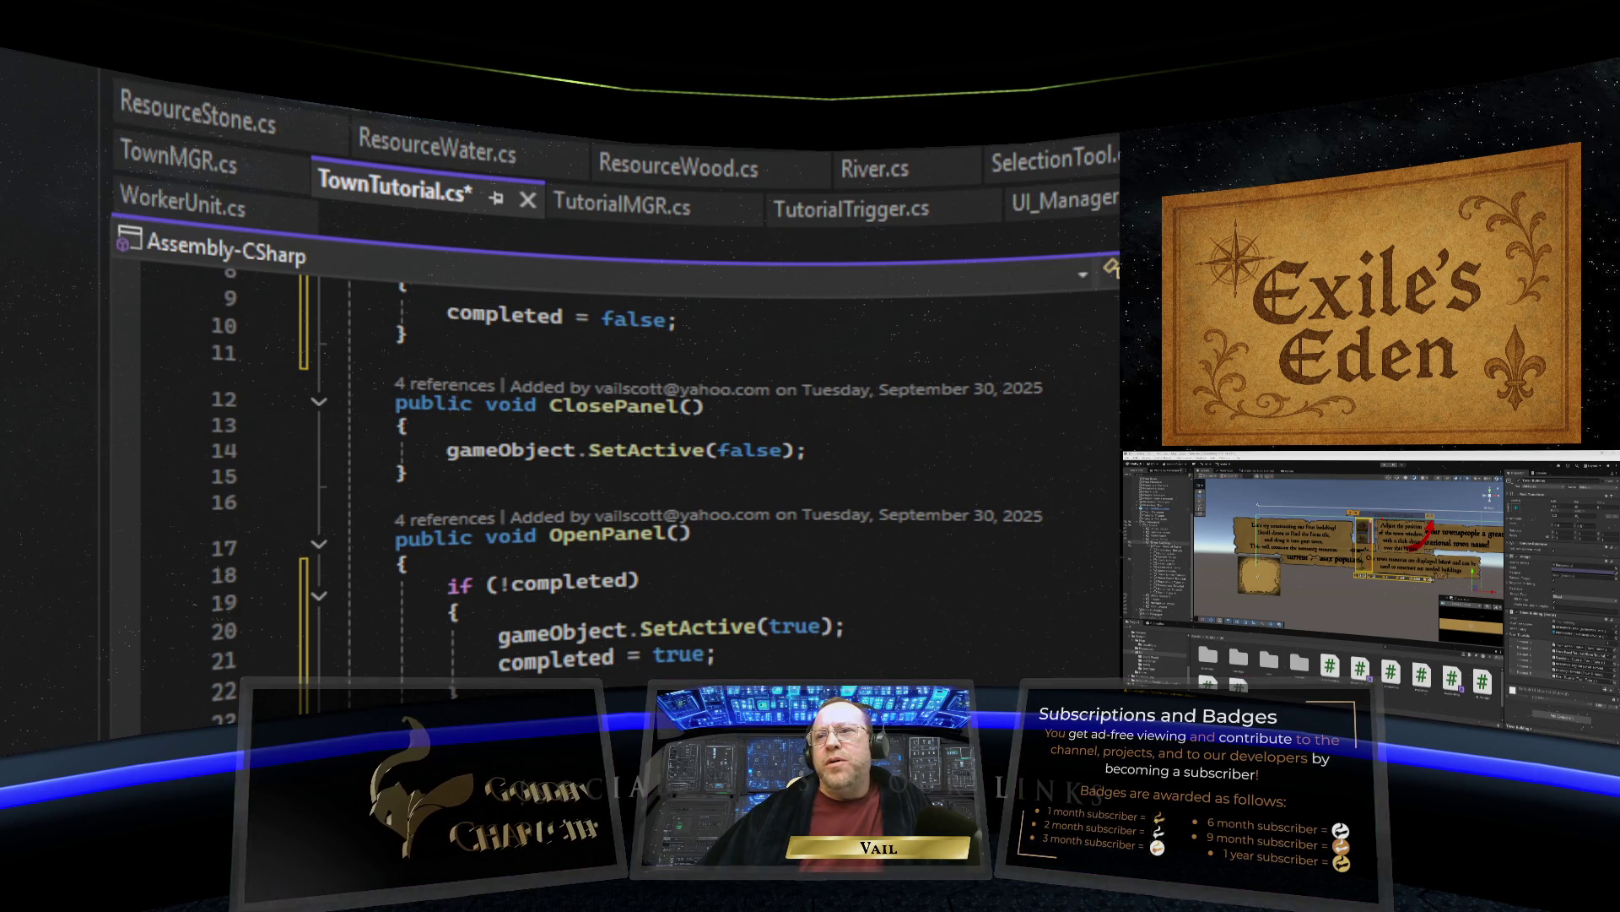
Save TownTutorial.cs and review the completed field, Awake() and OpenPanel() code.
{"action": "key", "text": "ctrl+s"}
{"action": "scroll", "coordinate": [785, 498], "scroll_direction": "up", "scroll_amount": 3}
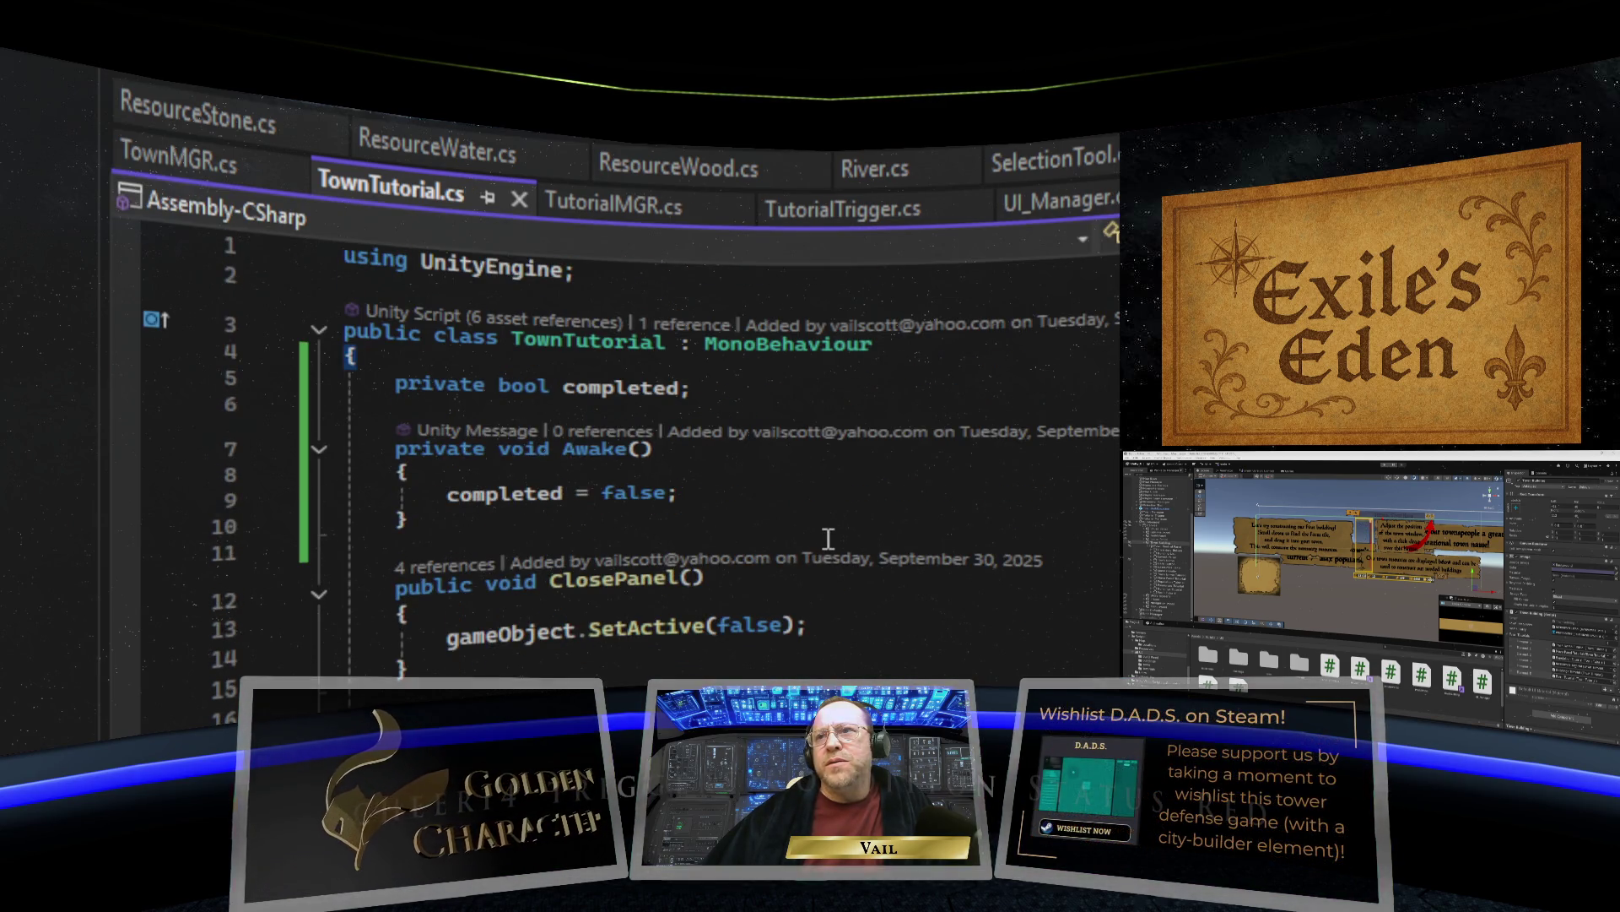
{"action": "scroll", "coordinate": [830, 545], "scroll_direction": "down", "scroll_amount": 2}
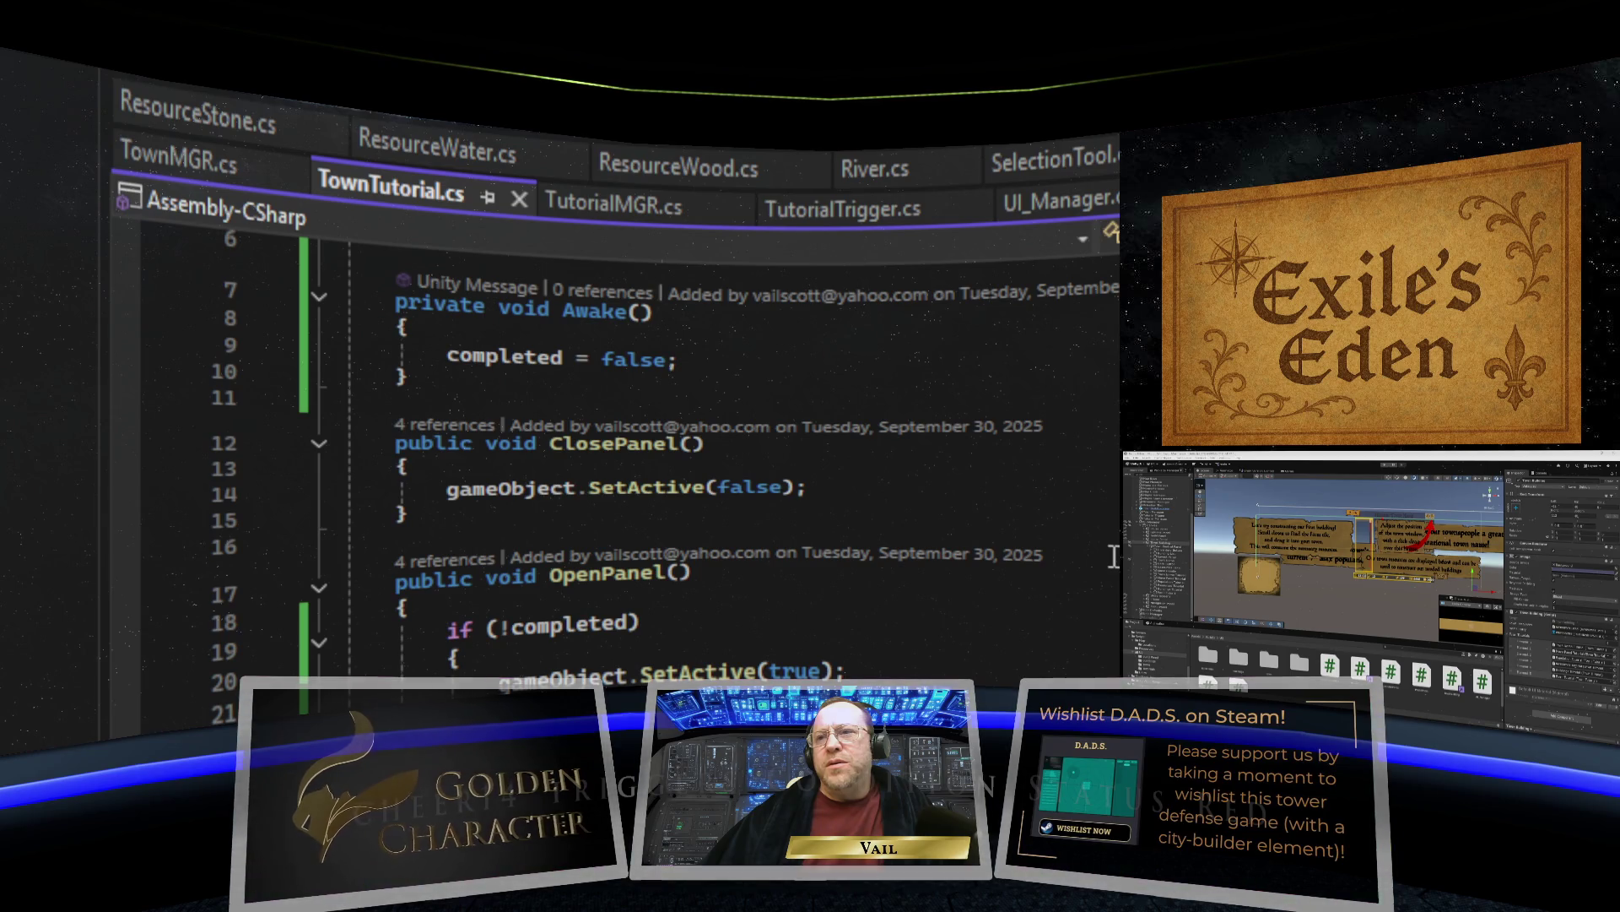
{"action": "scroll", "coordinate": [1113, 557], "scroll_direction": "down", "scroll_amount": 3}
{"action": "scroll", "coordinate": [1113, 557], "scroll_direction": "up", "scroll_amount": 1}
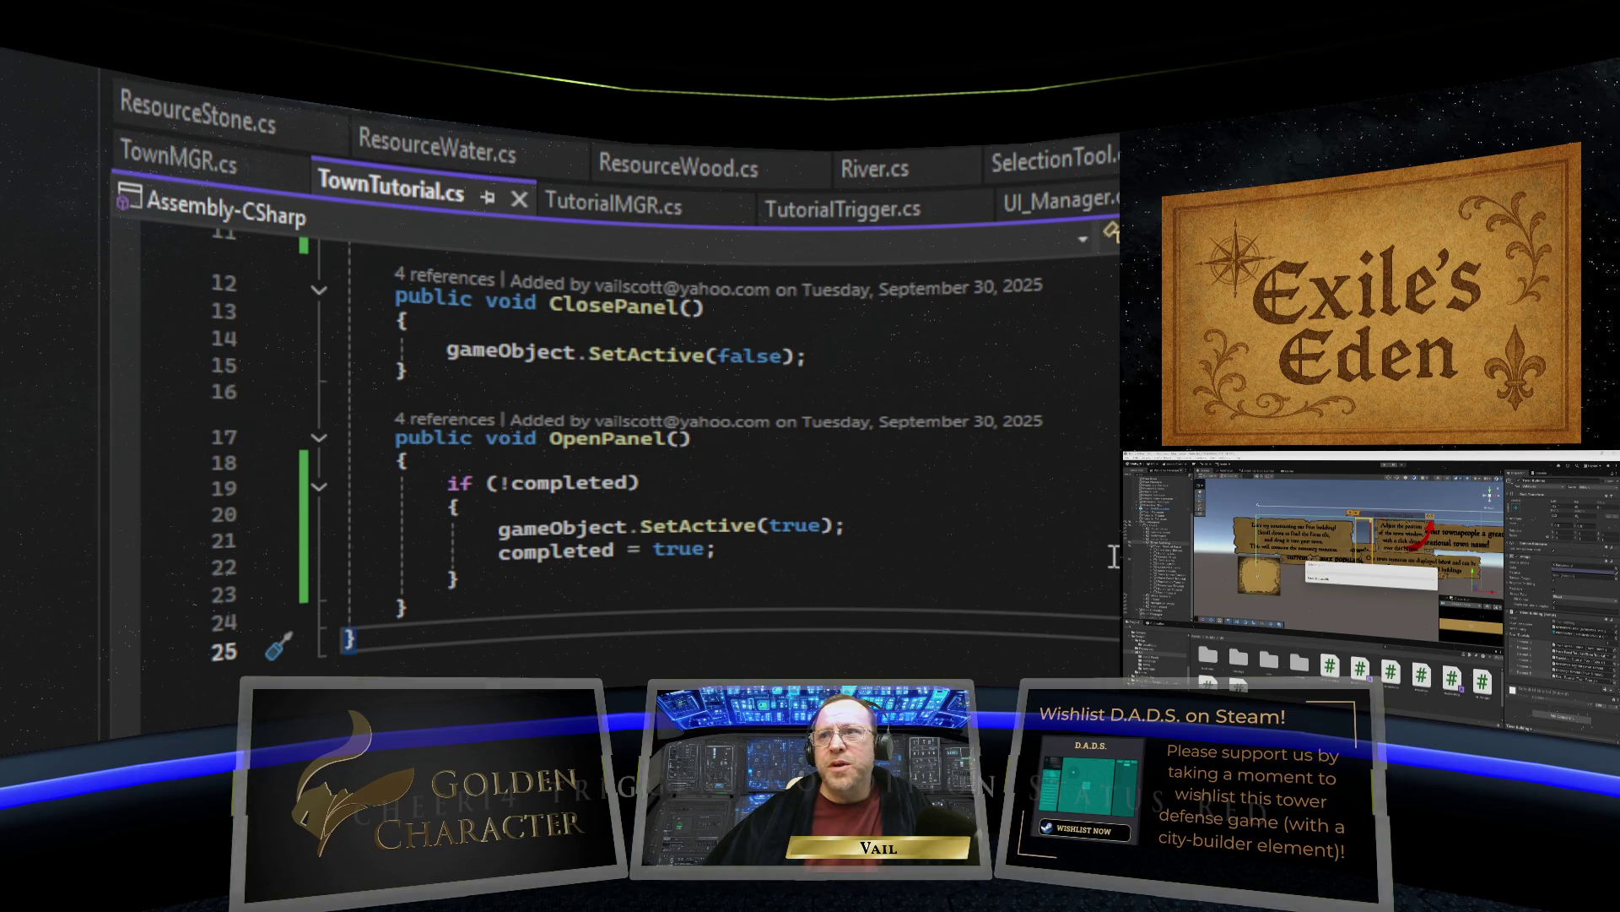
{"action": "scroll", "coordinate": [1113, 557], "scroll_direction": "up", "scroll_amount": 3}
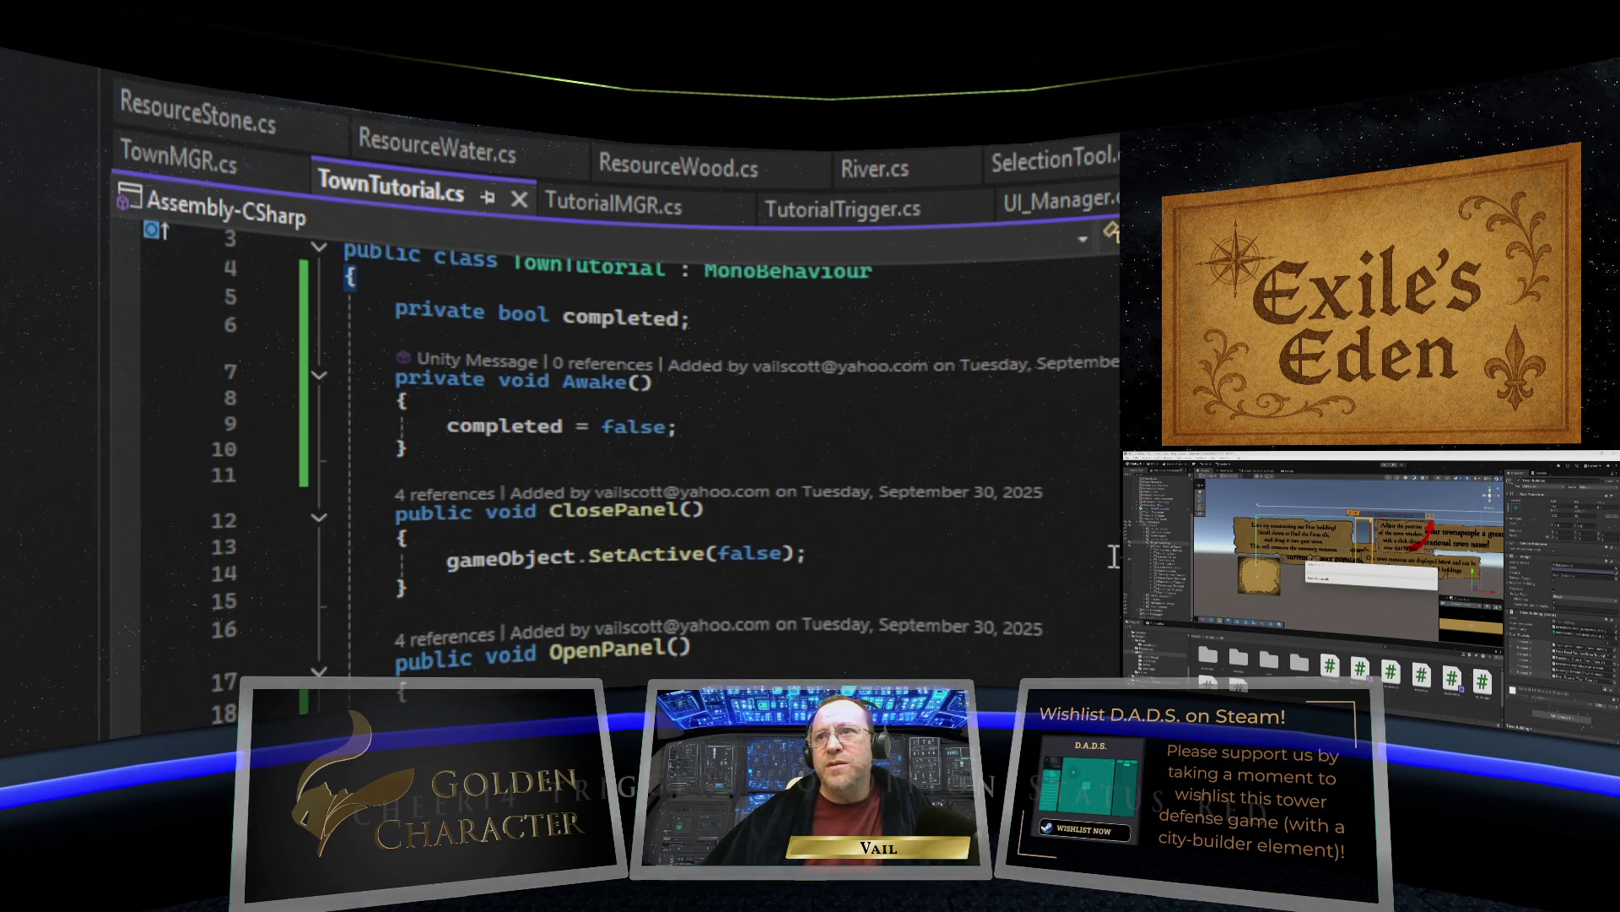
{"action": "scroll", "coordinate": [1114, 527], "scroll_direction": "down", "scroll_amount": 2}
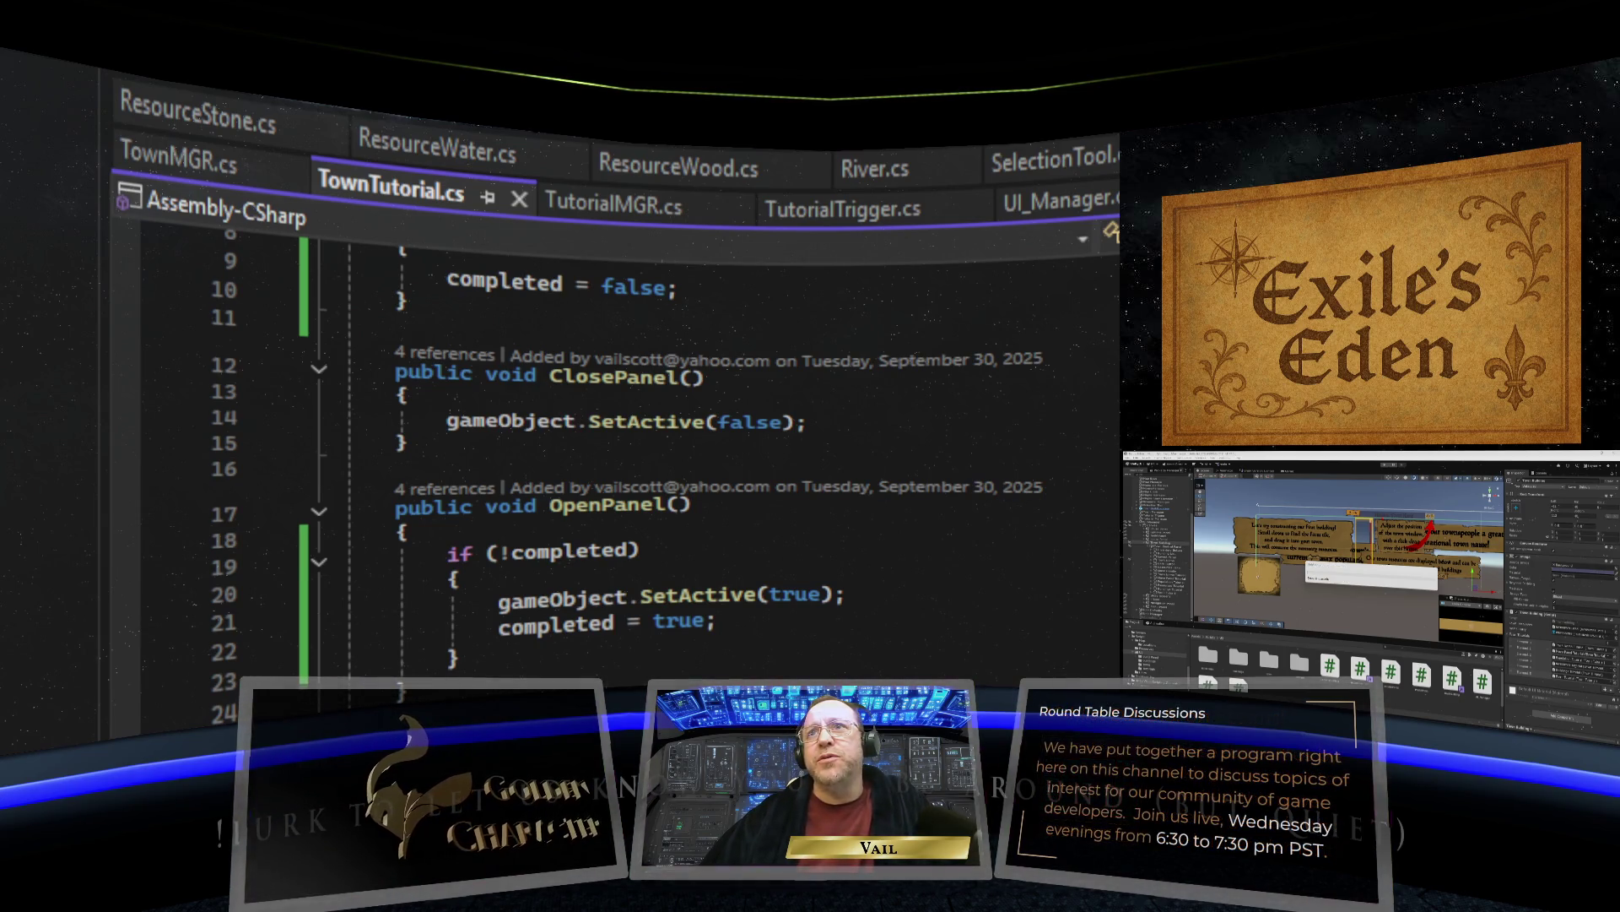
{"action": "scroll", "coordinate": [616, 464], "scroll_direction": "down", "scroll_amount": 3}
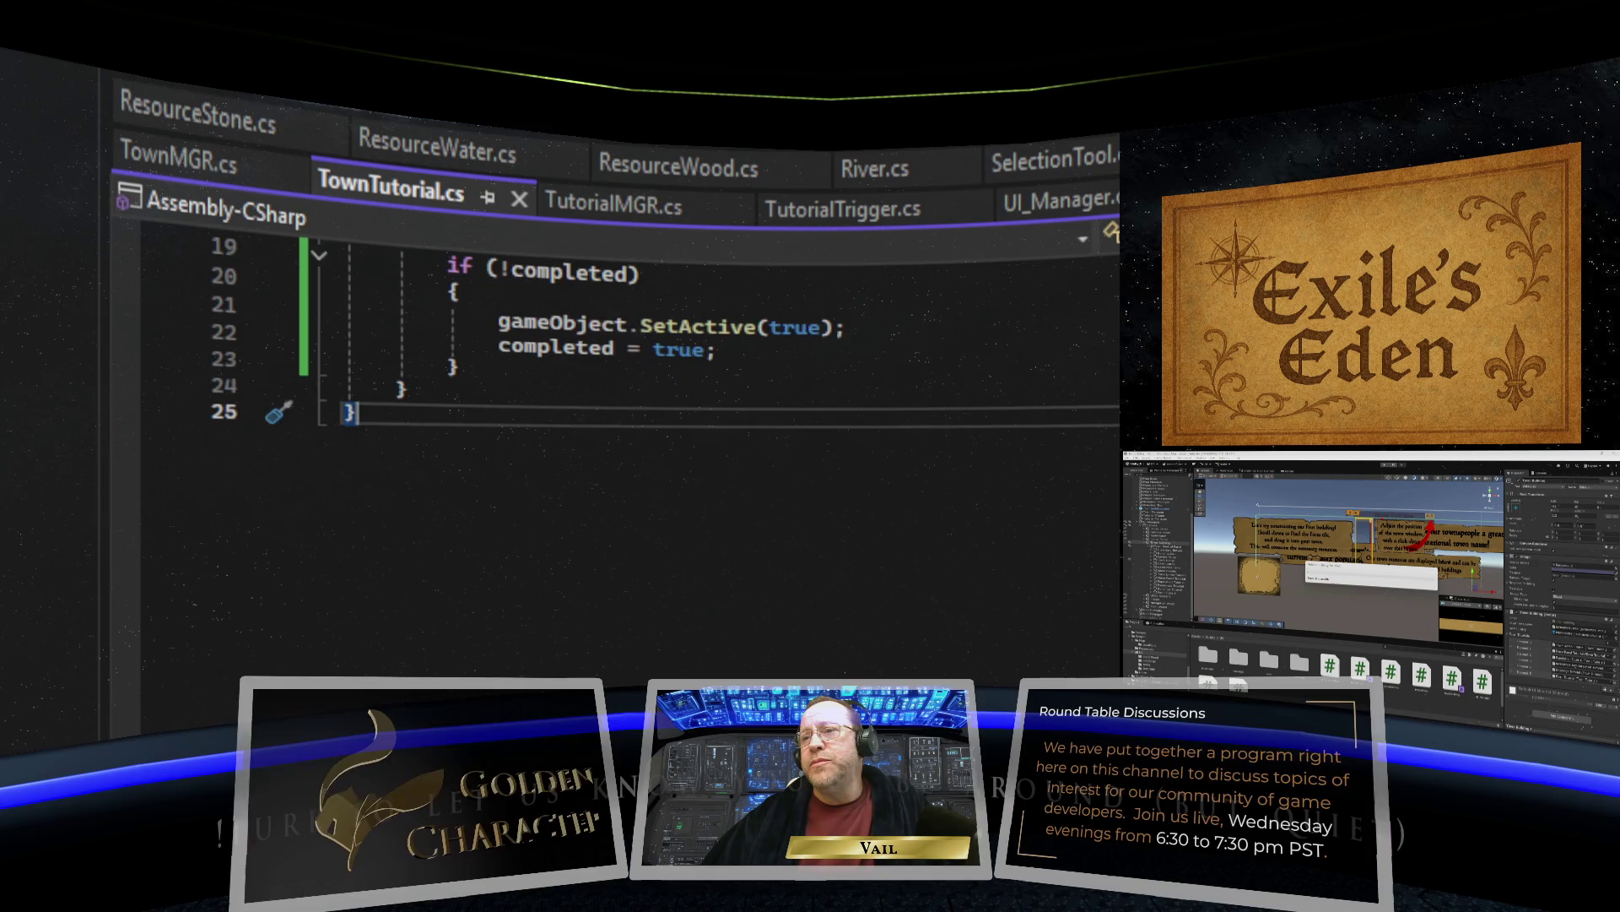
{"action": "scroll", "coordinate": [616, 464], "scroll_direction": "up", "scroll_amount": 6}
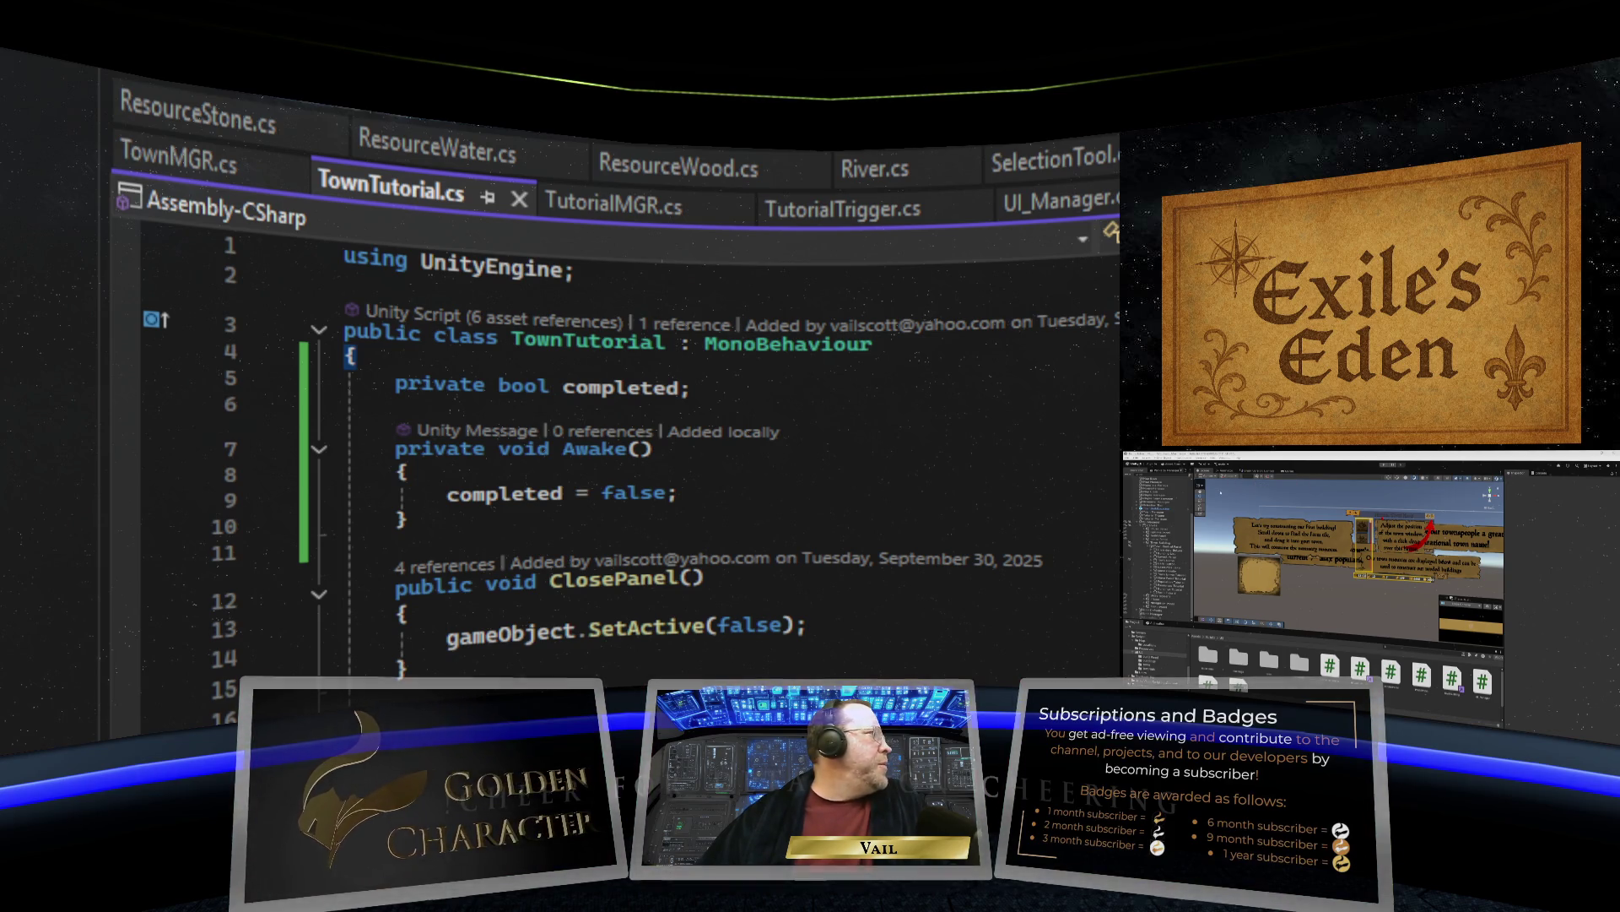
Save the Unity scene via File > Save and maximize the Game view.
{"action": "left_click", "coordinate": [1287, 470]}
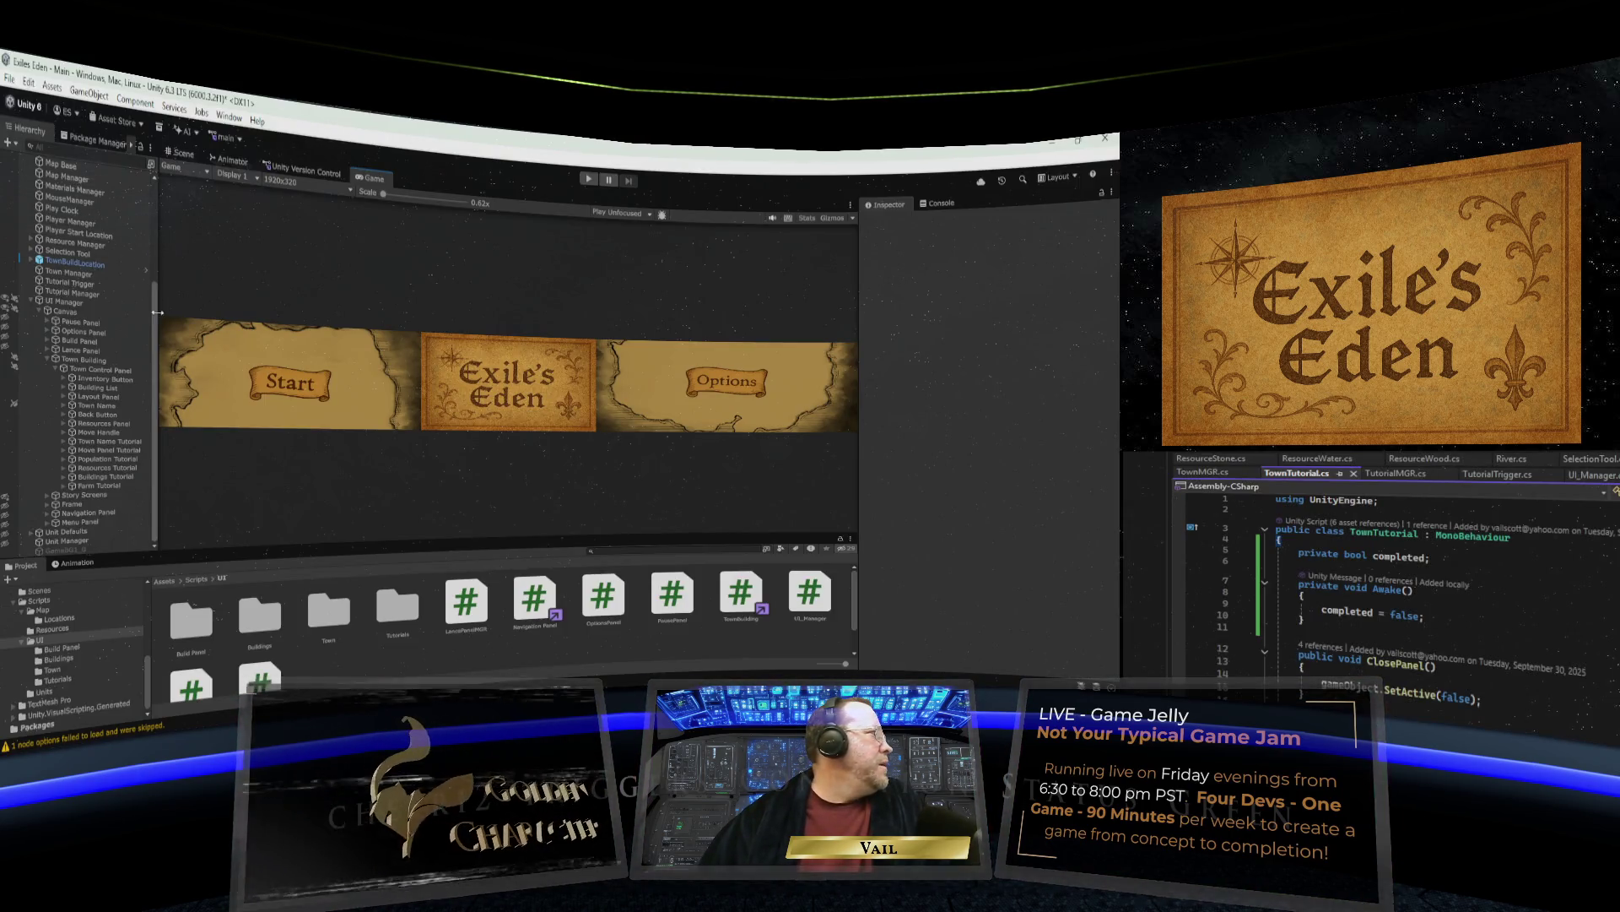
{"action": "left_click_drag", "start_coordinate": [156, 317], "coordinate": [165, 196]}
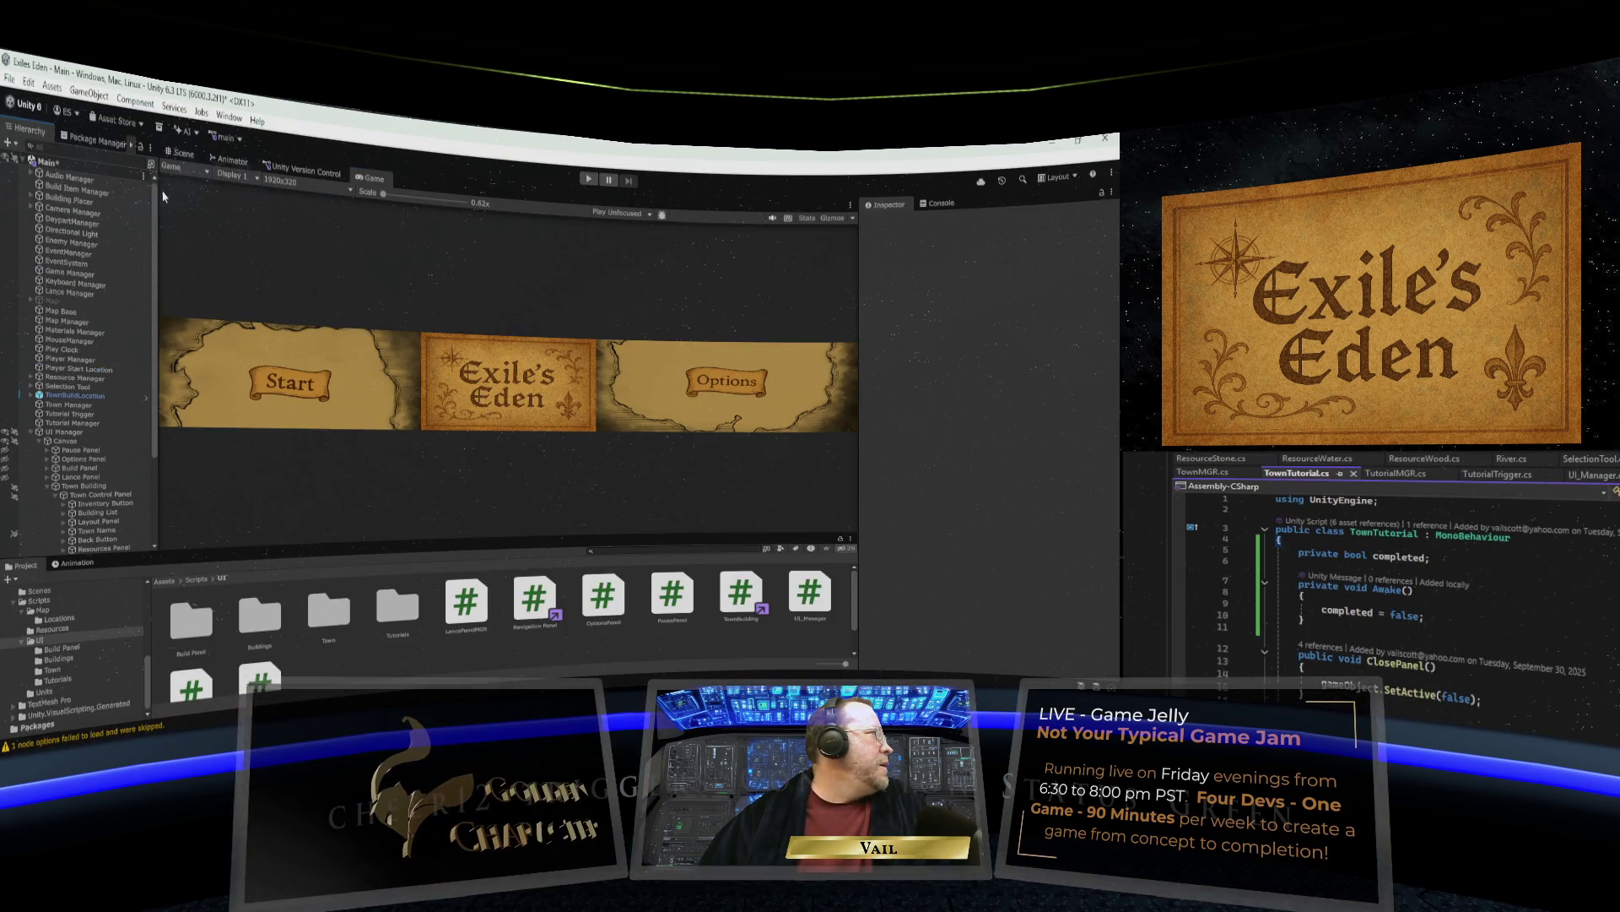
{"action": "left_click", "coordinate": [11, 80]}
{"action": "left_click", "coordinate": [33, 165]}
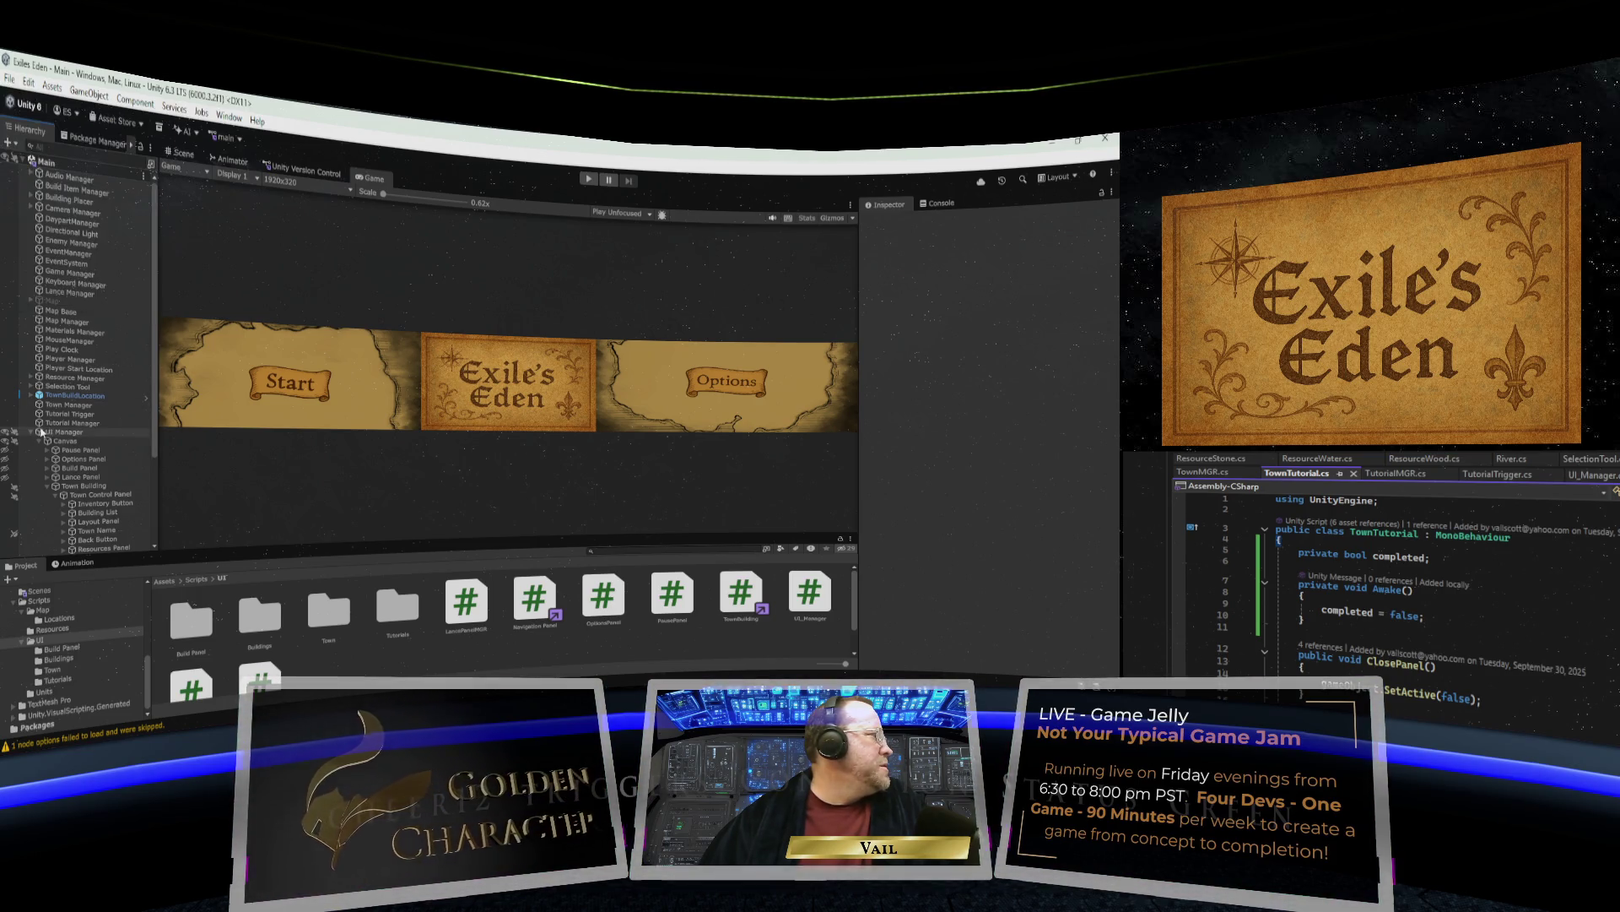
{"action": "right_click", "coordinate": [371, 179]}
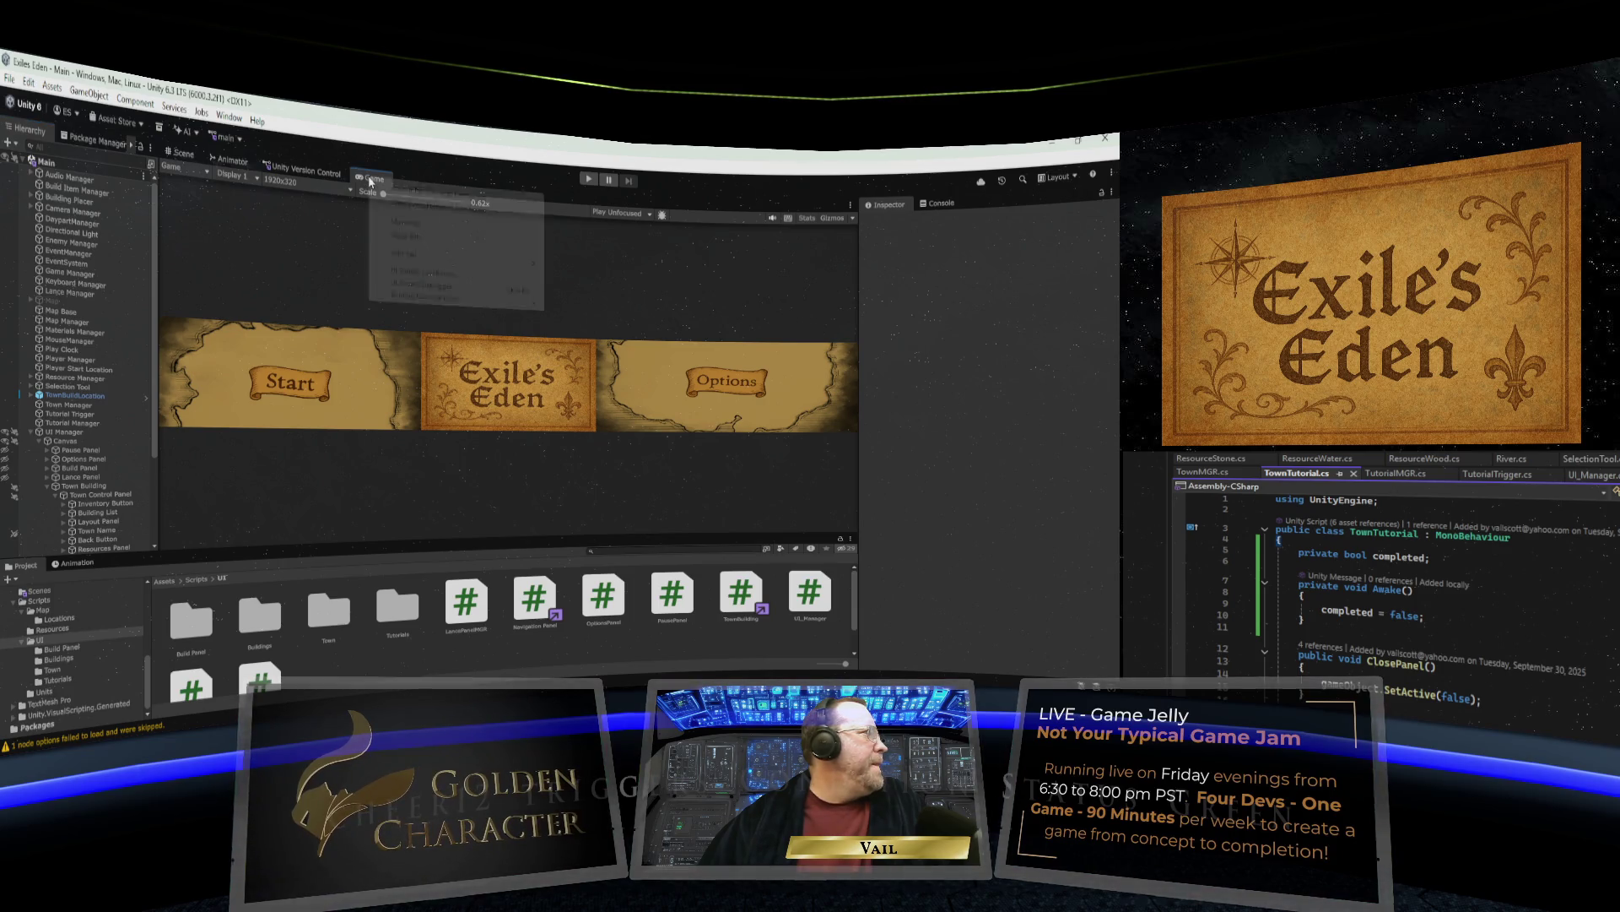
{"action": "left_click", "coordinate": [399, 225]}
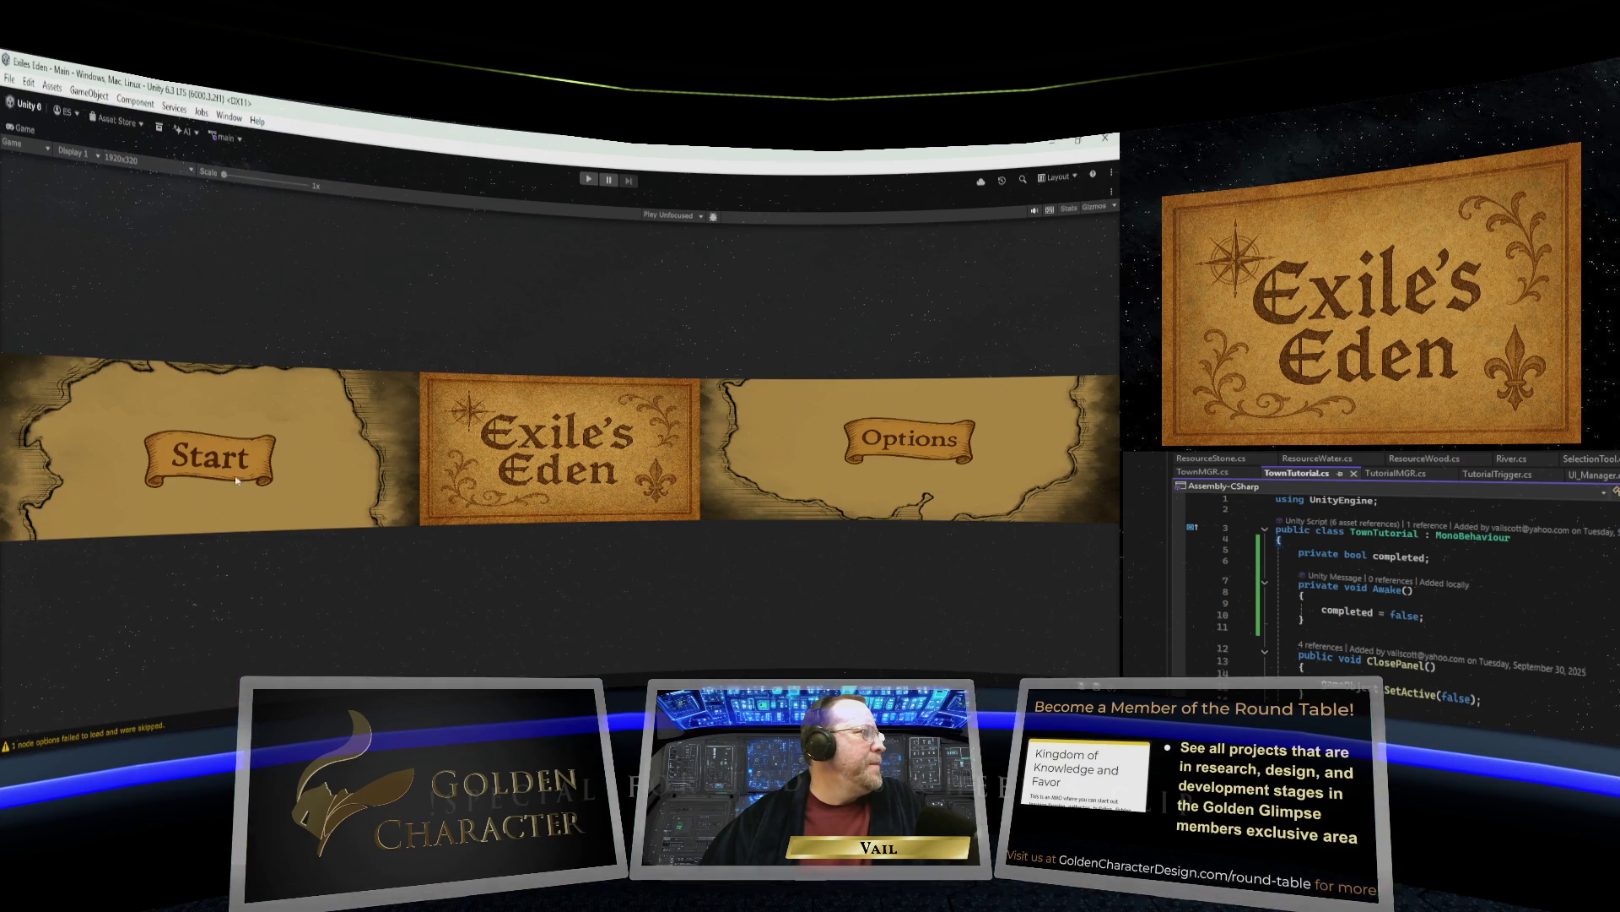
Enter Play mode, start a new game, and advance the opening dialogue to the lance tutorial.
{"action": "left_click", "coordinate": [589, 180]}
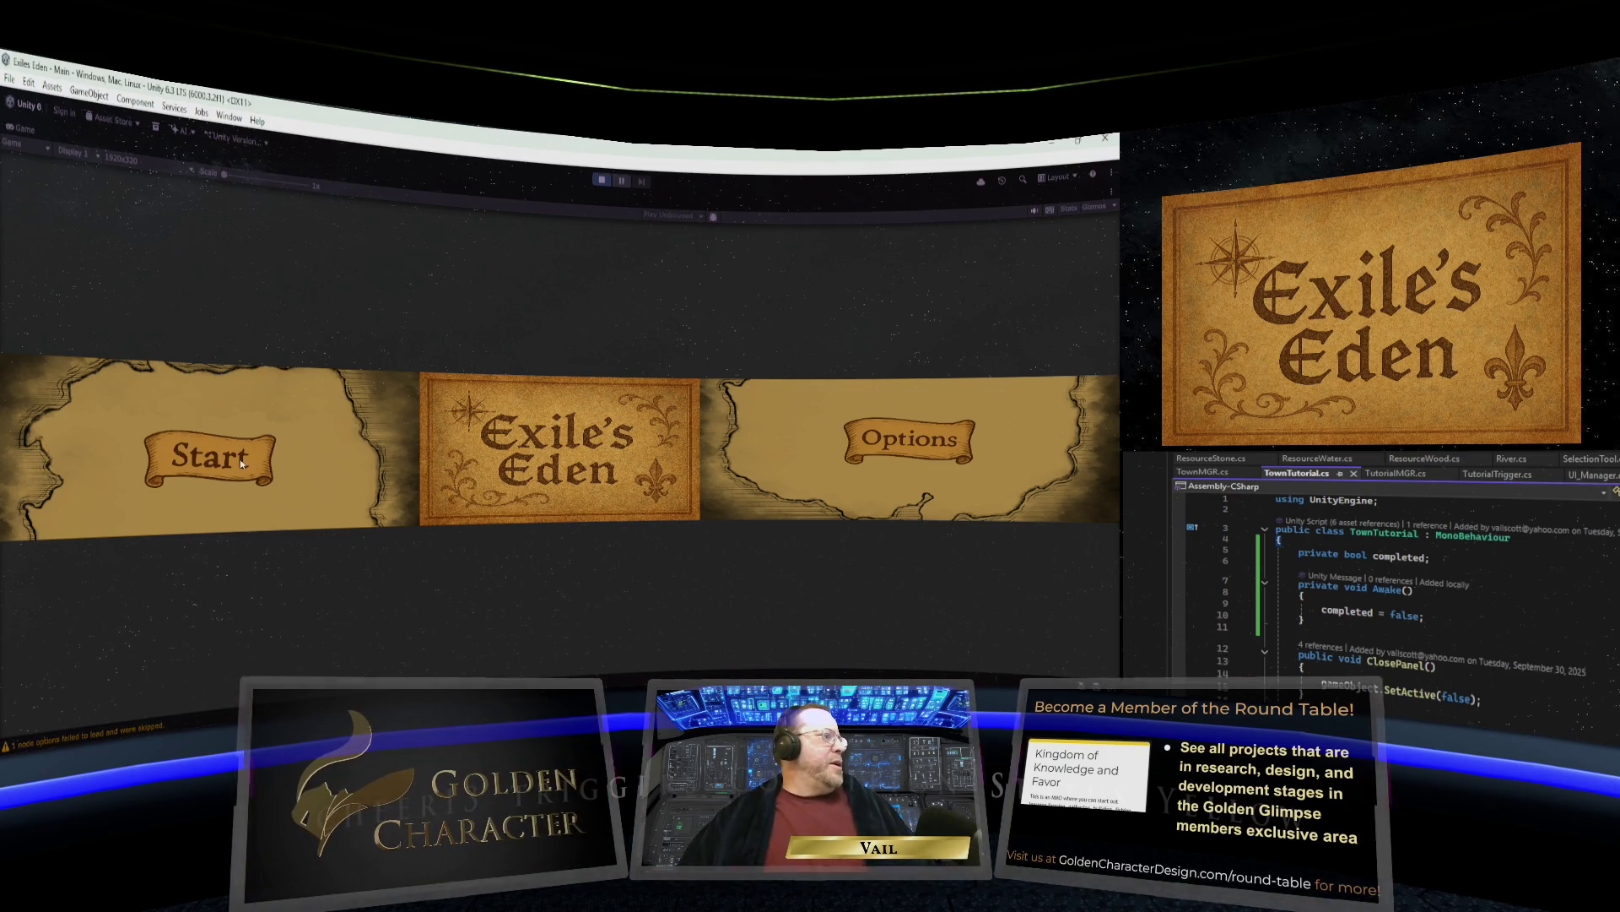
{"action": "left_click", "coordinate": [249, 483]}
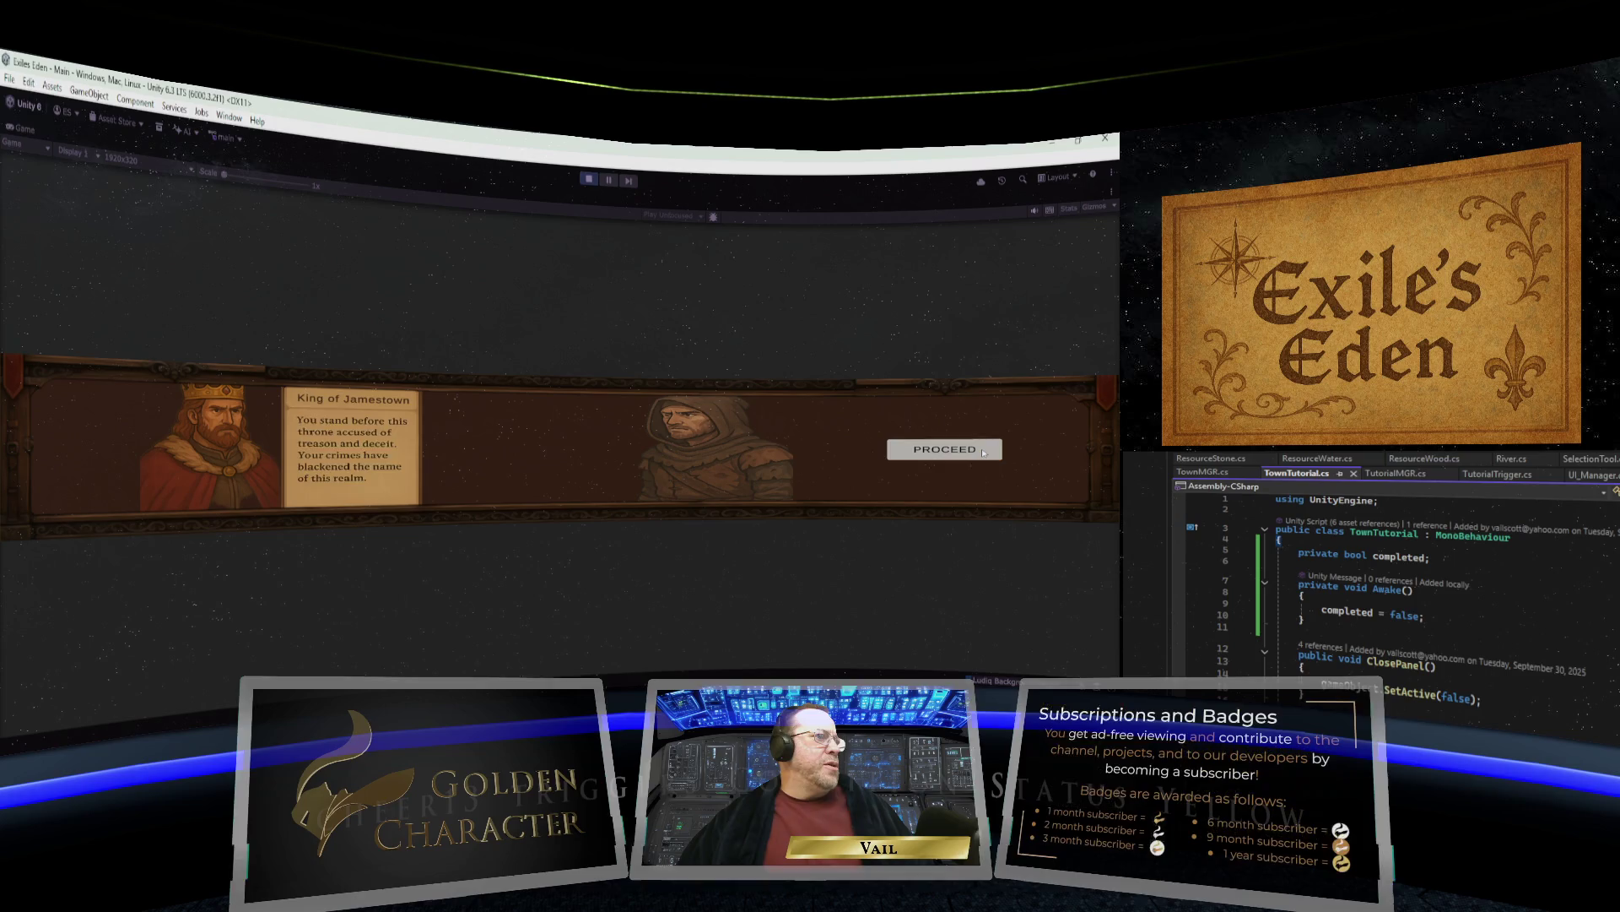
{"action": "left_click", "coordinate": [983, 452]}
{"action": "left_click", "coordinate": [984, 431]}
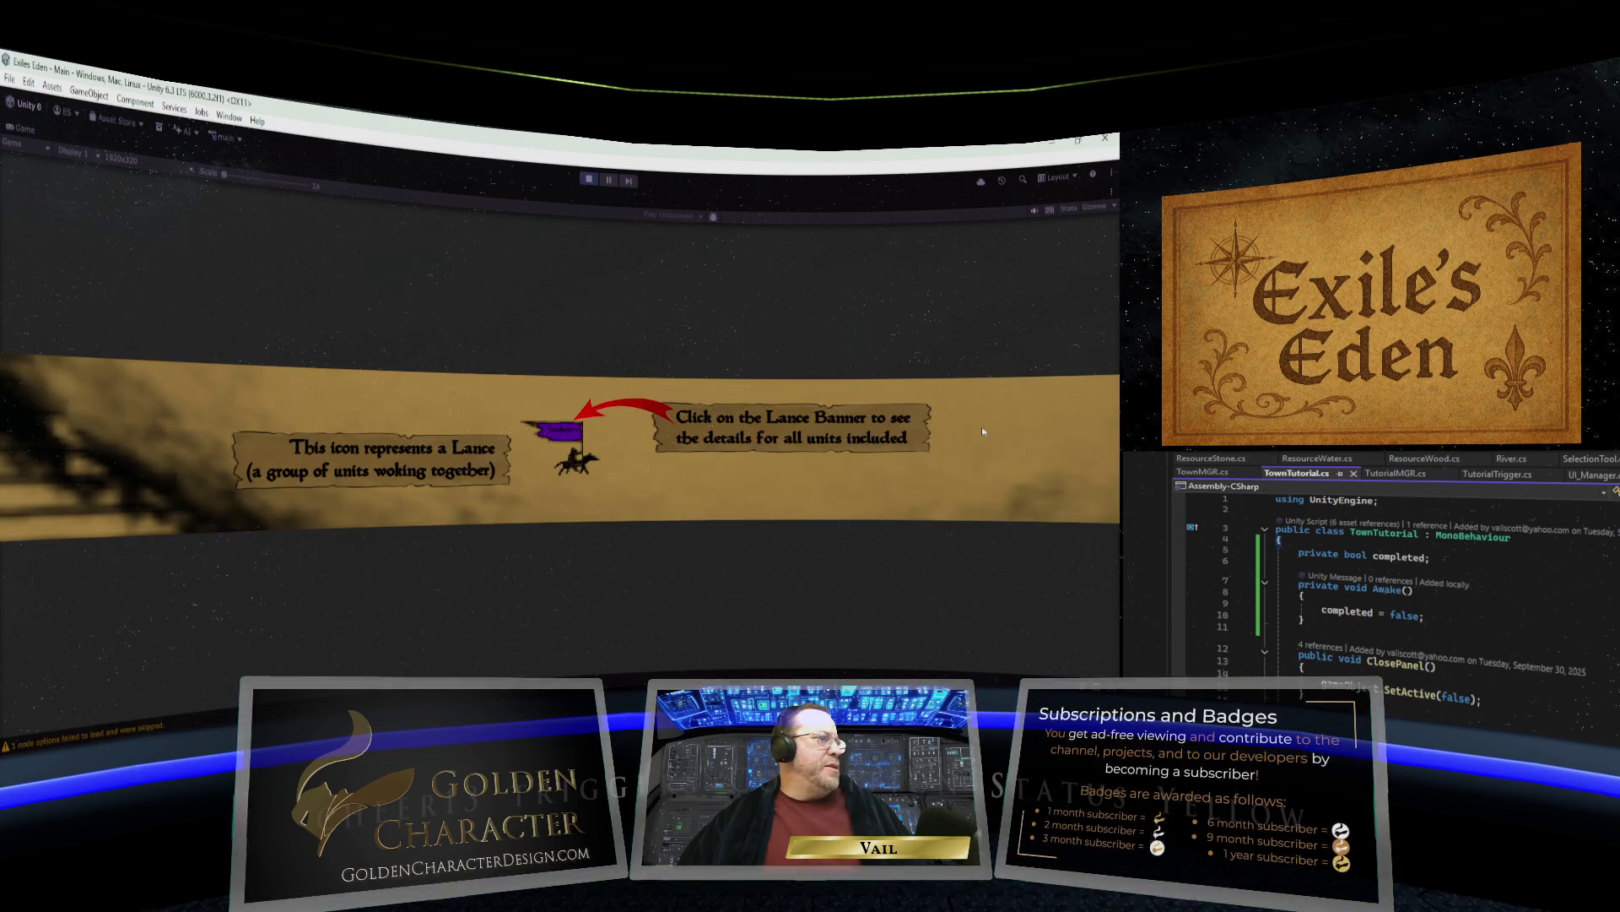
Send the lance to the open field, build a town there, and open its town menu.
{"action": "left_click", "coordinate": [575, 435]}
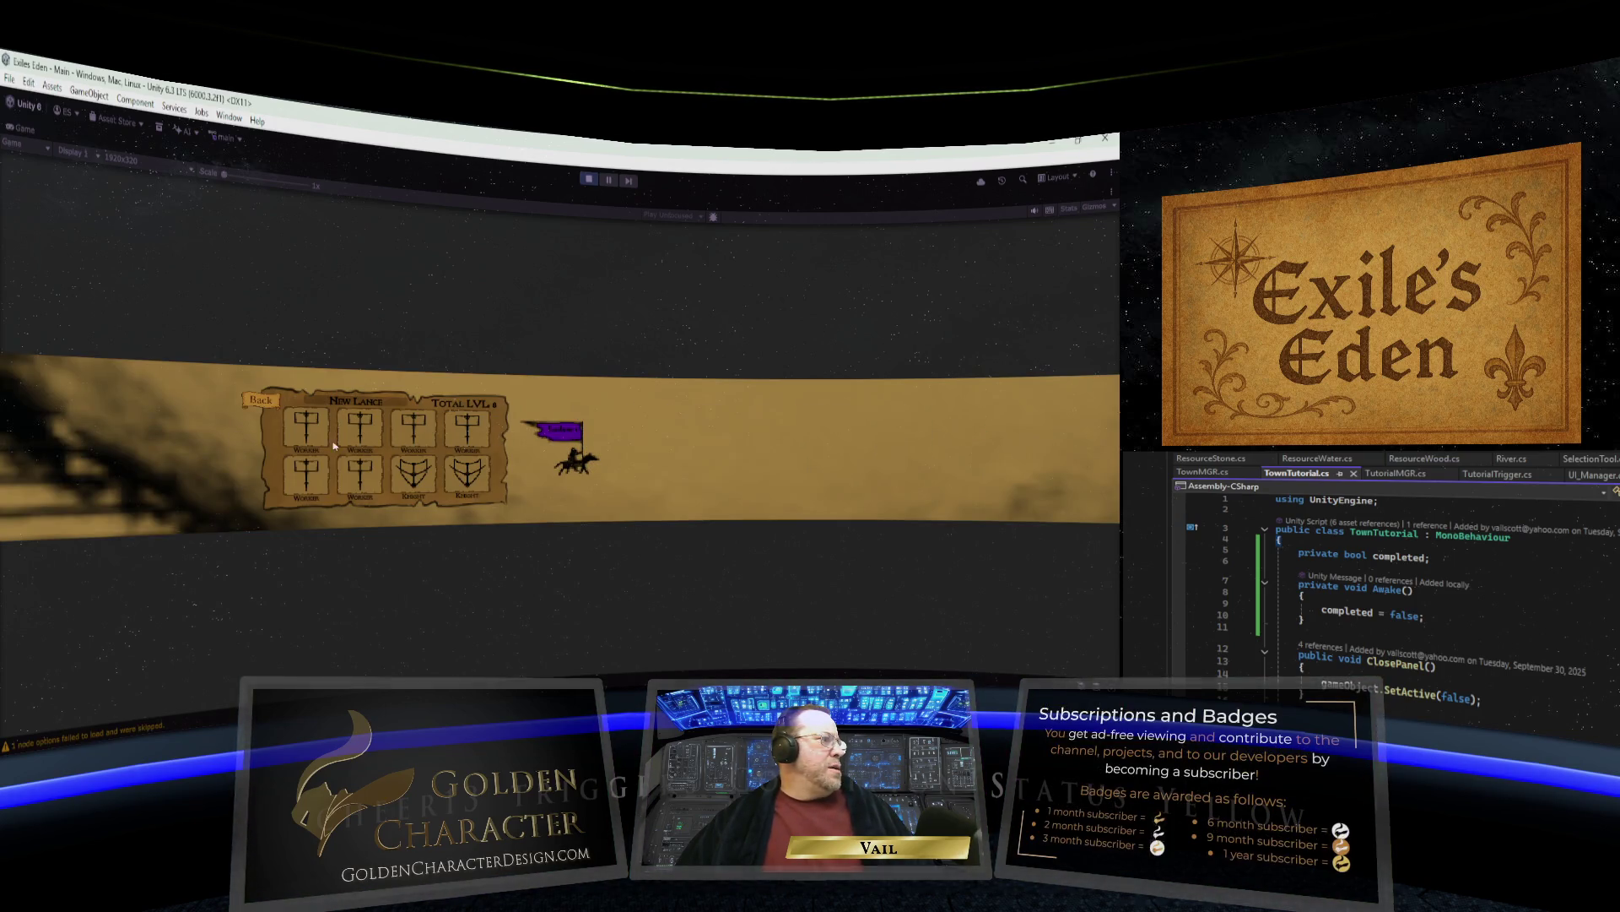
{"action": "left_click", "coordinate": [269, 406]}
{"action": "left_click", "coordinate": [555, 453]}
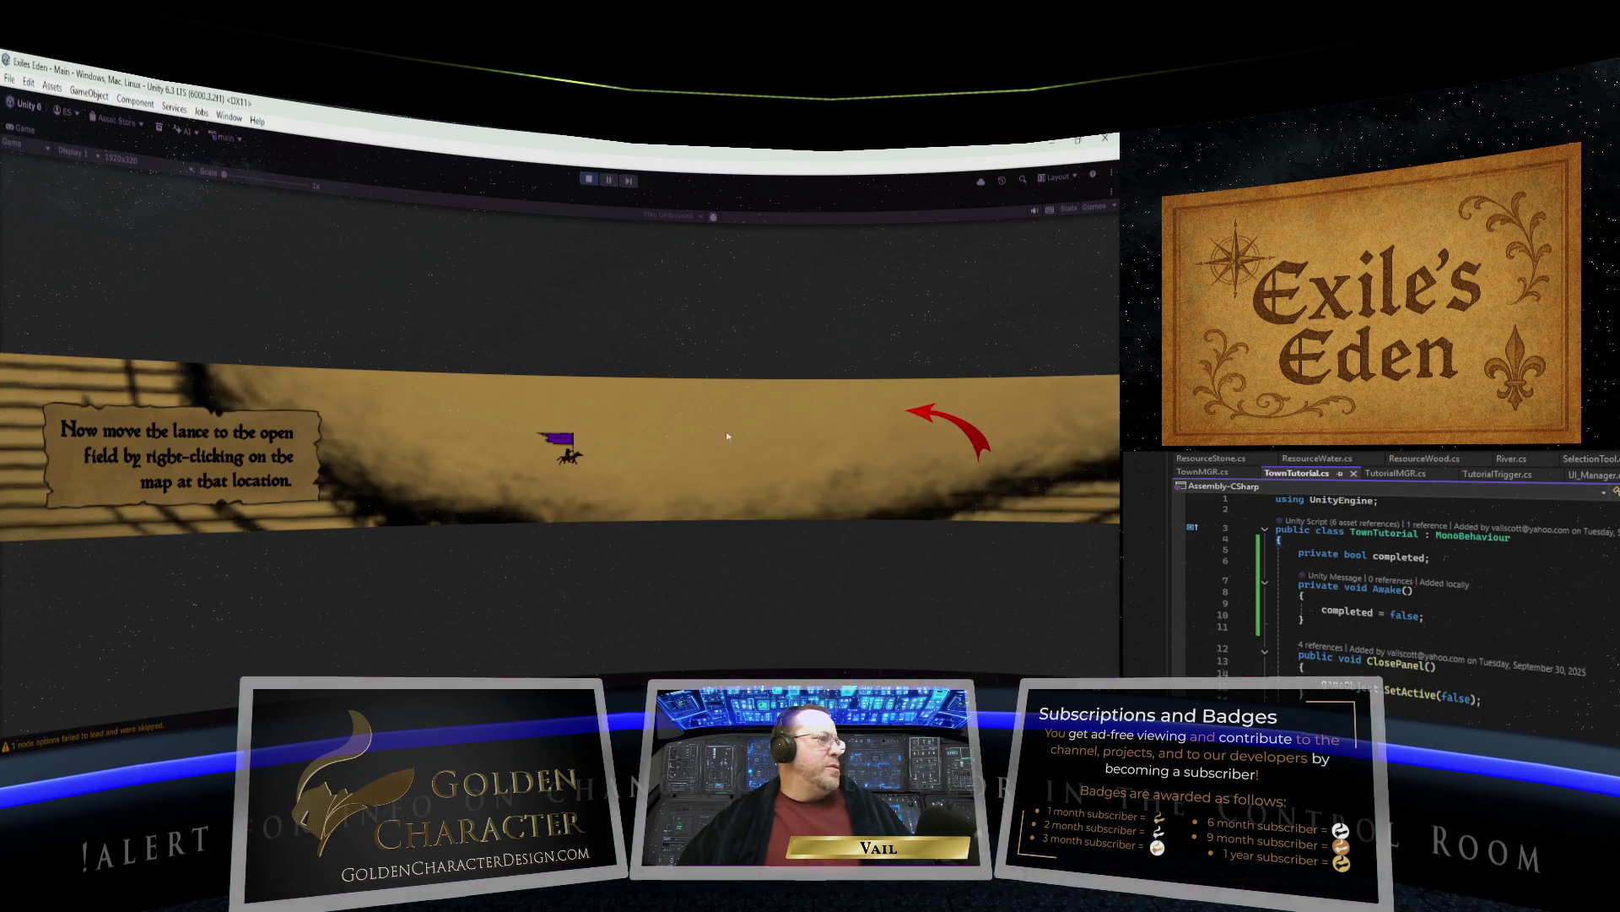
{"action": "right_click", "coordinate": [900, 415]}
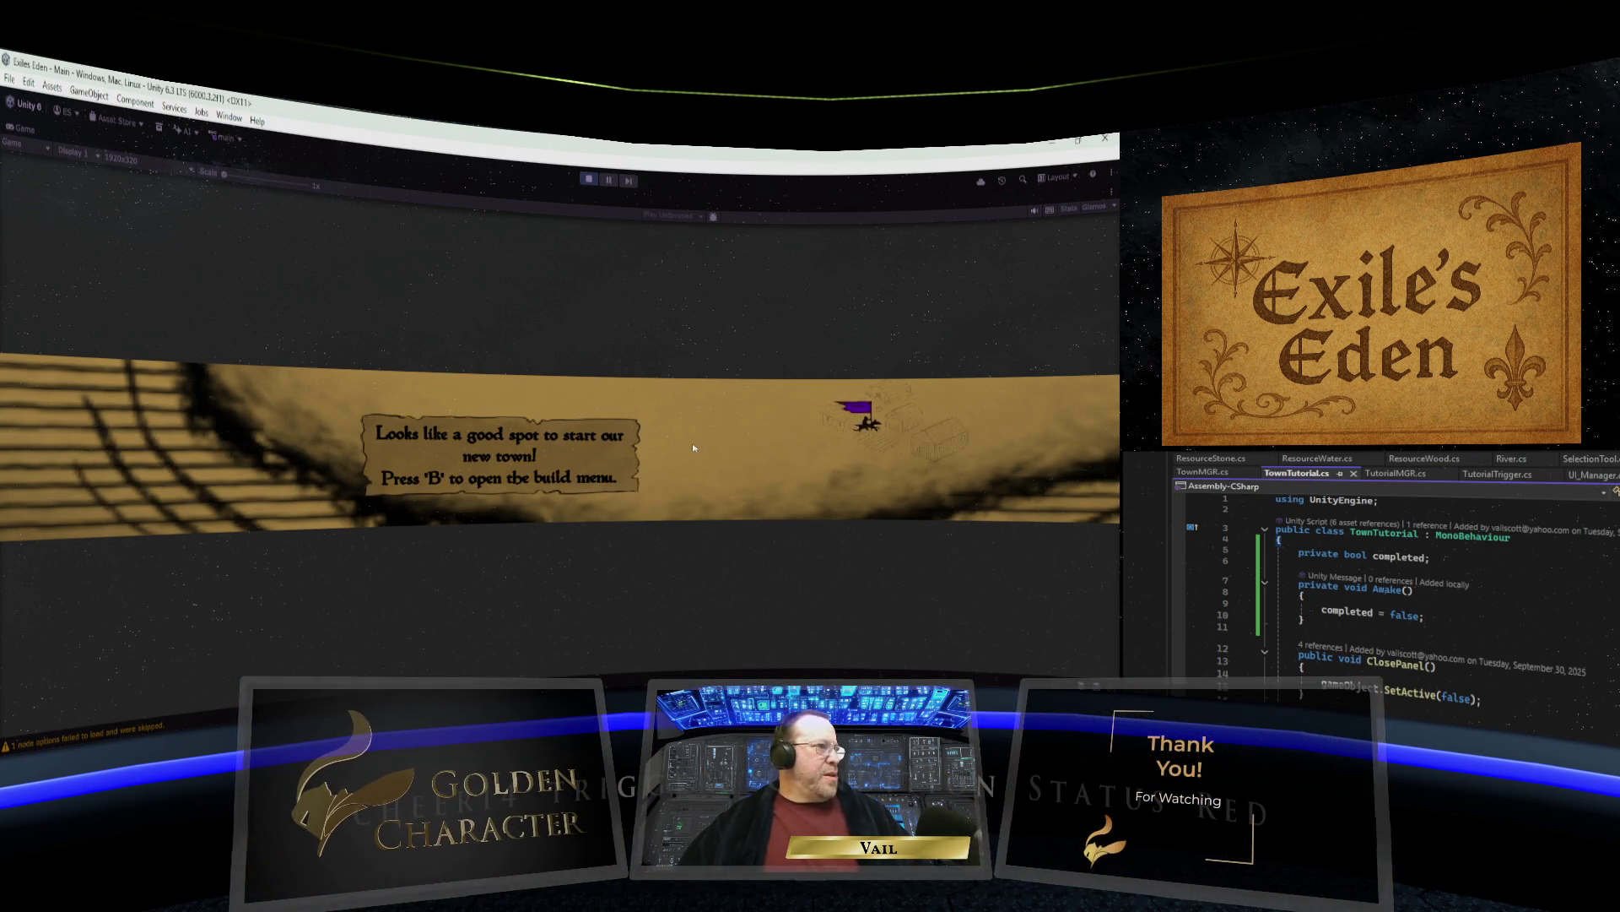
{"action": "key", "text": "b"}
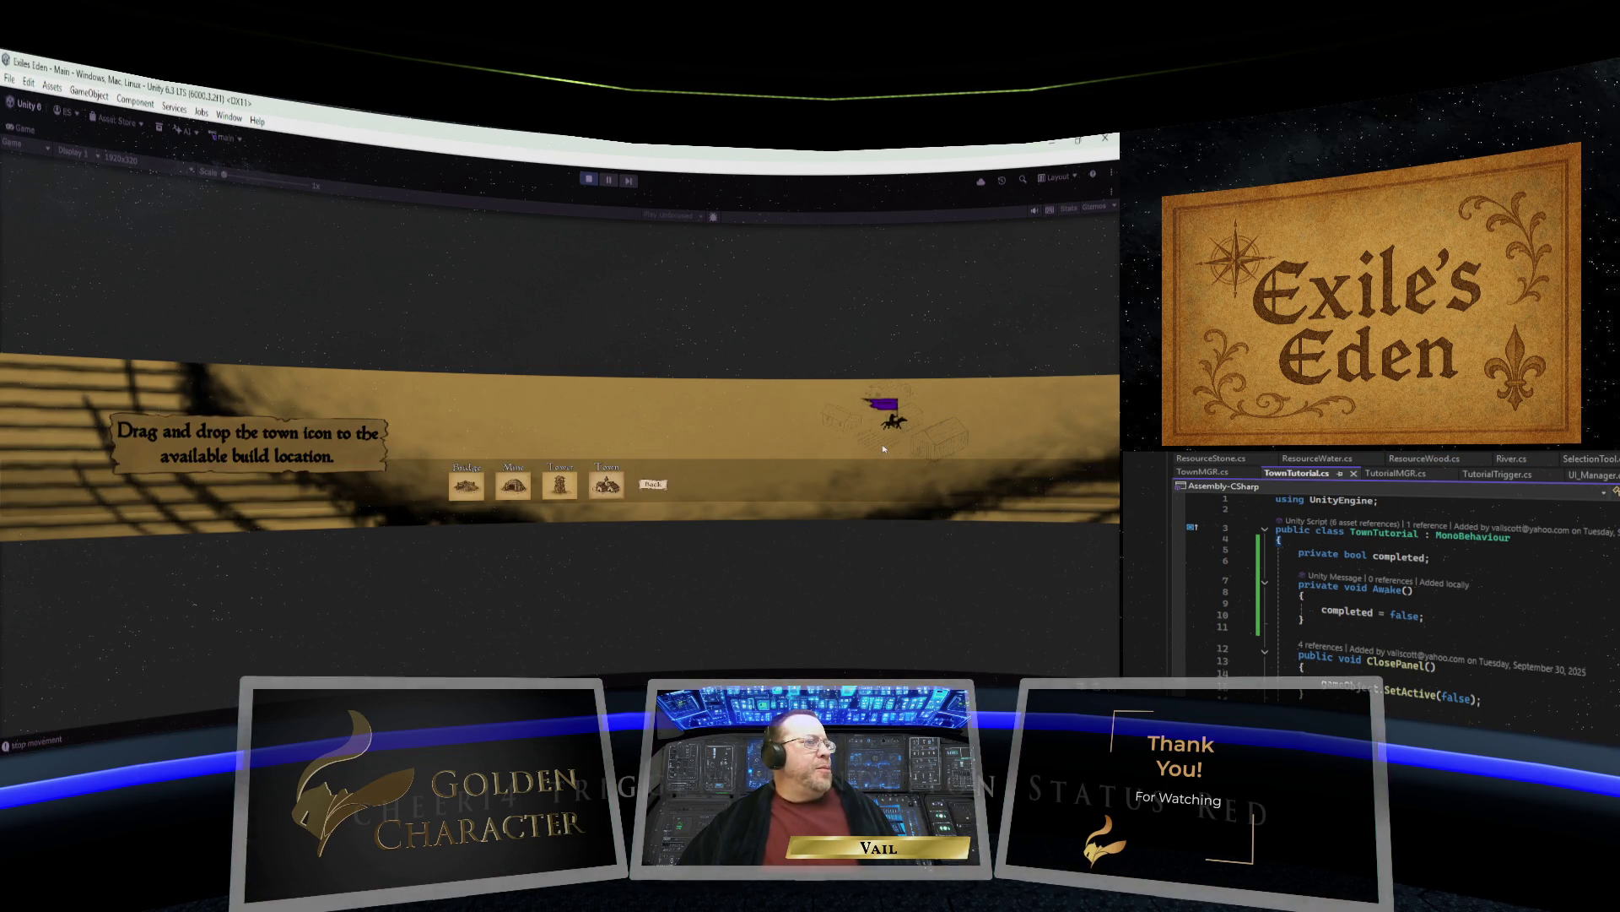
{"action": "left_click_drag", "start_coordinate": [606, 484], "coordinate": [882, 417]}
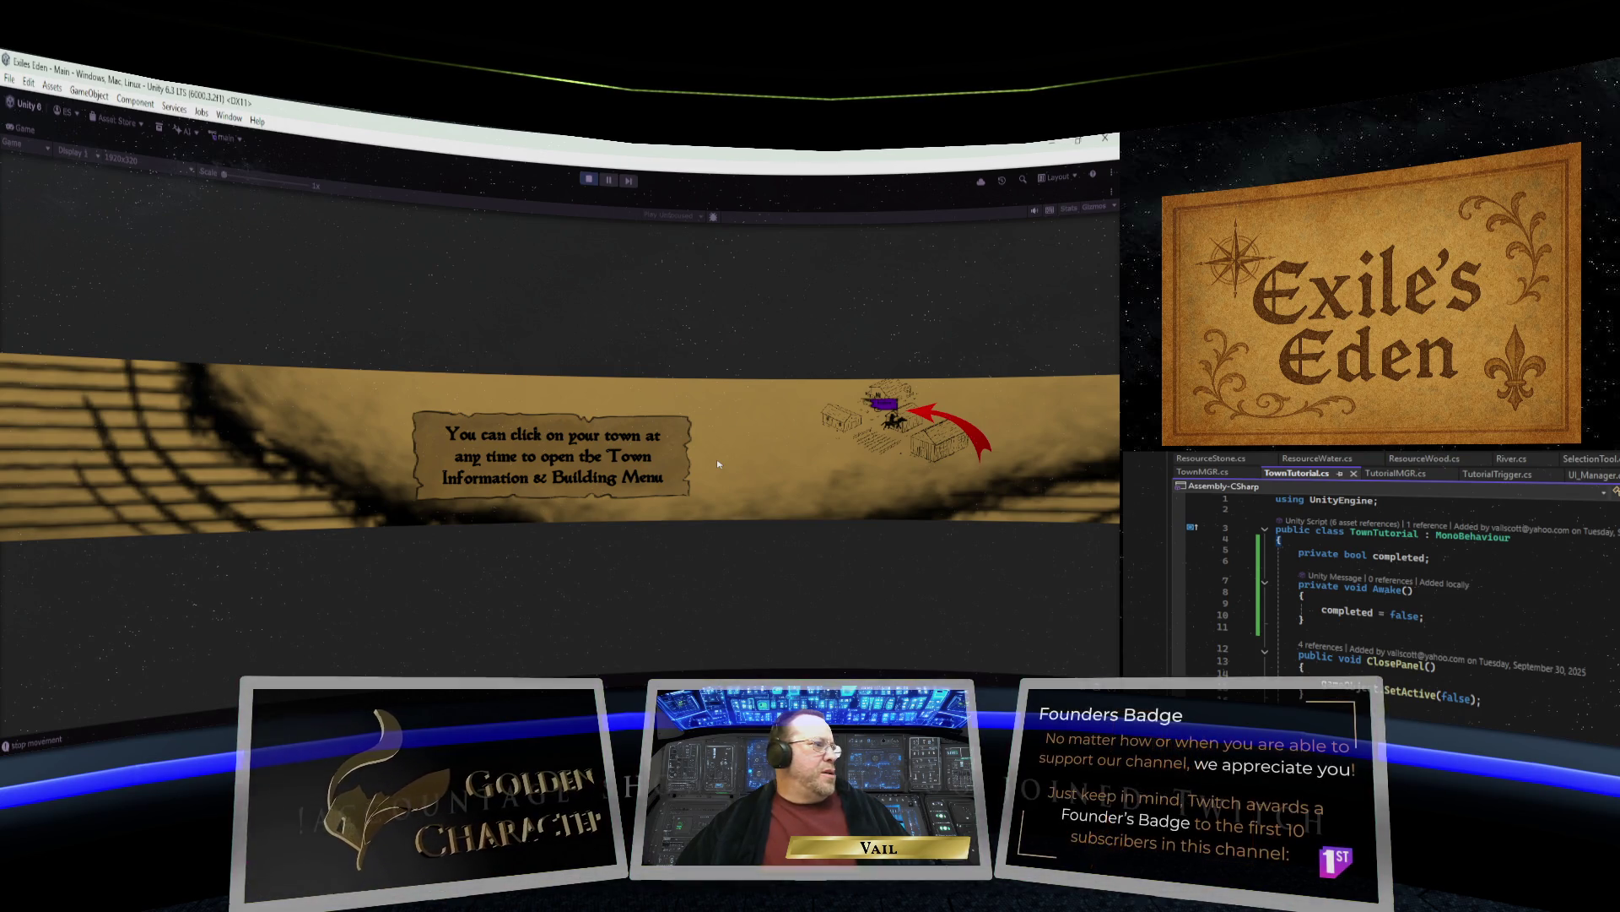
{"action": "left_click", "coordinate": [909, 443]}
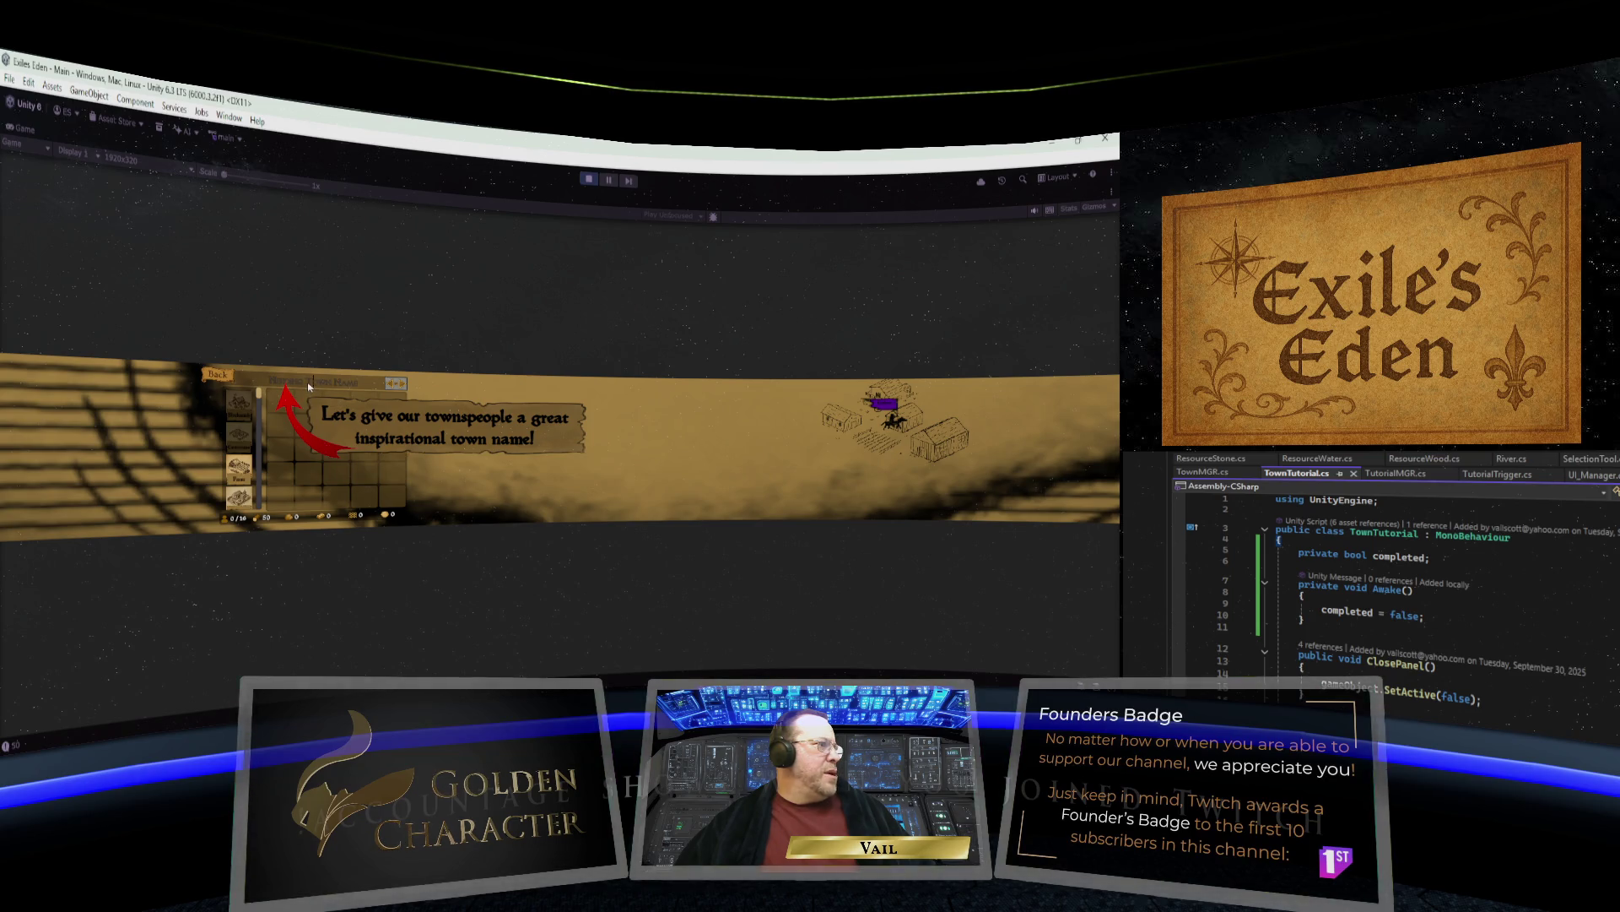
Name the town 'Golden Test', centre its window, and advance to the building-options tip.
{"action": "type", "text": "Golden Te"}
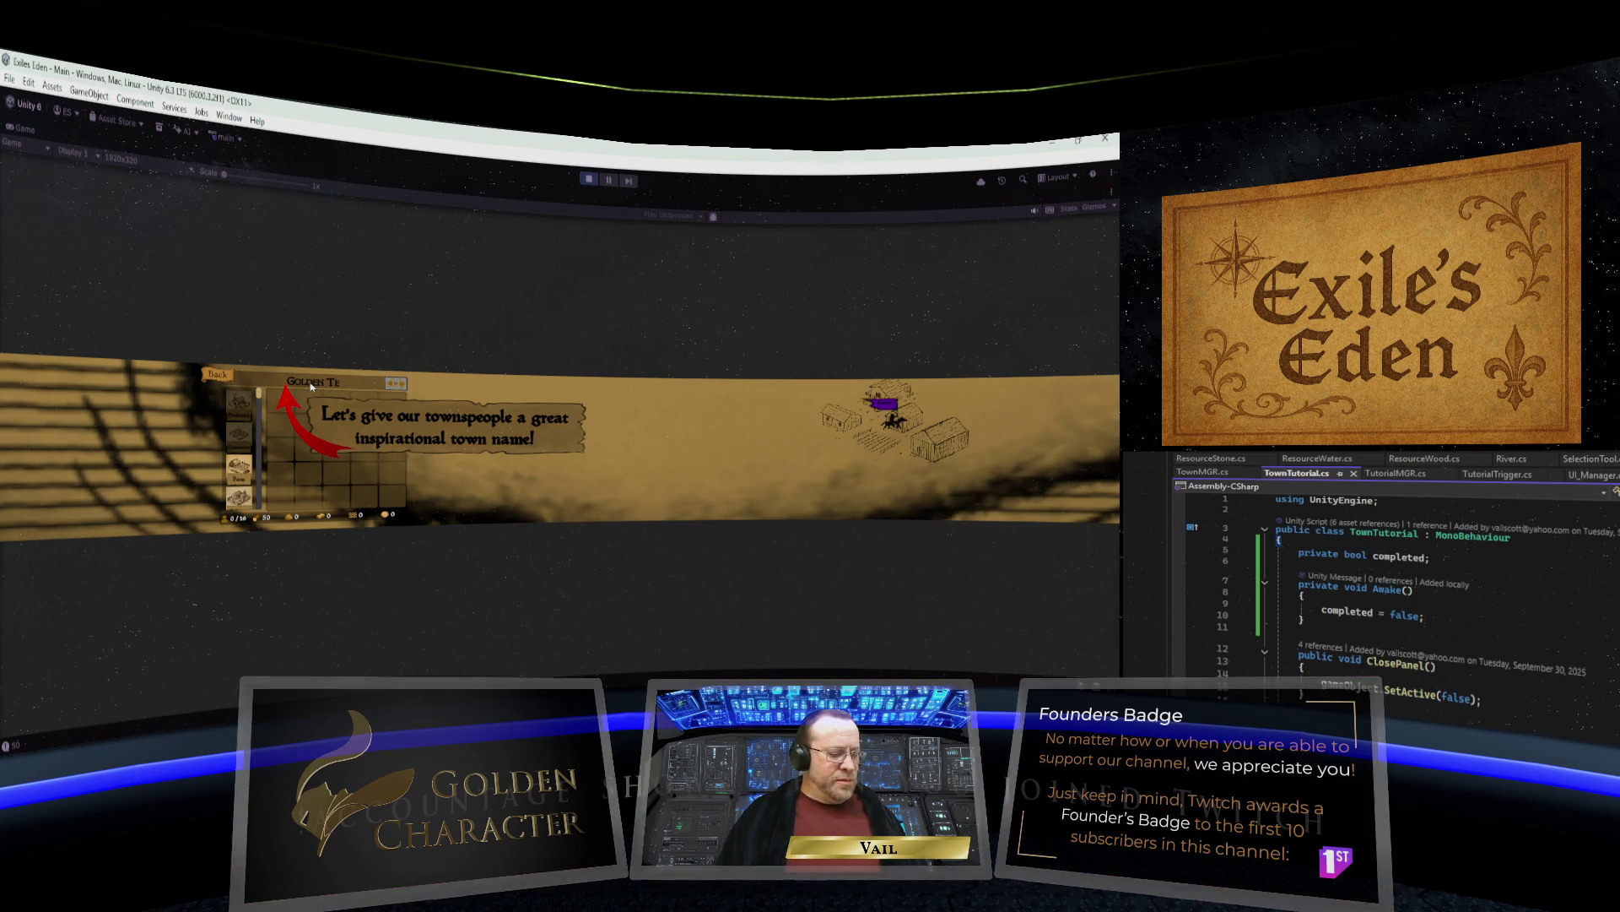
{"action": "type", "text": "st"}
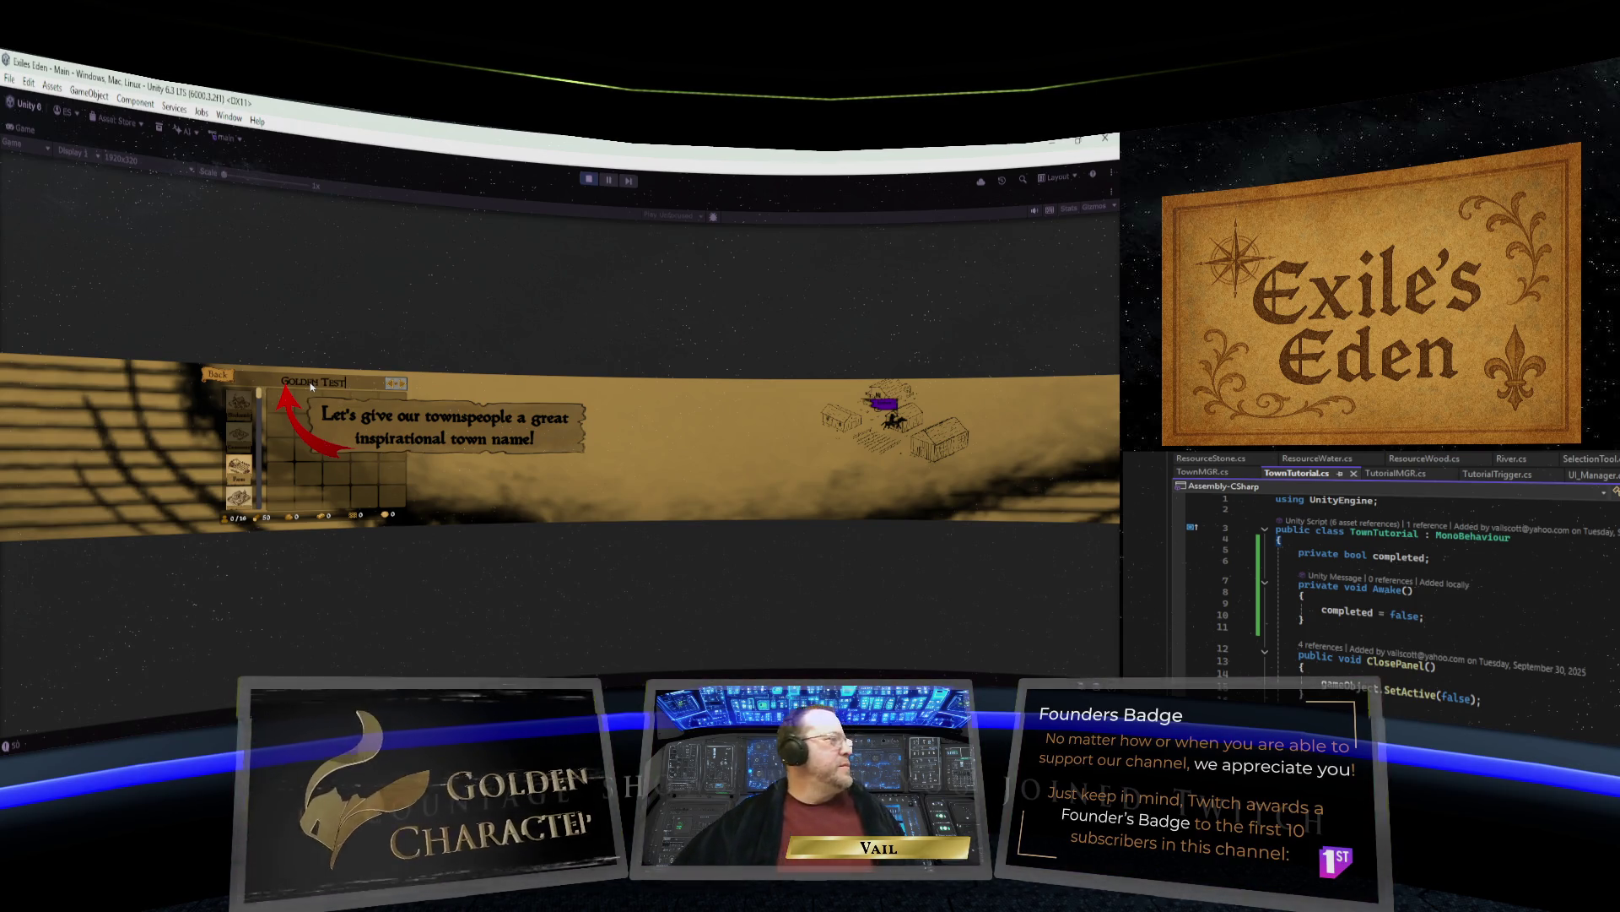
{"action": "key", "text": "Return"}
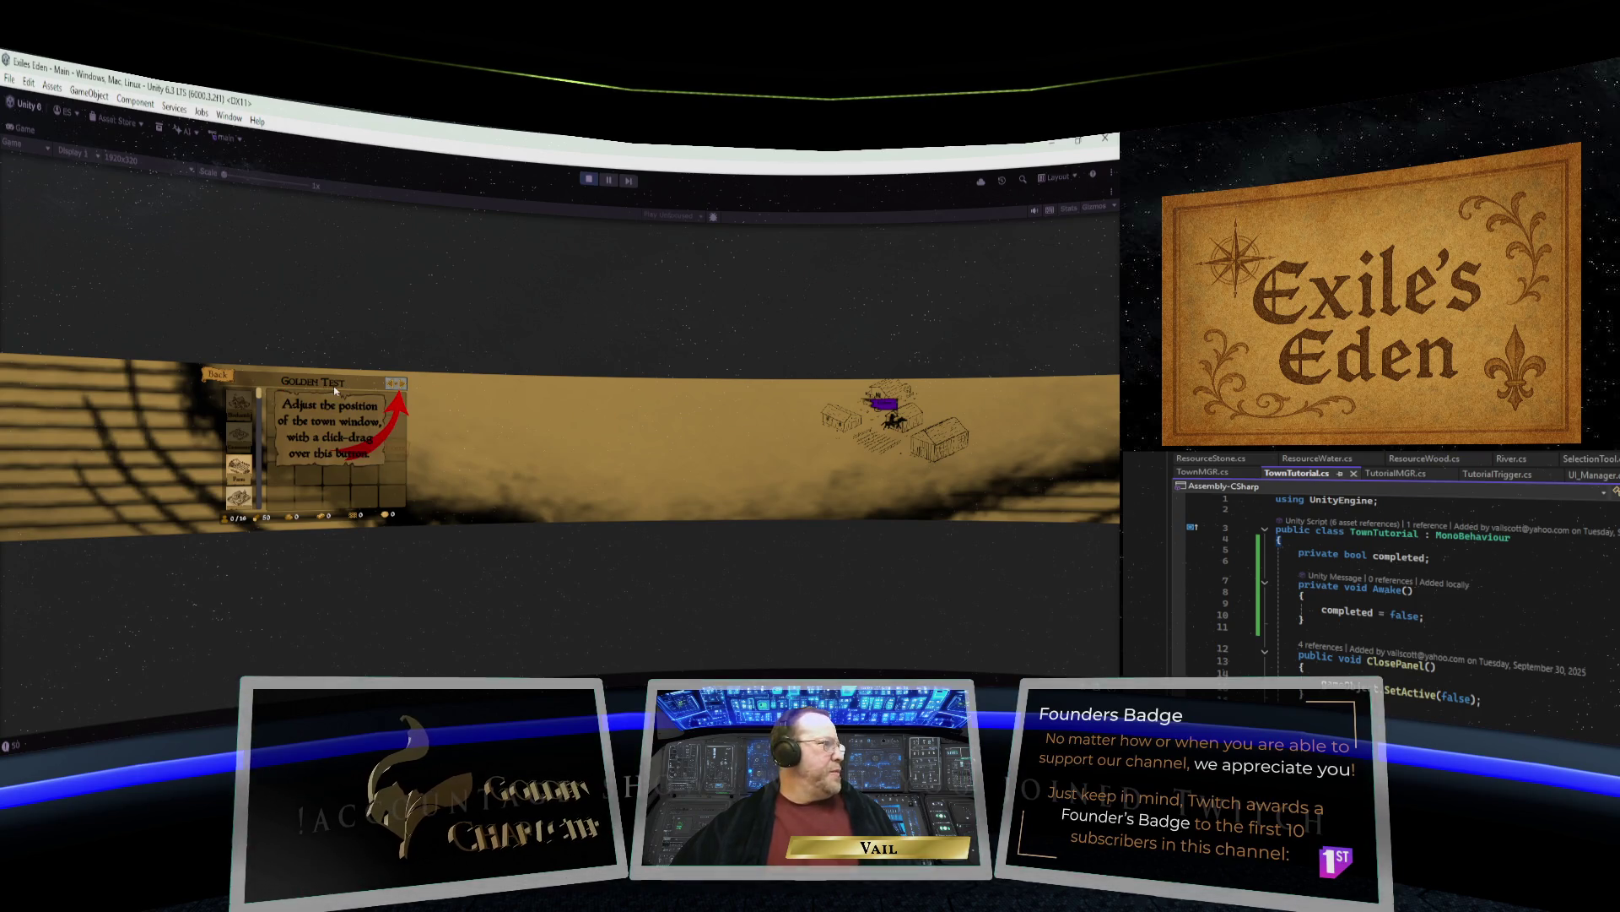
{"action": "left_click_drag", "start_coordinate": [390, 389], "coordinate": [766, 390]}
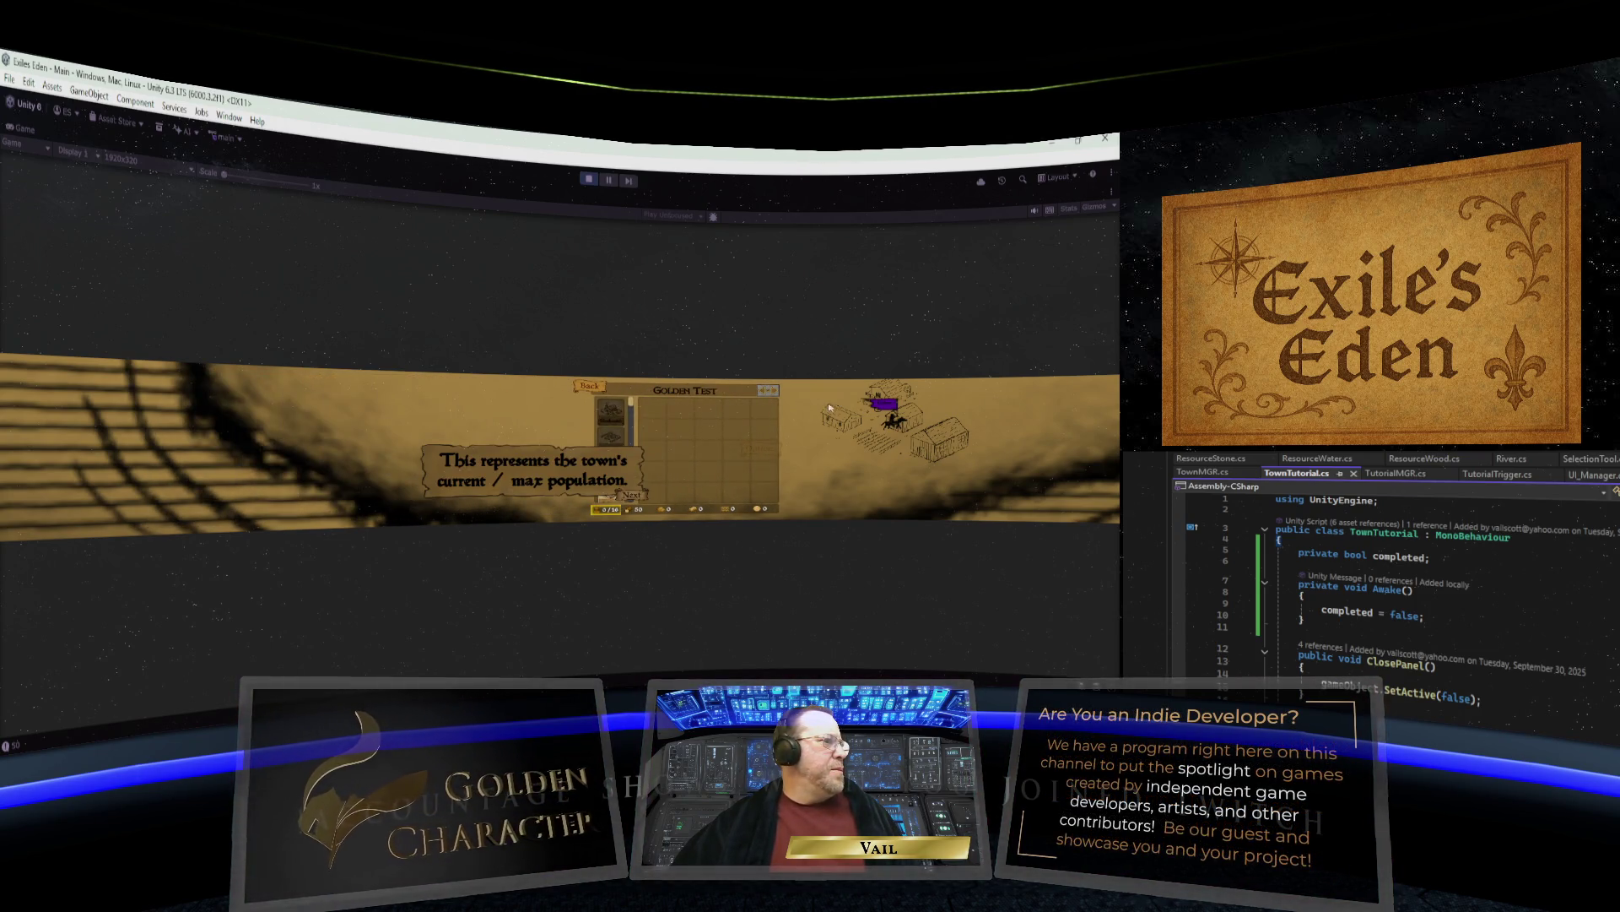
{"action": "left_click", "coordinate": [631, 497]}
{"action": "left_click", "coordinate": [791, 501]}
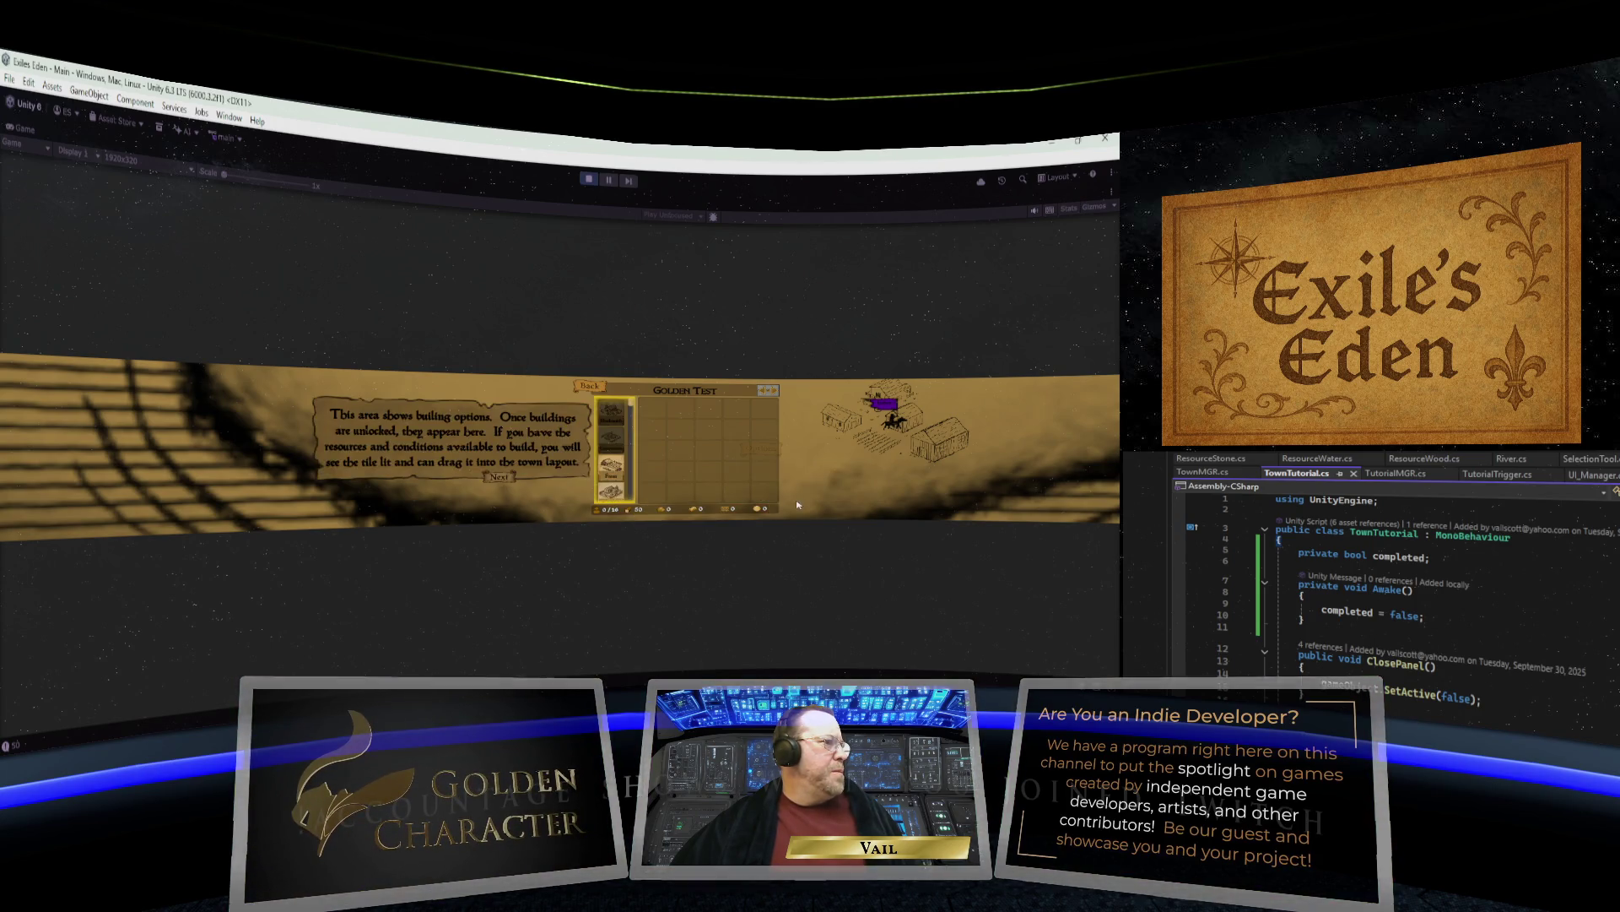
Slide the town panel right and then back to the left.
{"action": "left_click", "coordinate": [766, 393]}
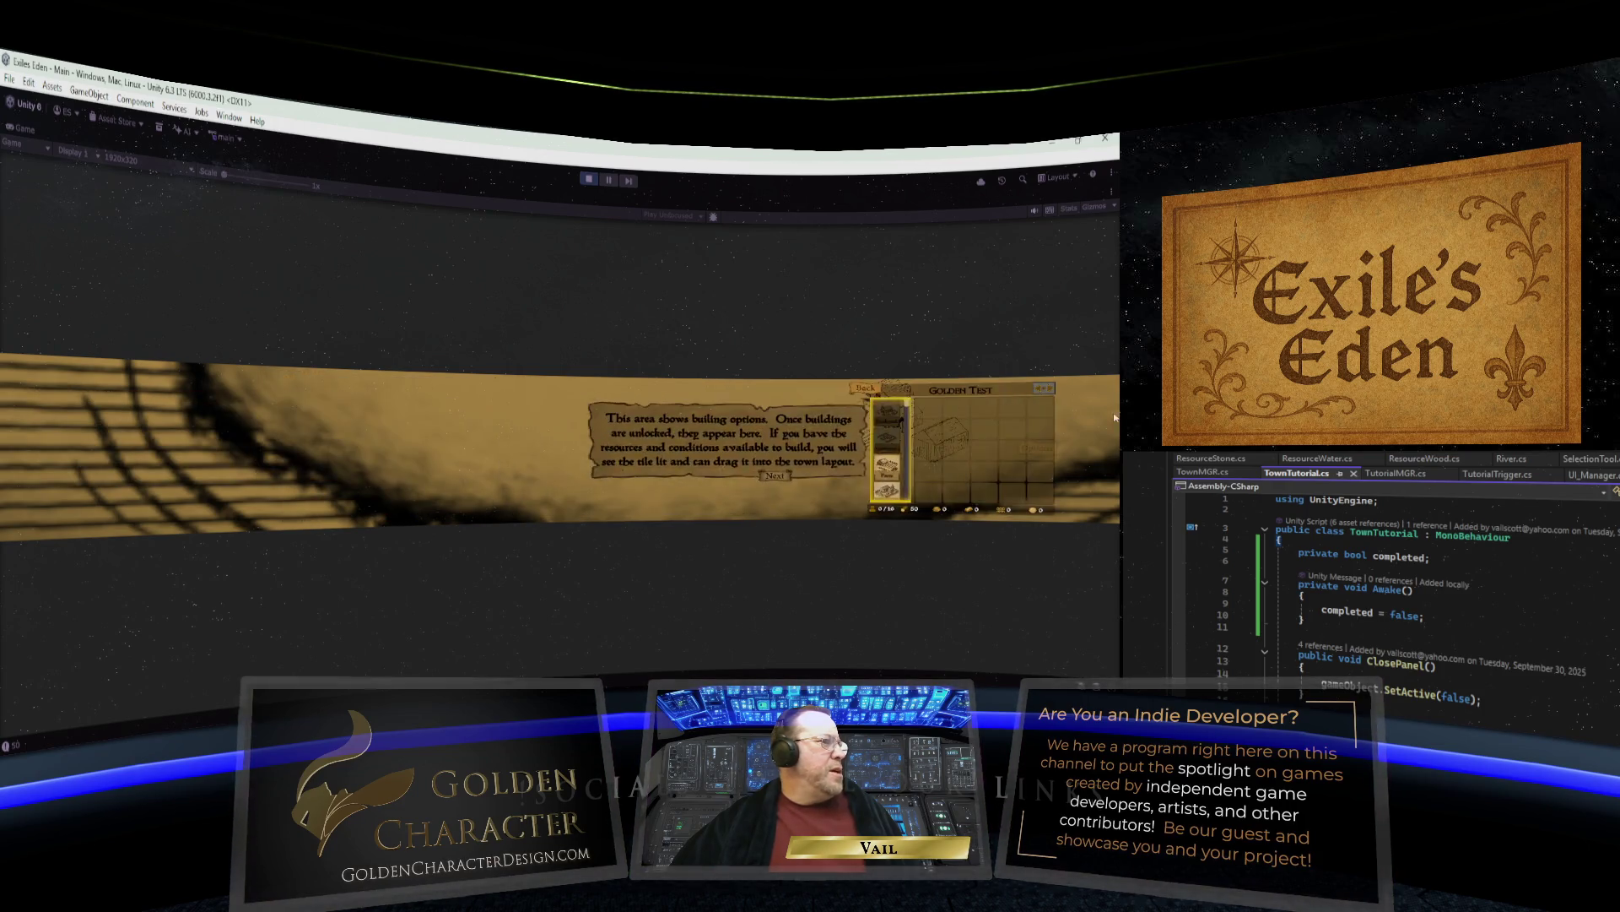
{"action": "left_click", "coordinate": [1044, 388]}
{"action": "left_click", "coordinate": [798, 391]}
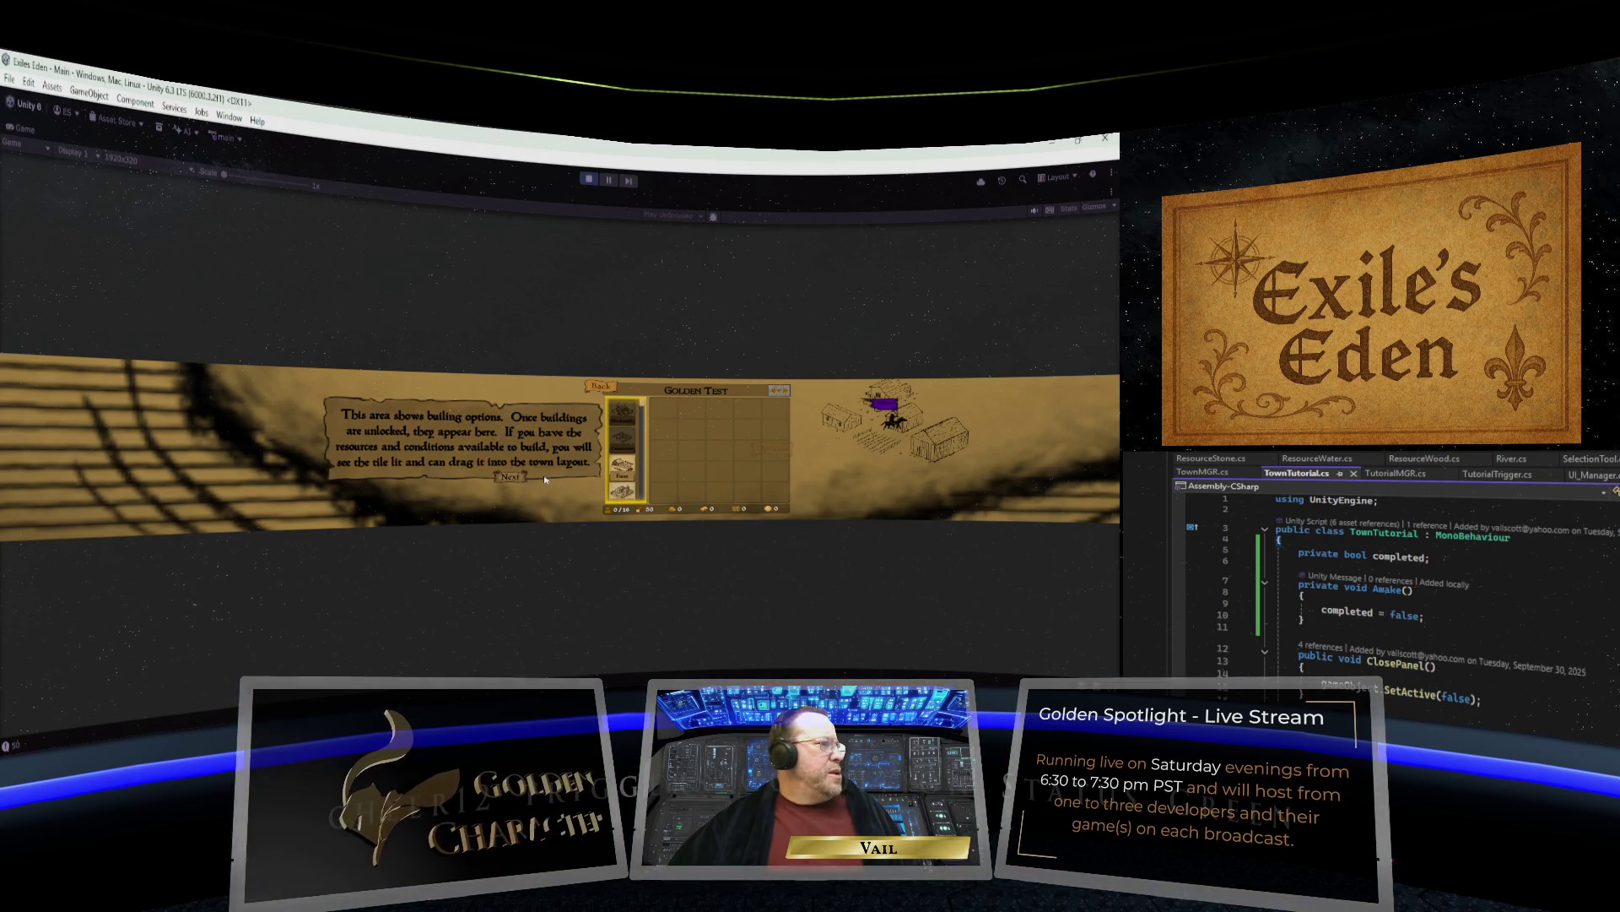
Advance to the first-building tip and nudge the Golden Test panel to the right.
{"action": "left_click", "coordinate": [512, 477]}
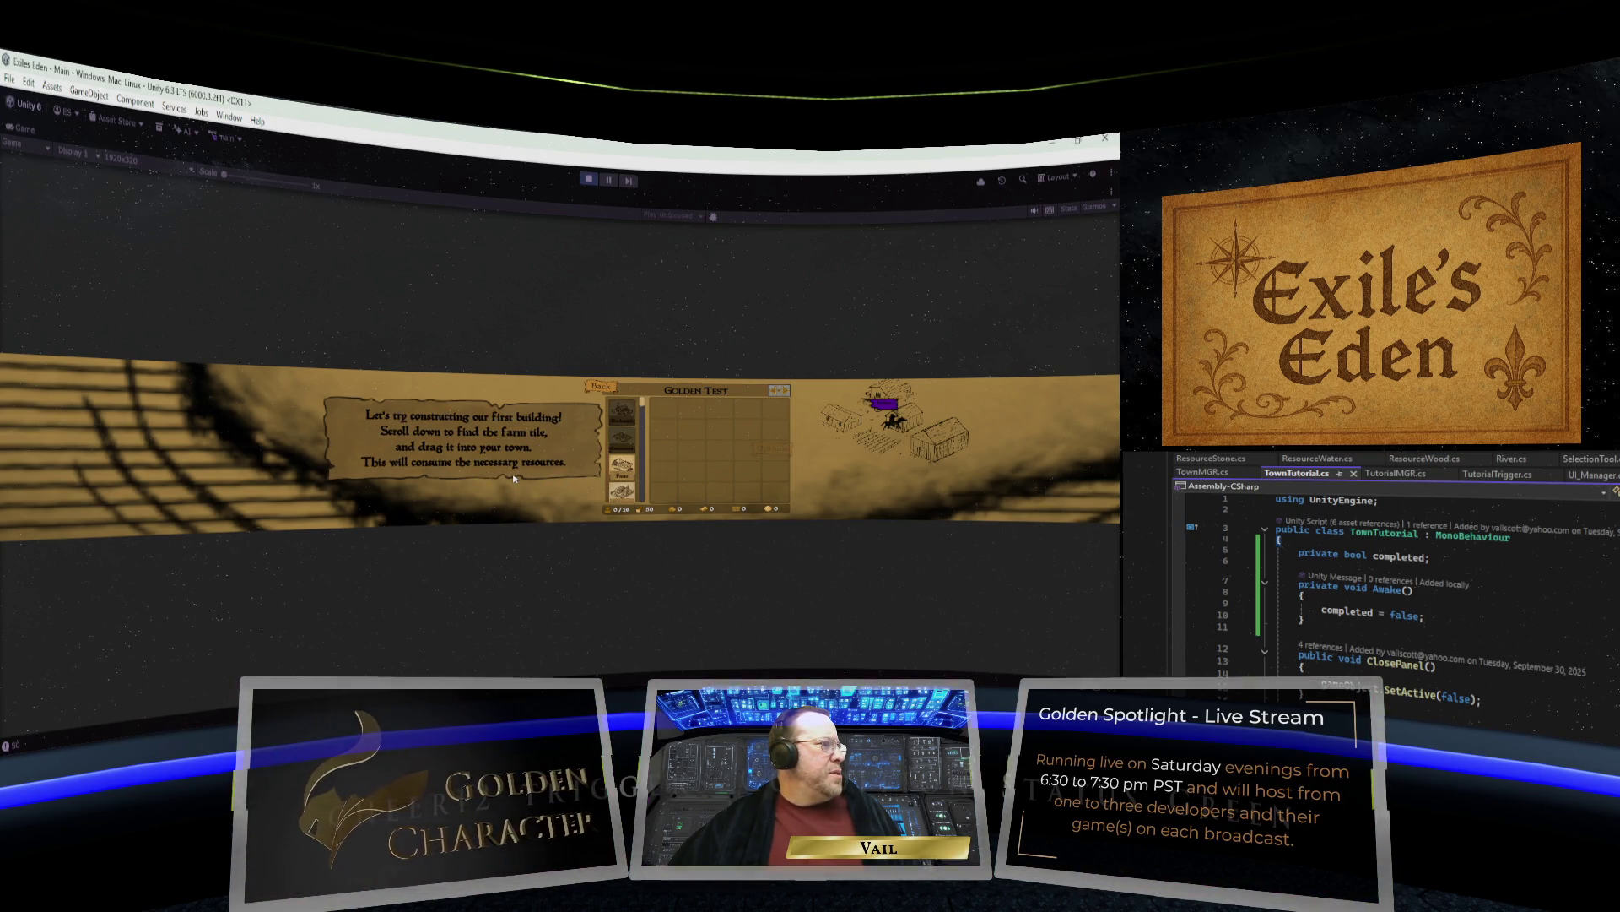
{"action": "scroll", "coordinate": [629, 468], "scroll_direction": "down", "scroll_amount": 1}
{"action": "left_click_drag", "start_coordinate": [623, 456], "coordinate": [746, 452]}
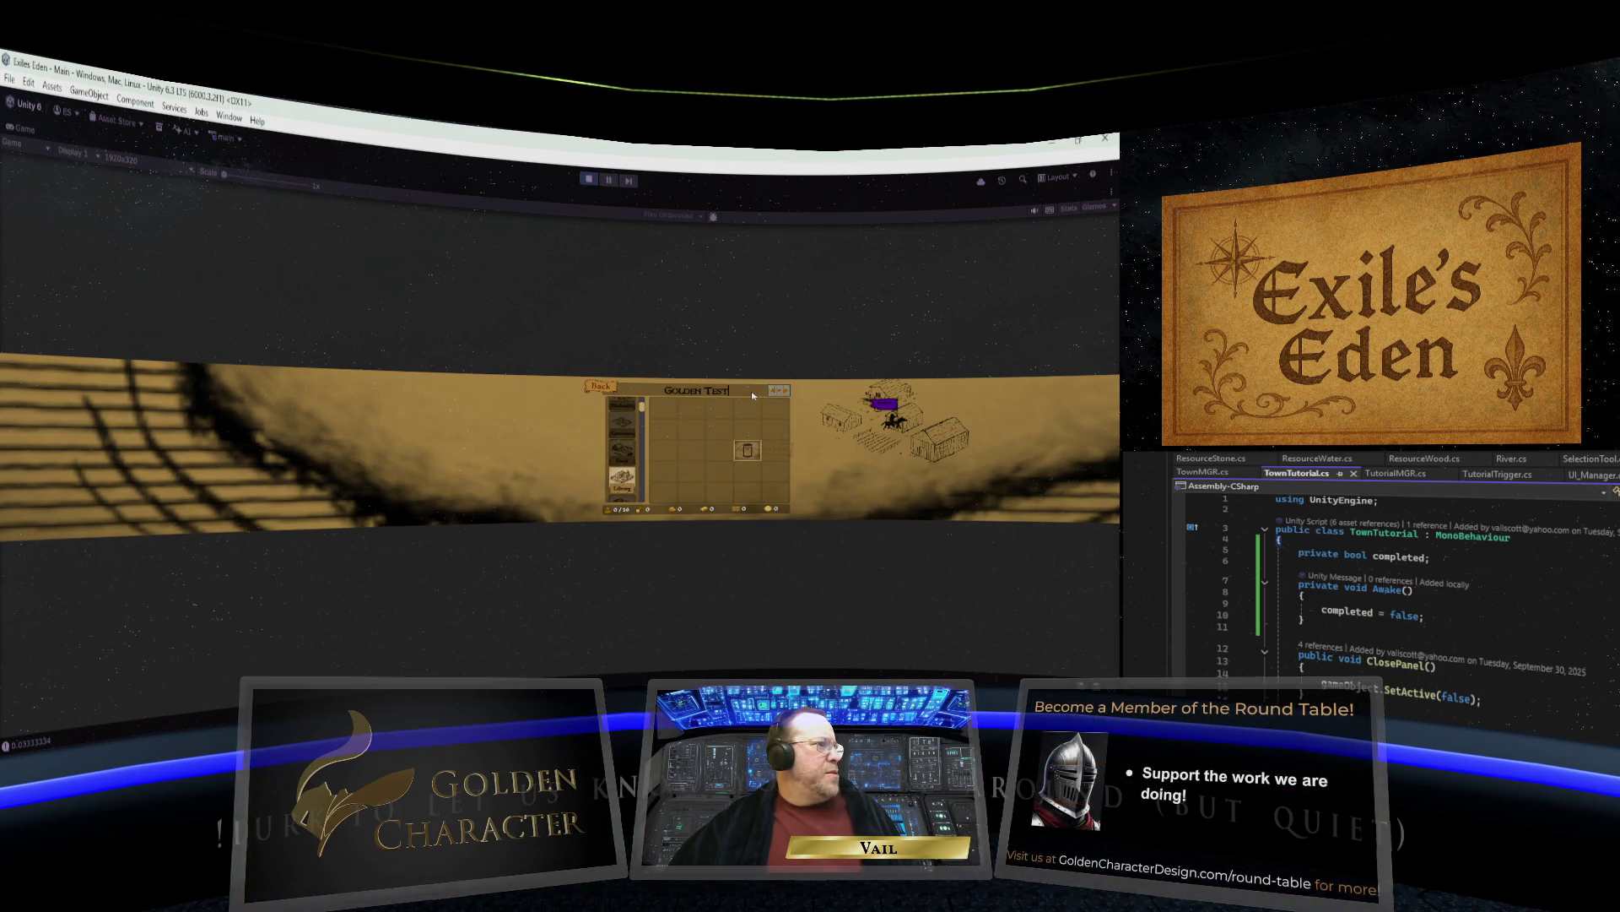
{"action": "mouse_move", "coordinate": [780, 395]}
{"action": "left_mouse_down"}
{"action": "mouse_move", "coordinate": [967, 395]}
{"action": "mouse_move", "coordinate": [800, 395]}
{"action": "left_mouse_up"}
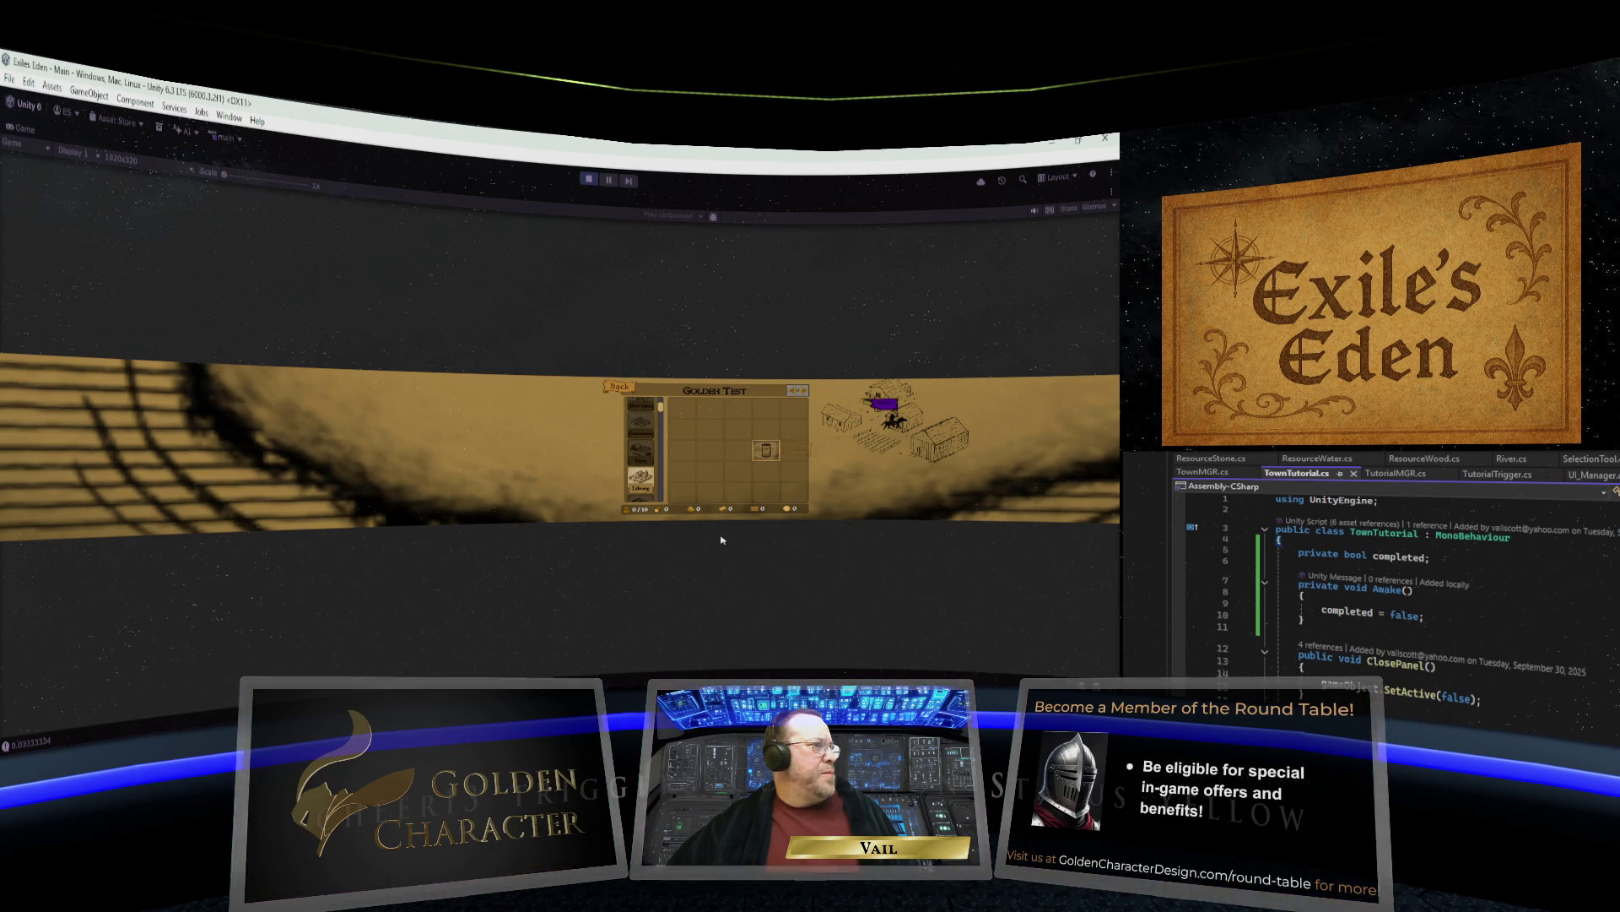
Close and reopen the Golden Test building panel, then place a building in a grid slot.
{"action": "left_click", "coordinate": [627, 392]}
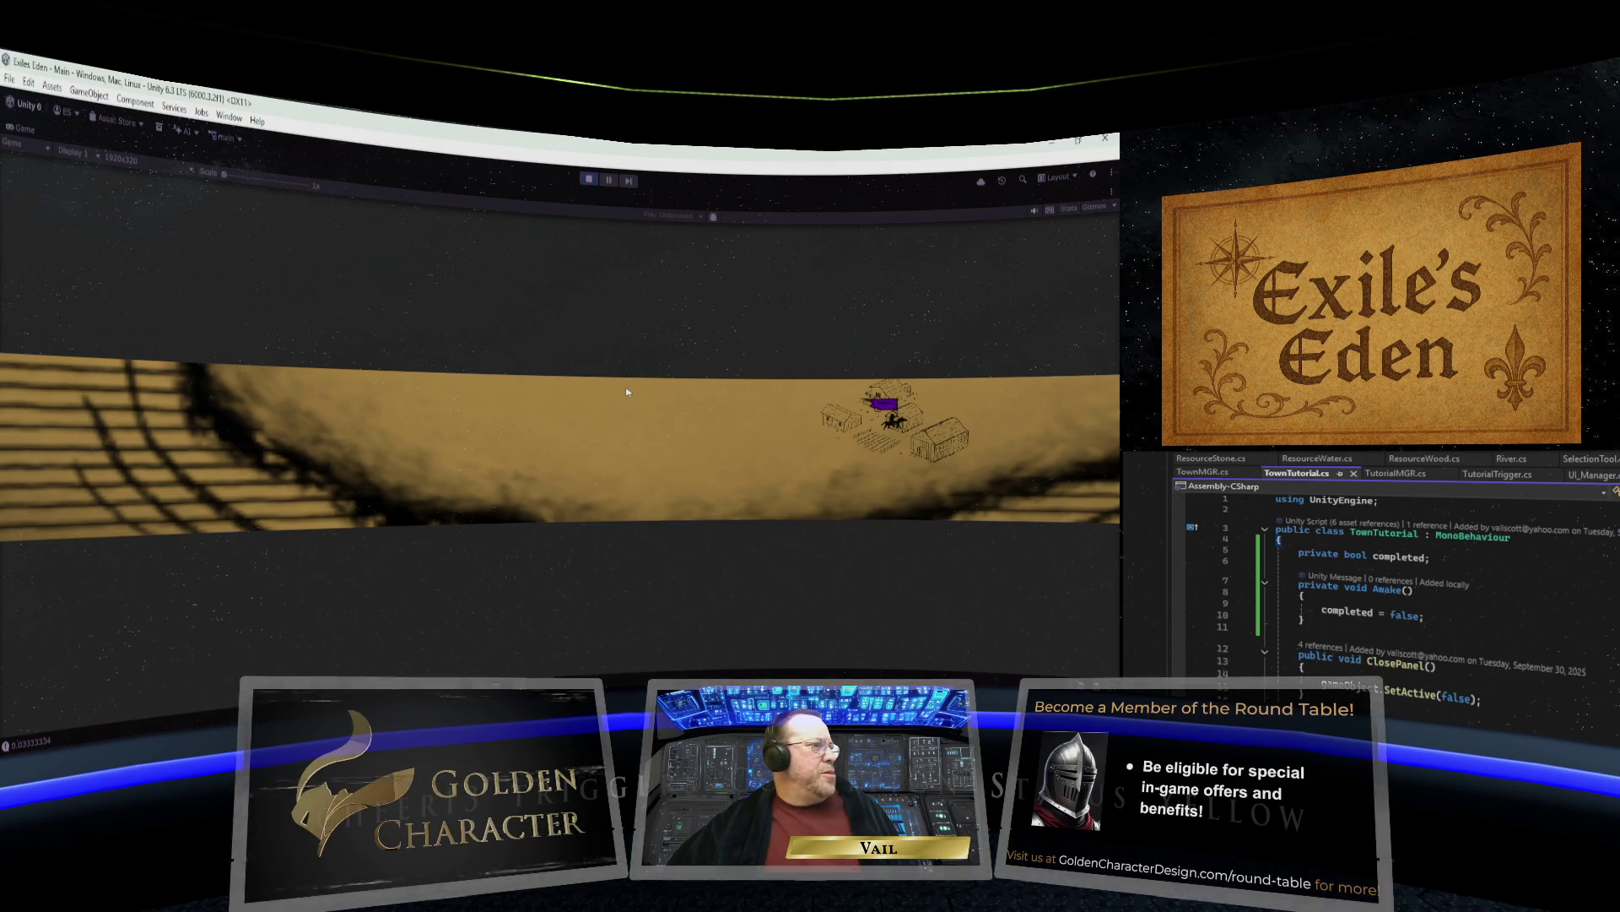
{"action": "left_click", "coordinate": [918, 438]}
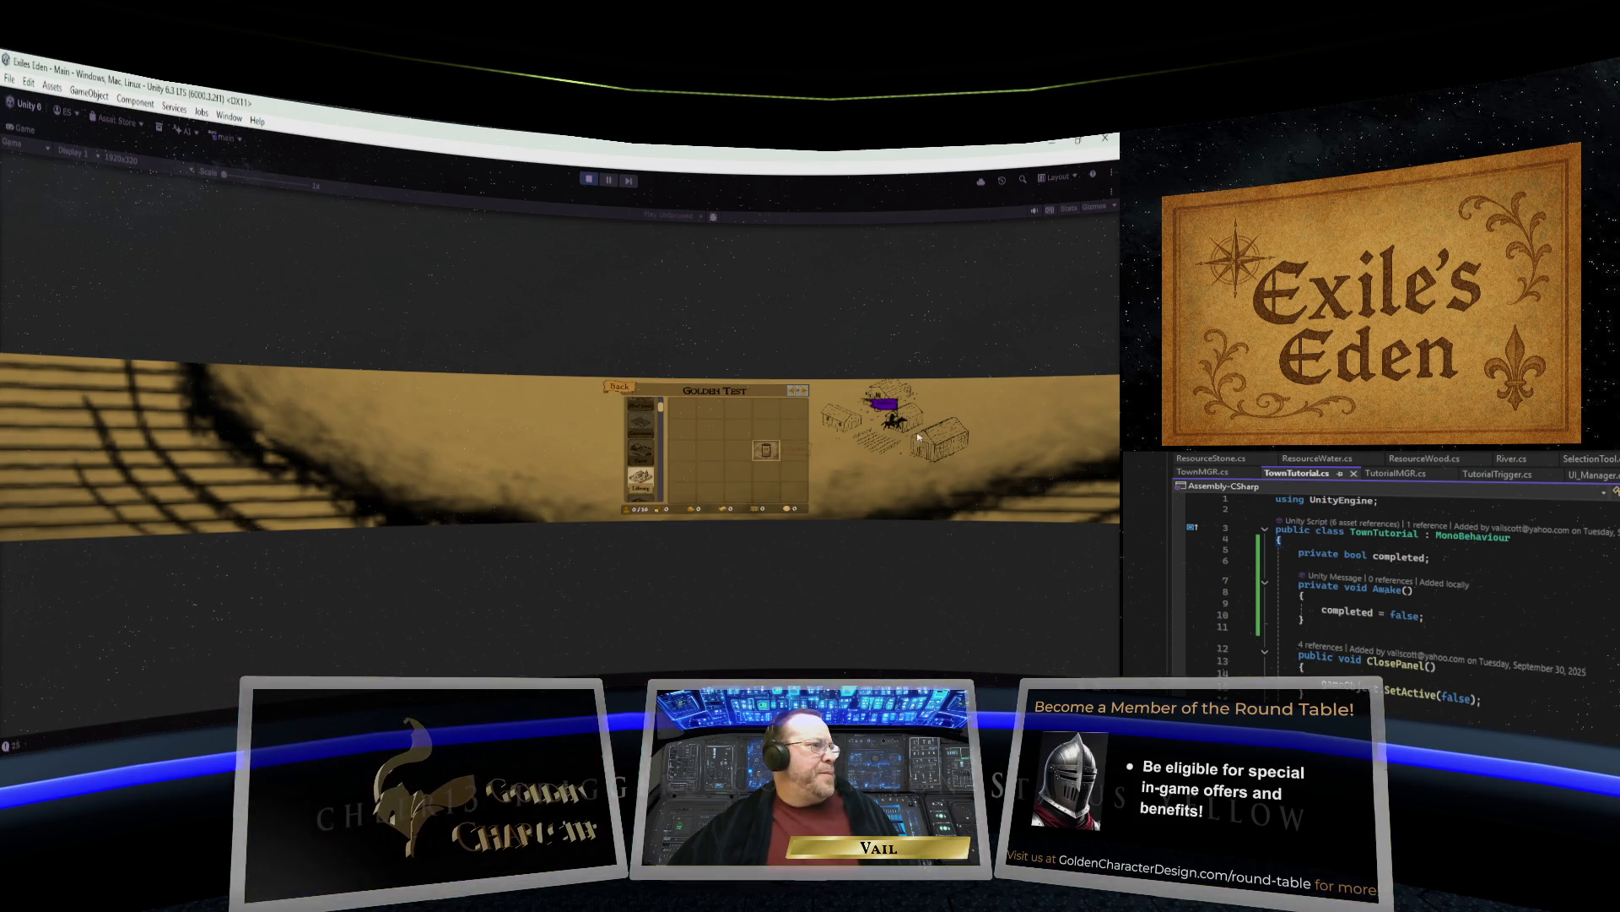
{"action": "left_click", "coordinate": [644, 465]}
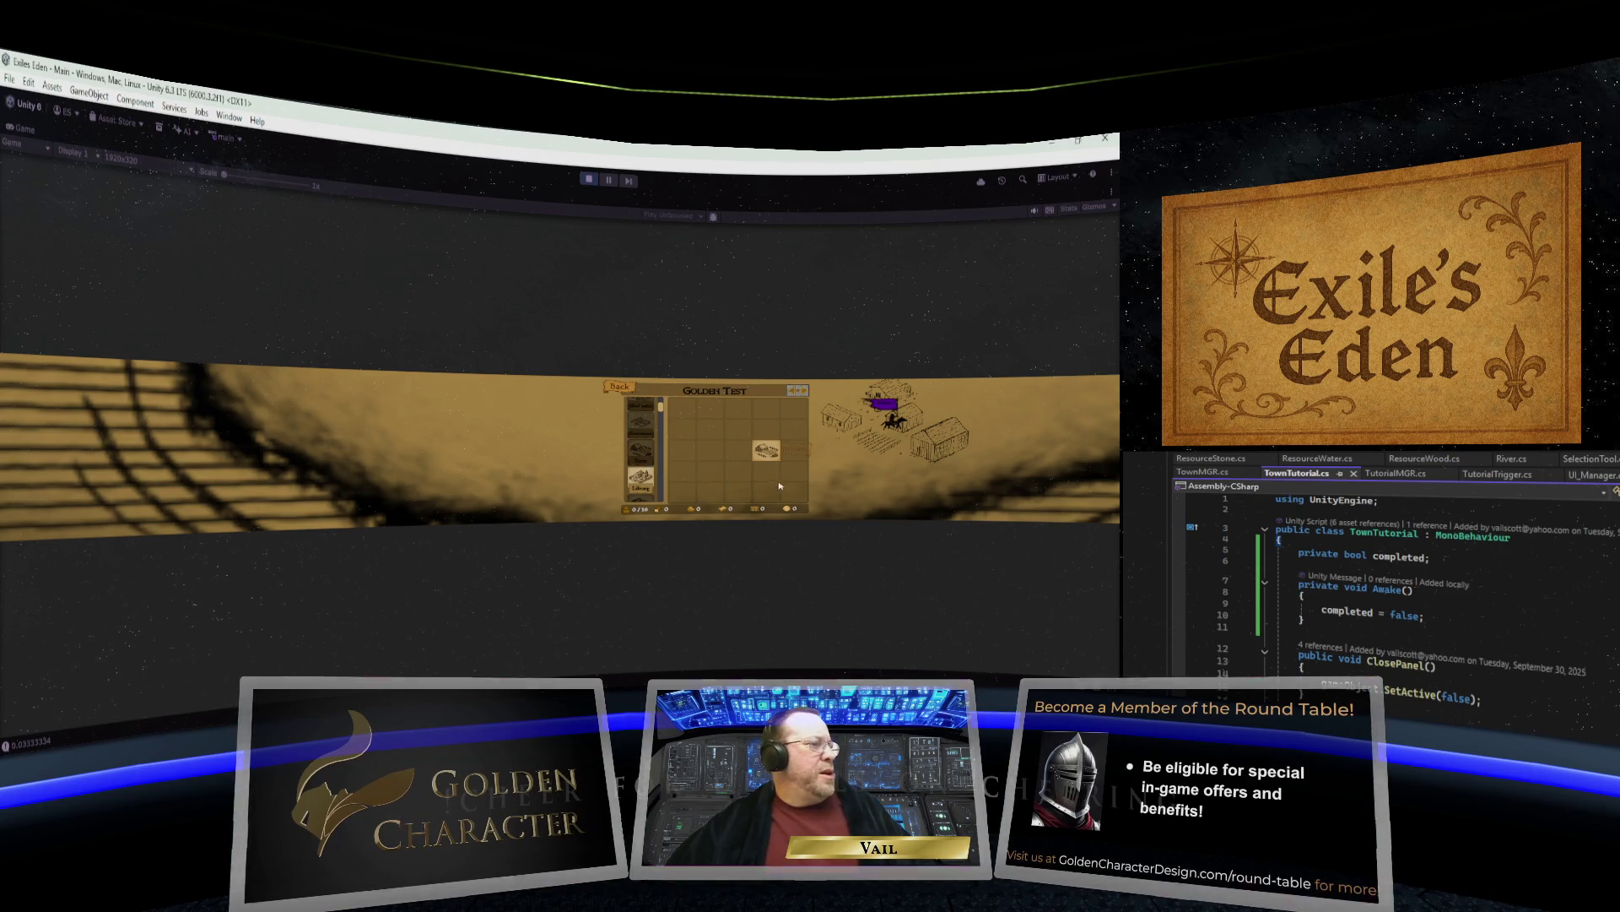
{"action": "scroll", "coordinate": [662, 407], "scroll_direction": "up", "scroll_amount": 3}
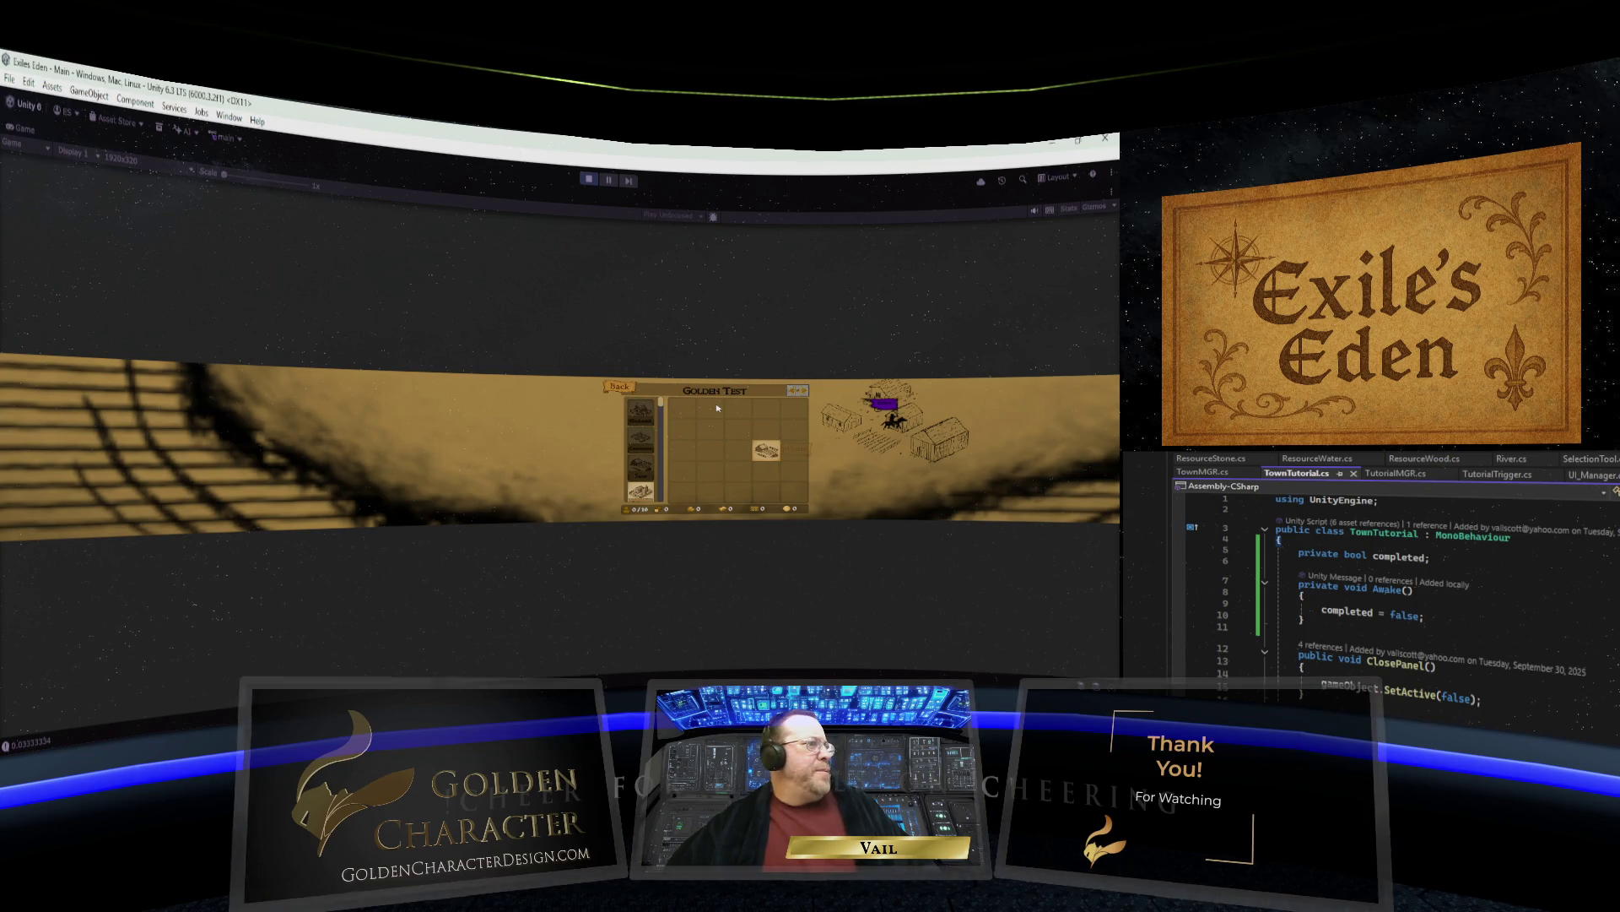
{"action": "mouse_move", "coordinate": [848, 676]}
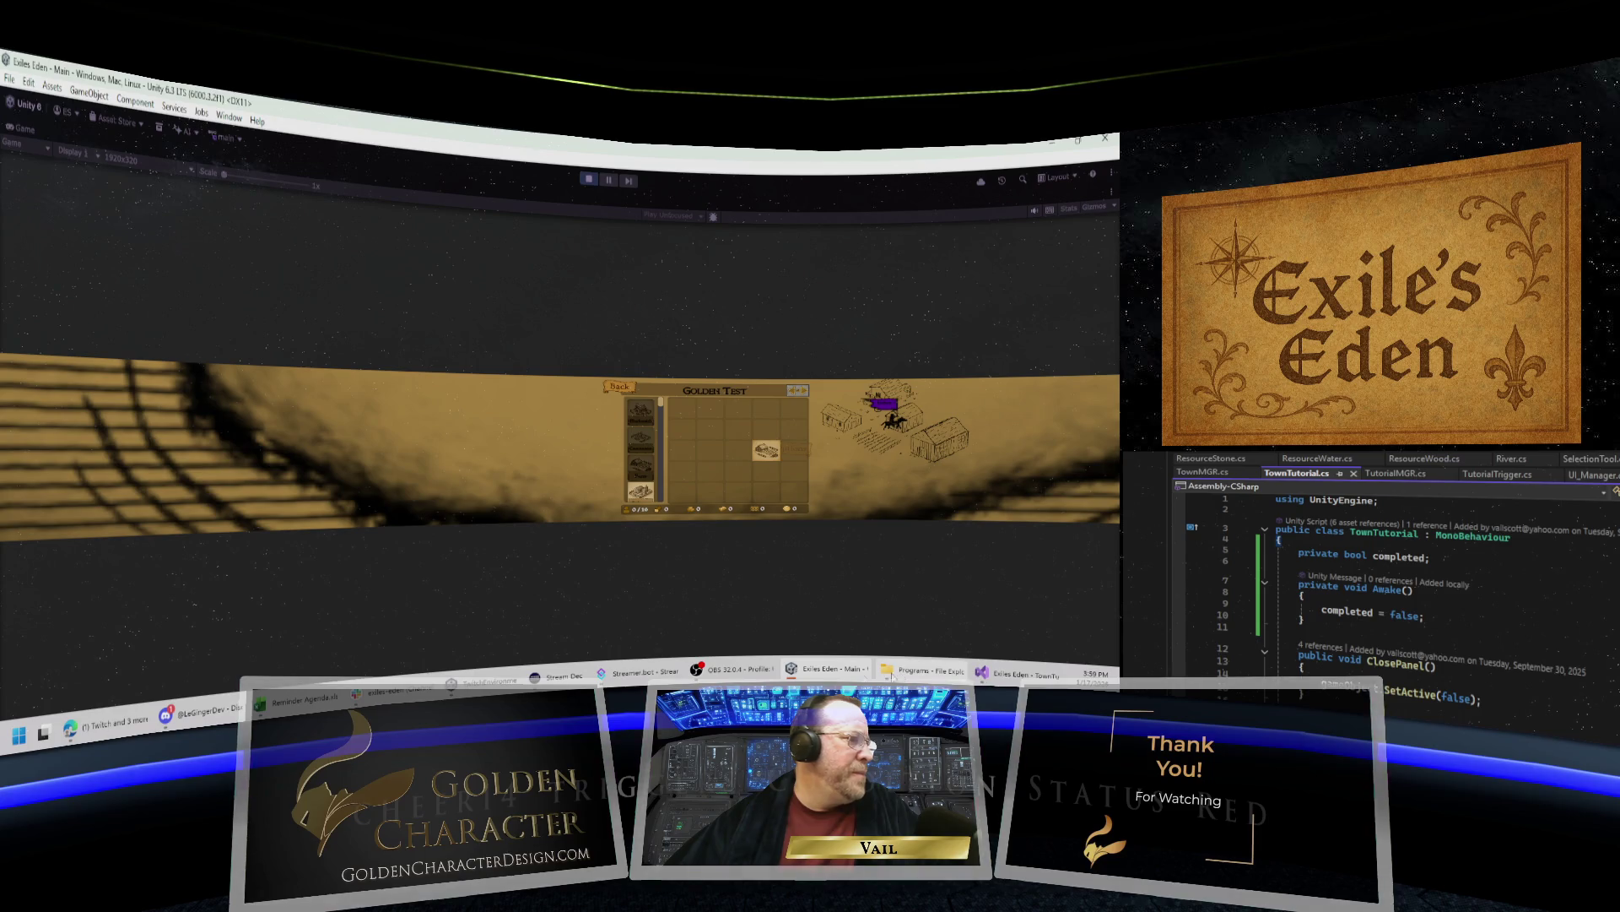
{"action": "mouse_move", "coordinate": [423, 695]}
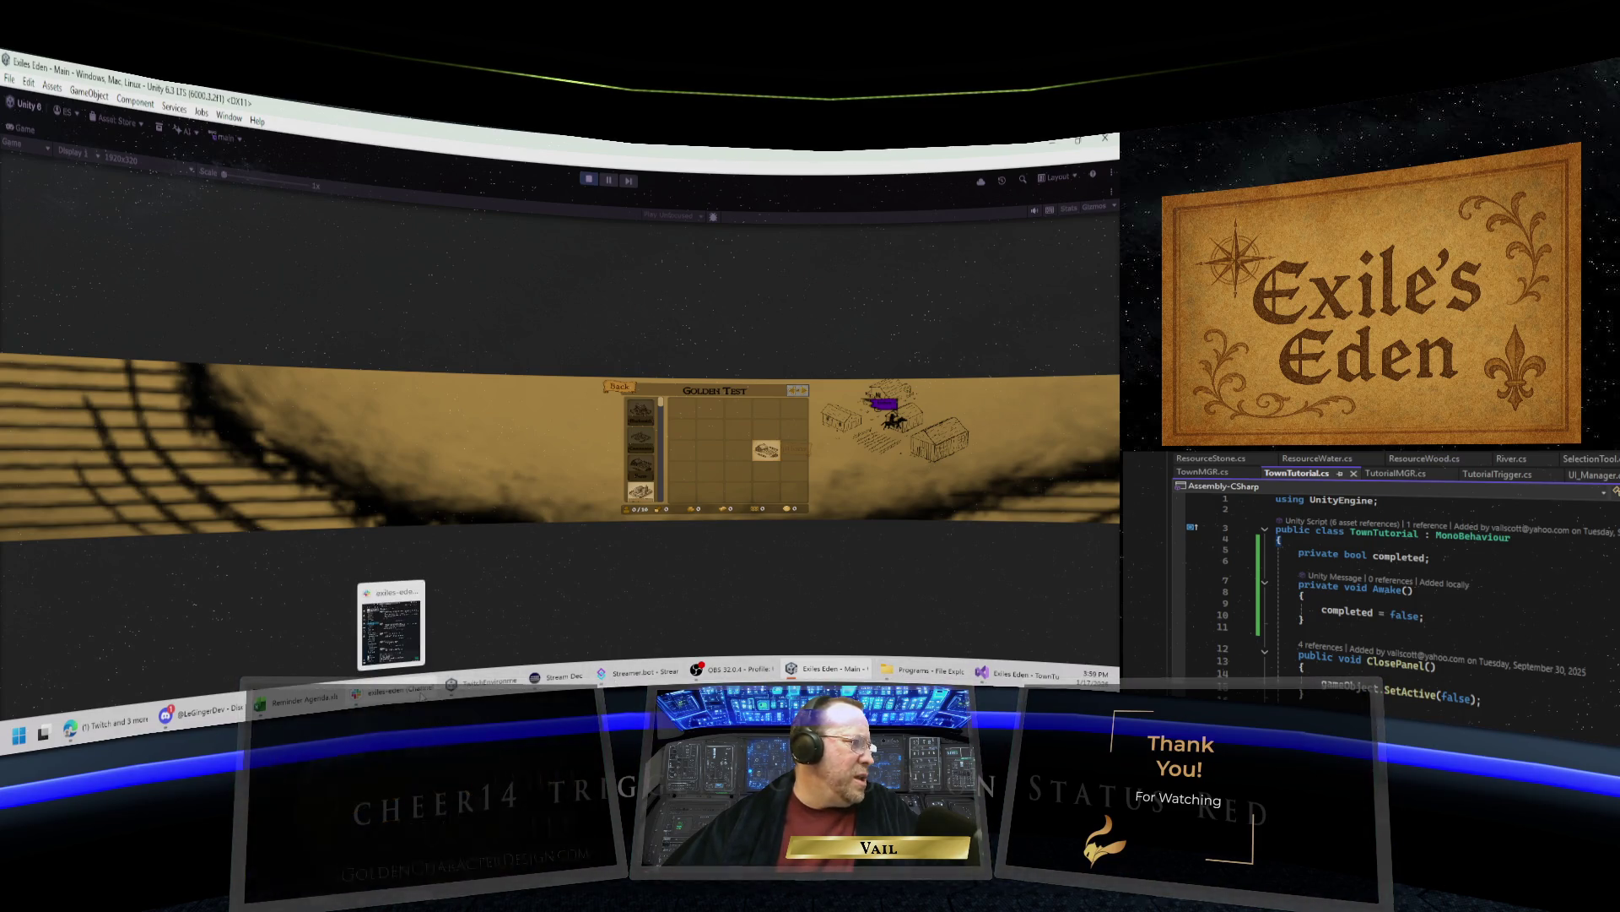
Bring Discord forward and open #general-discussion on the Golden Character Design server.
{"action": "left_click", "coordinate": [201, 708]}
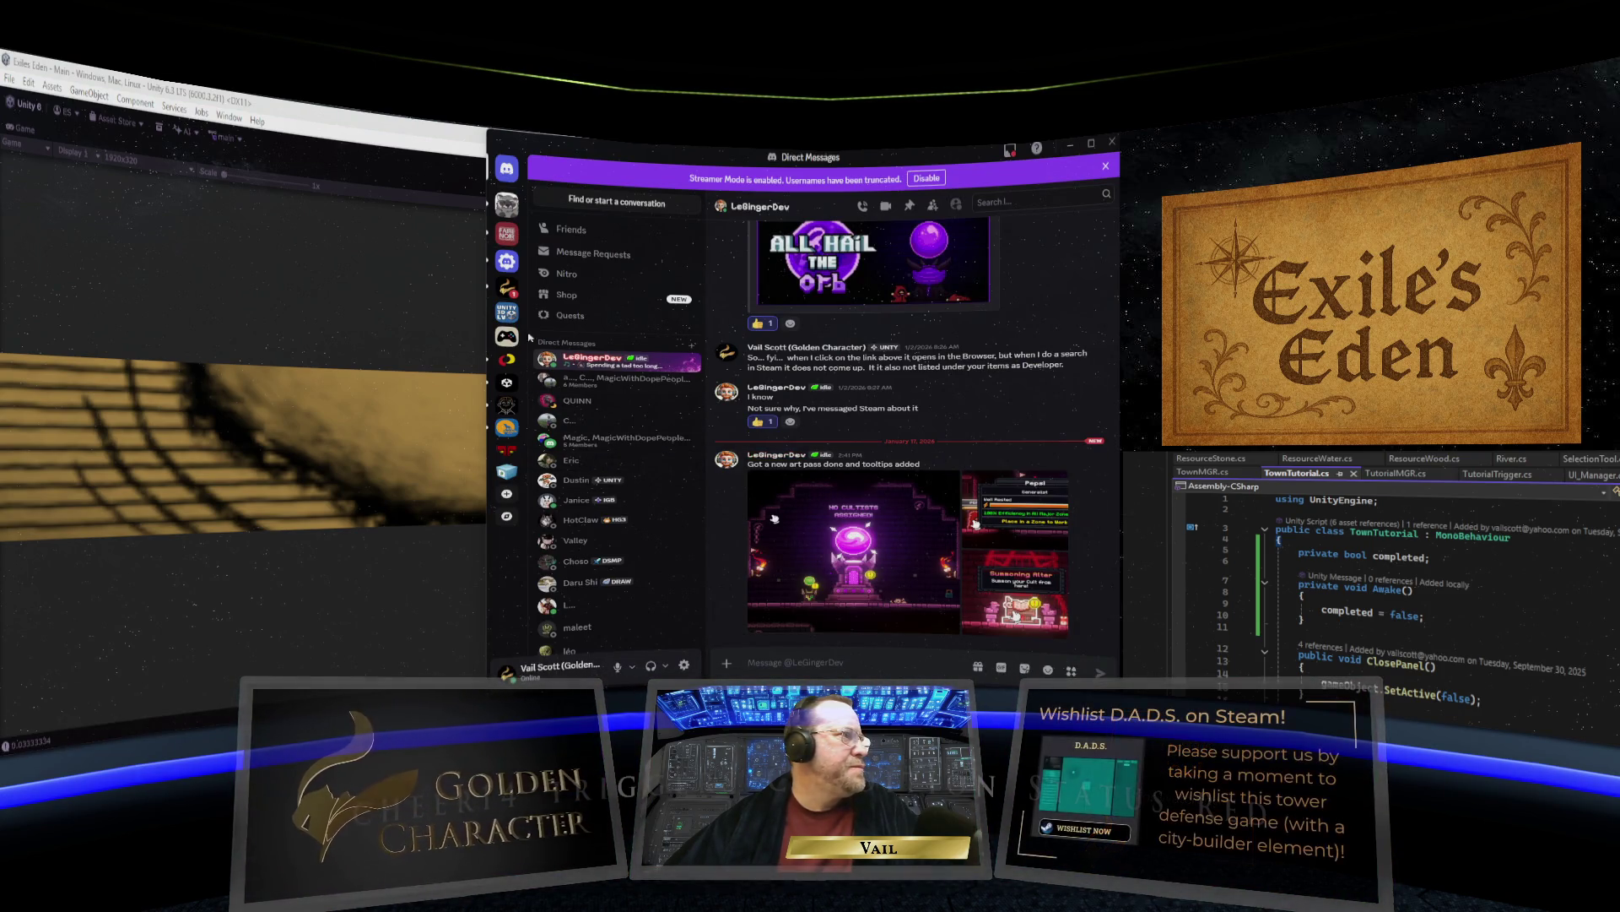
{"action": "left_click", "coordinate": [509, 291]}
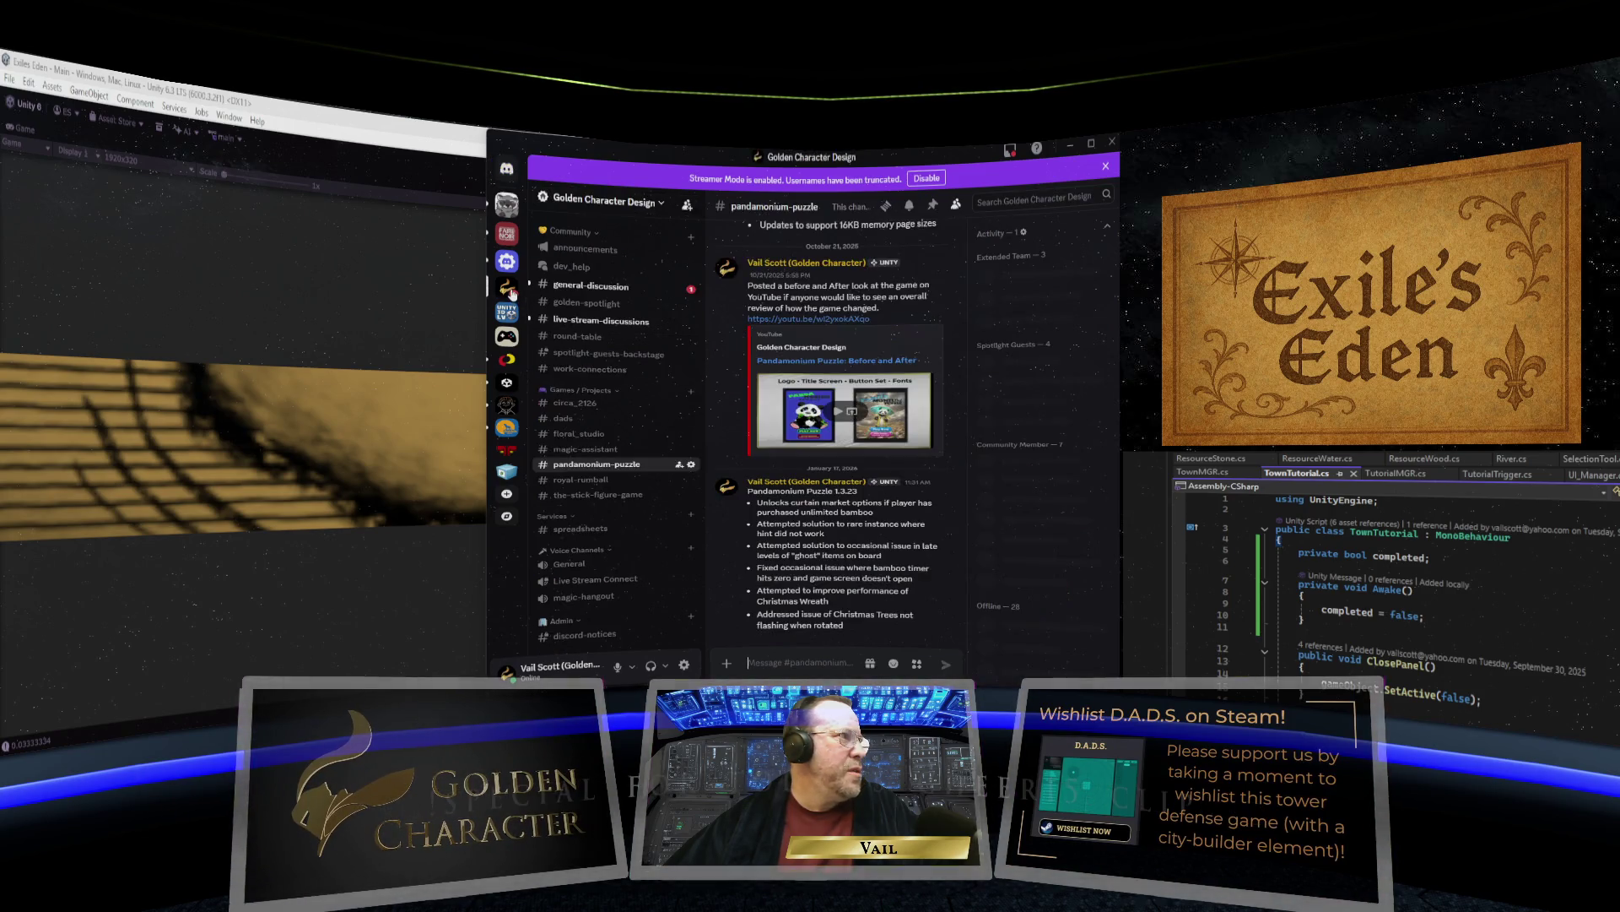
{"action": "left_click", "coordinate": [613, 289]}
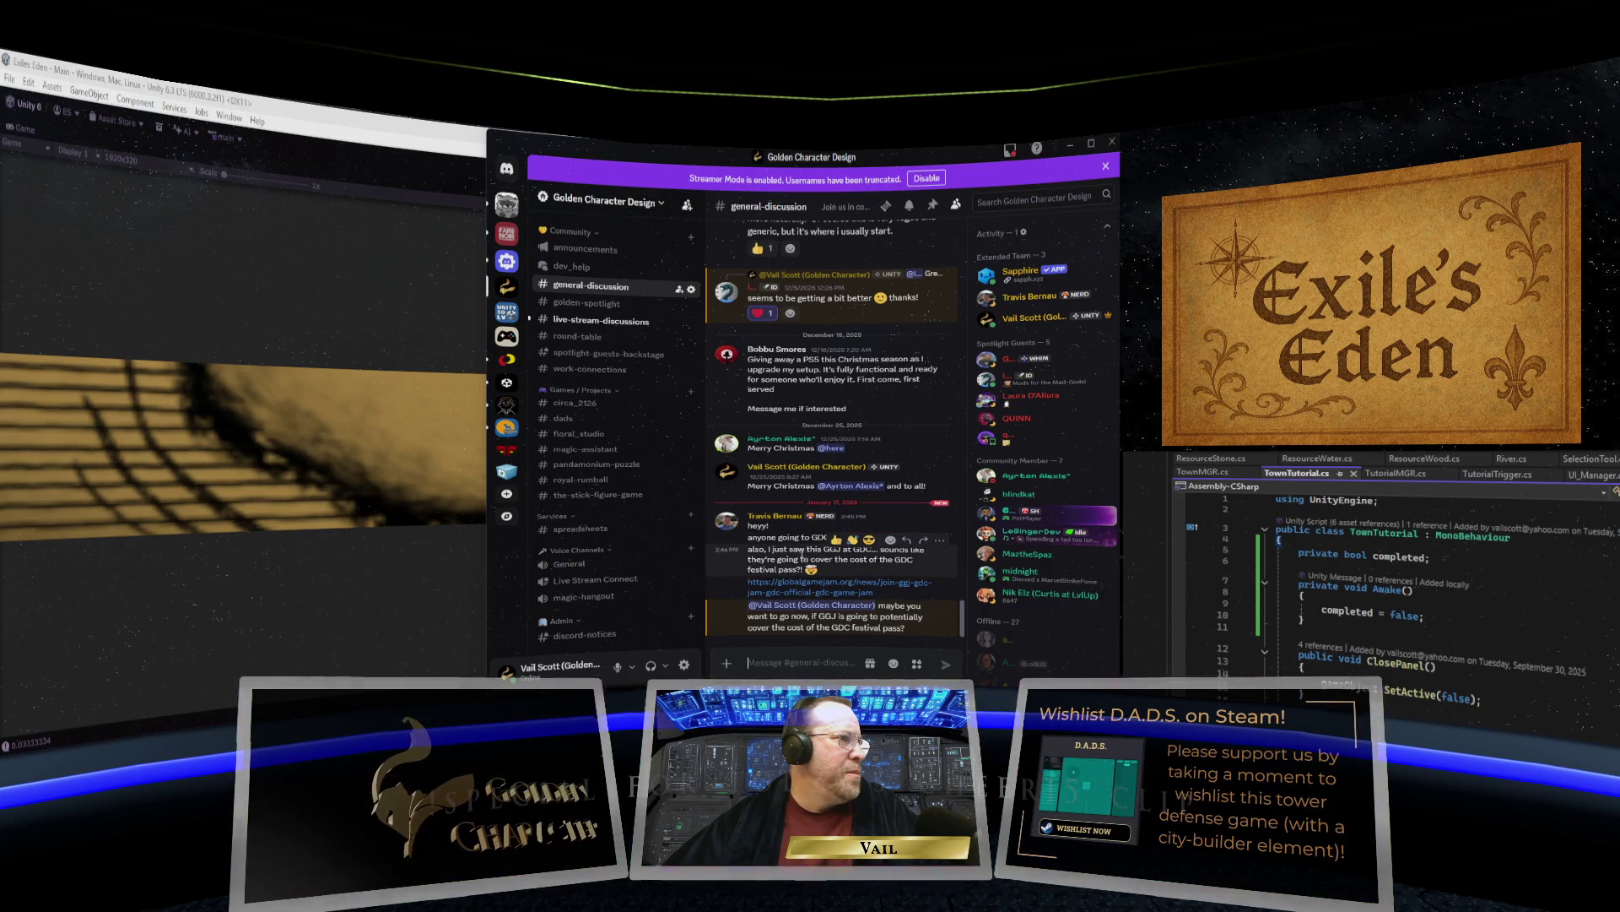
{"action": "mouse_move", "coordinate": [979, 673]}
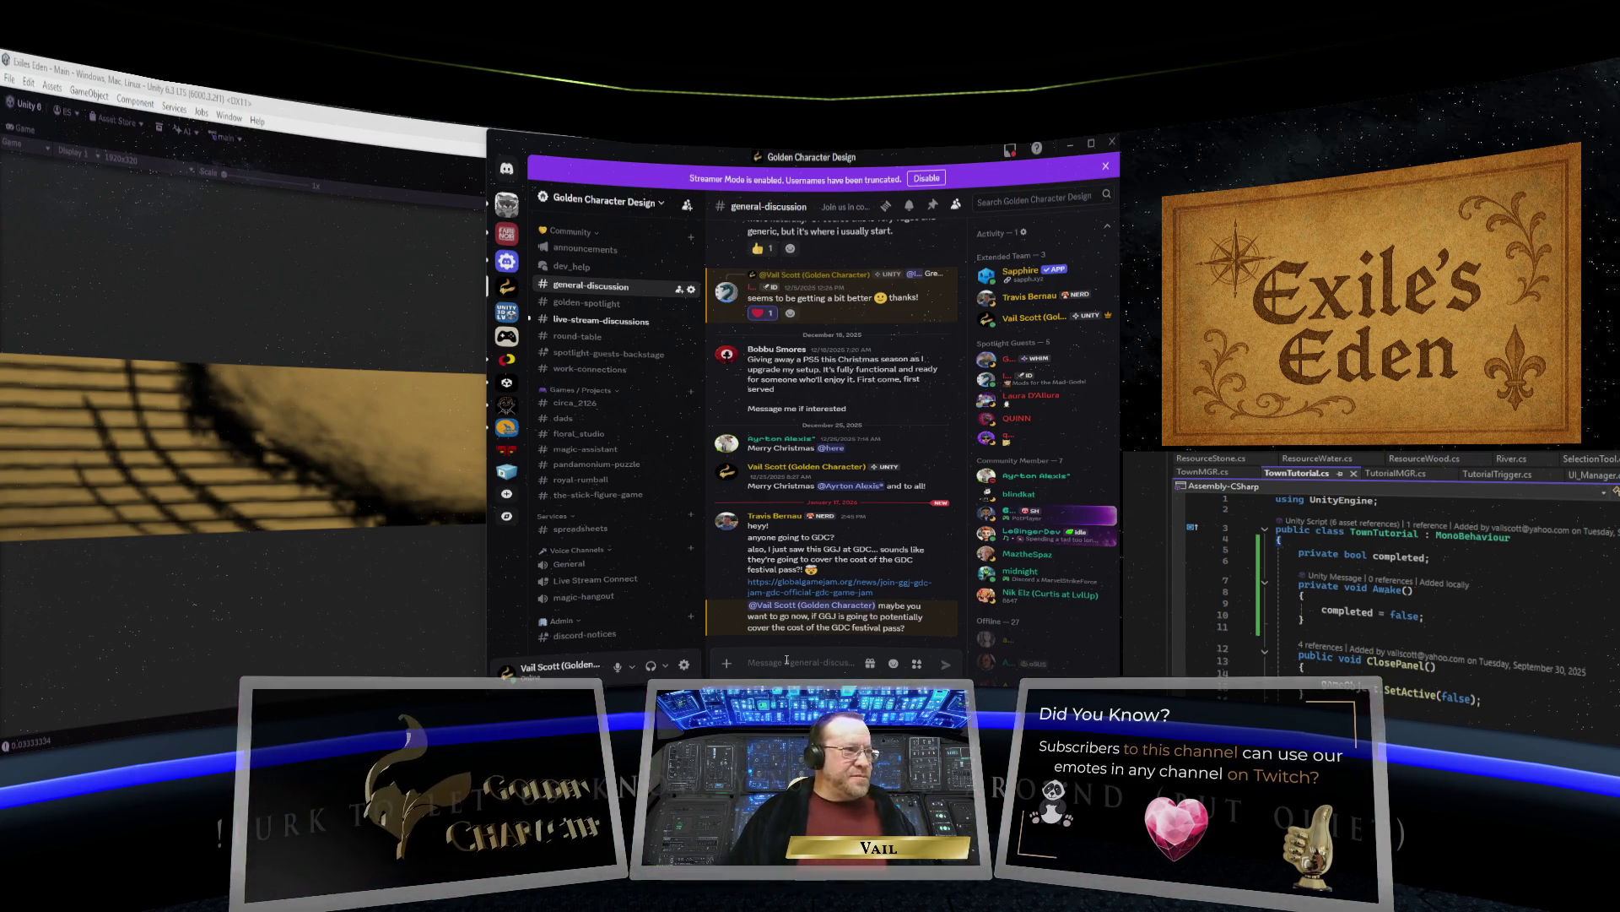
Send the two-line reply 'Sounds interesting for sure. I didn't have any intentions of attending this year.'.
{"action": "type", "text": "("}
{"action": "key", "text": "BackSpace"}
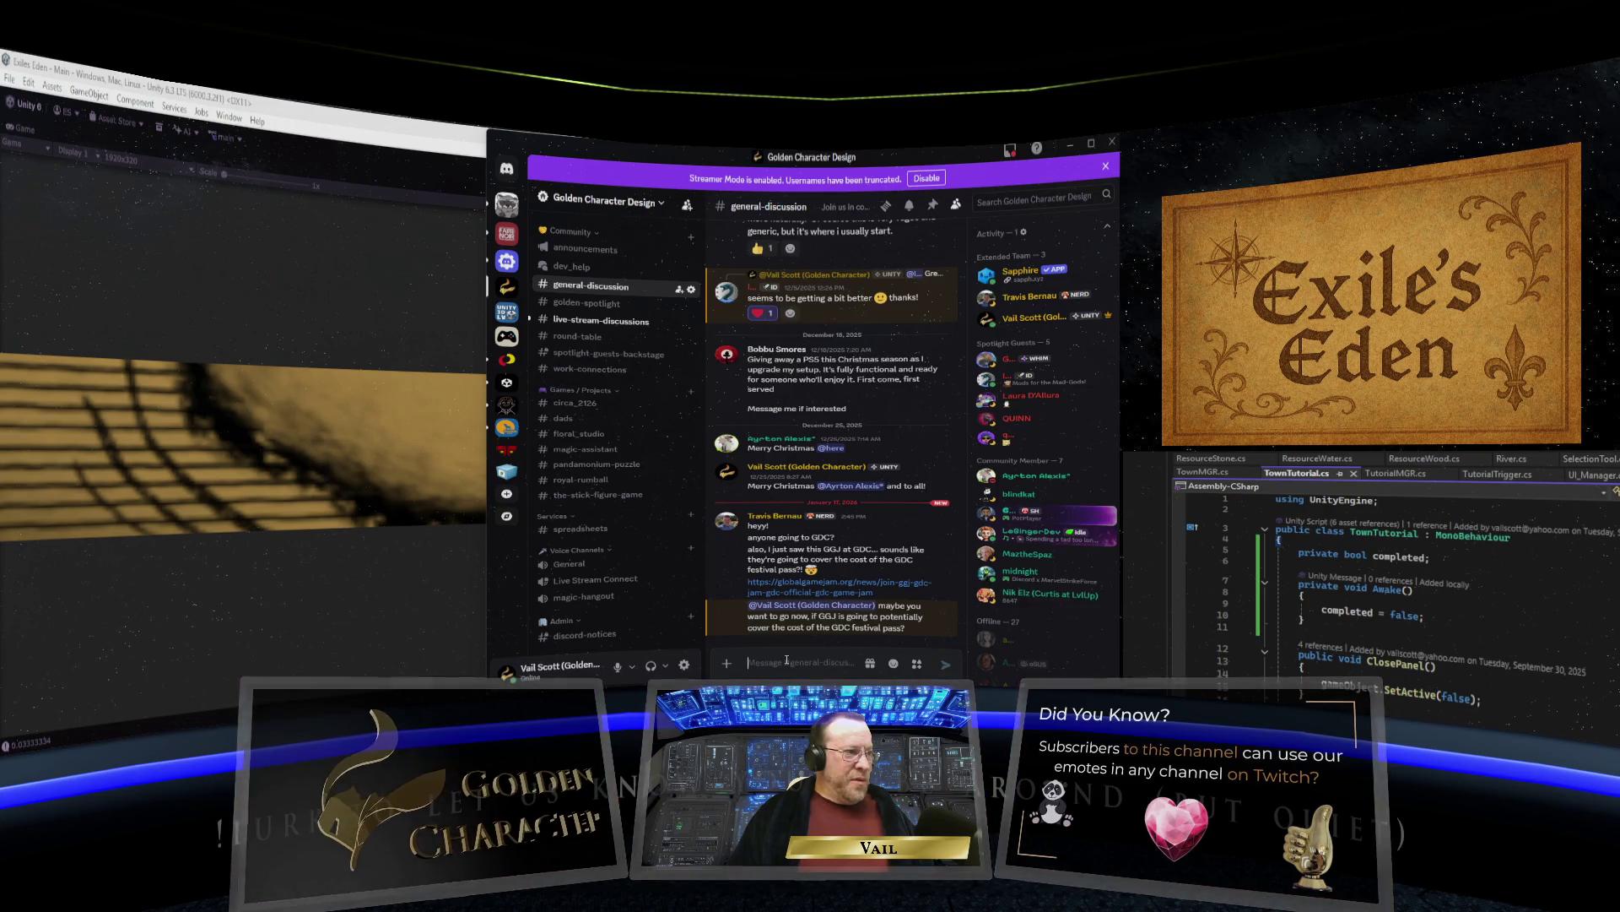
{"action": "type", "text": "Sounds interesting for sure."}
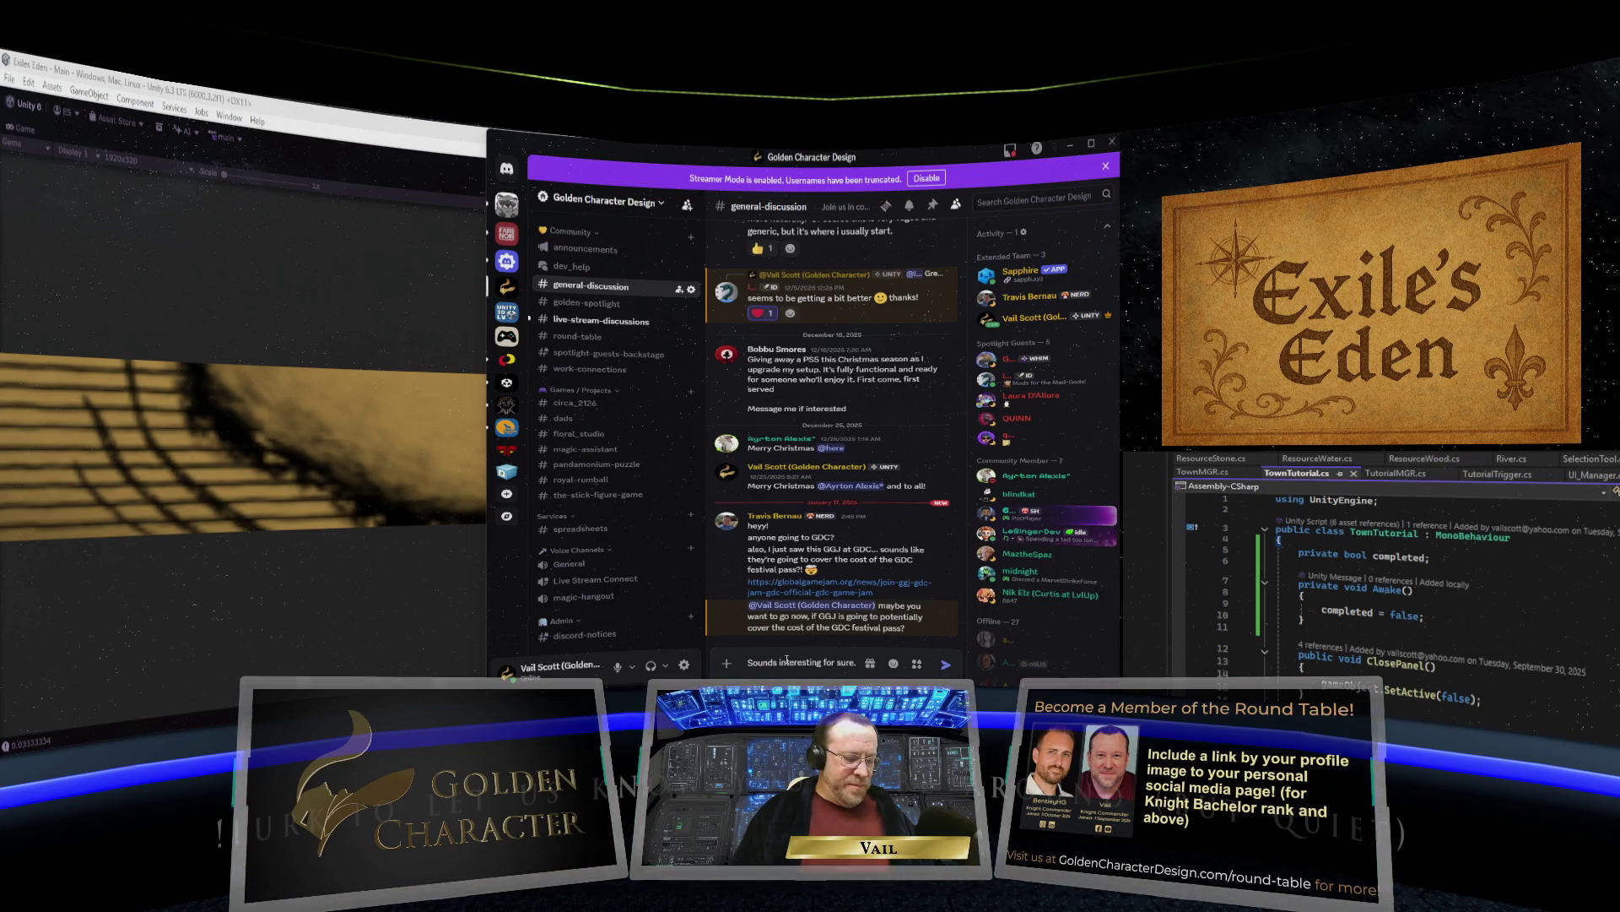
{"action": "key", "text": "shift+Return"}
{"action": "type", "text": "I didnt have any intentions"}
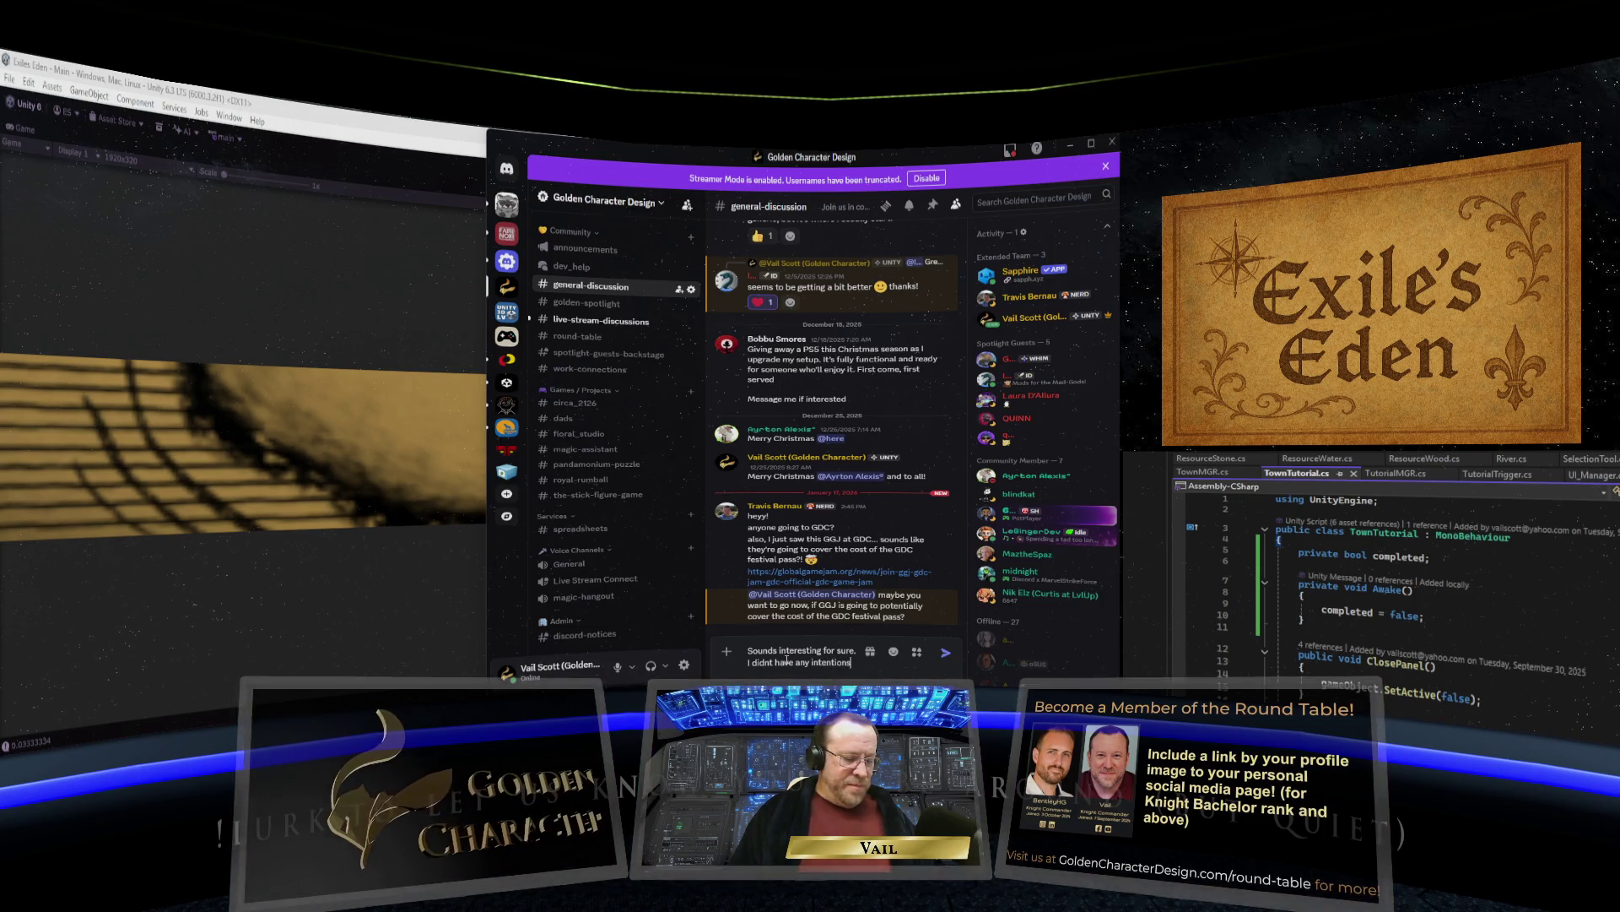
{"action": "type", "text": "f attending this year."}
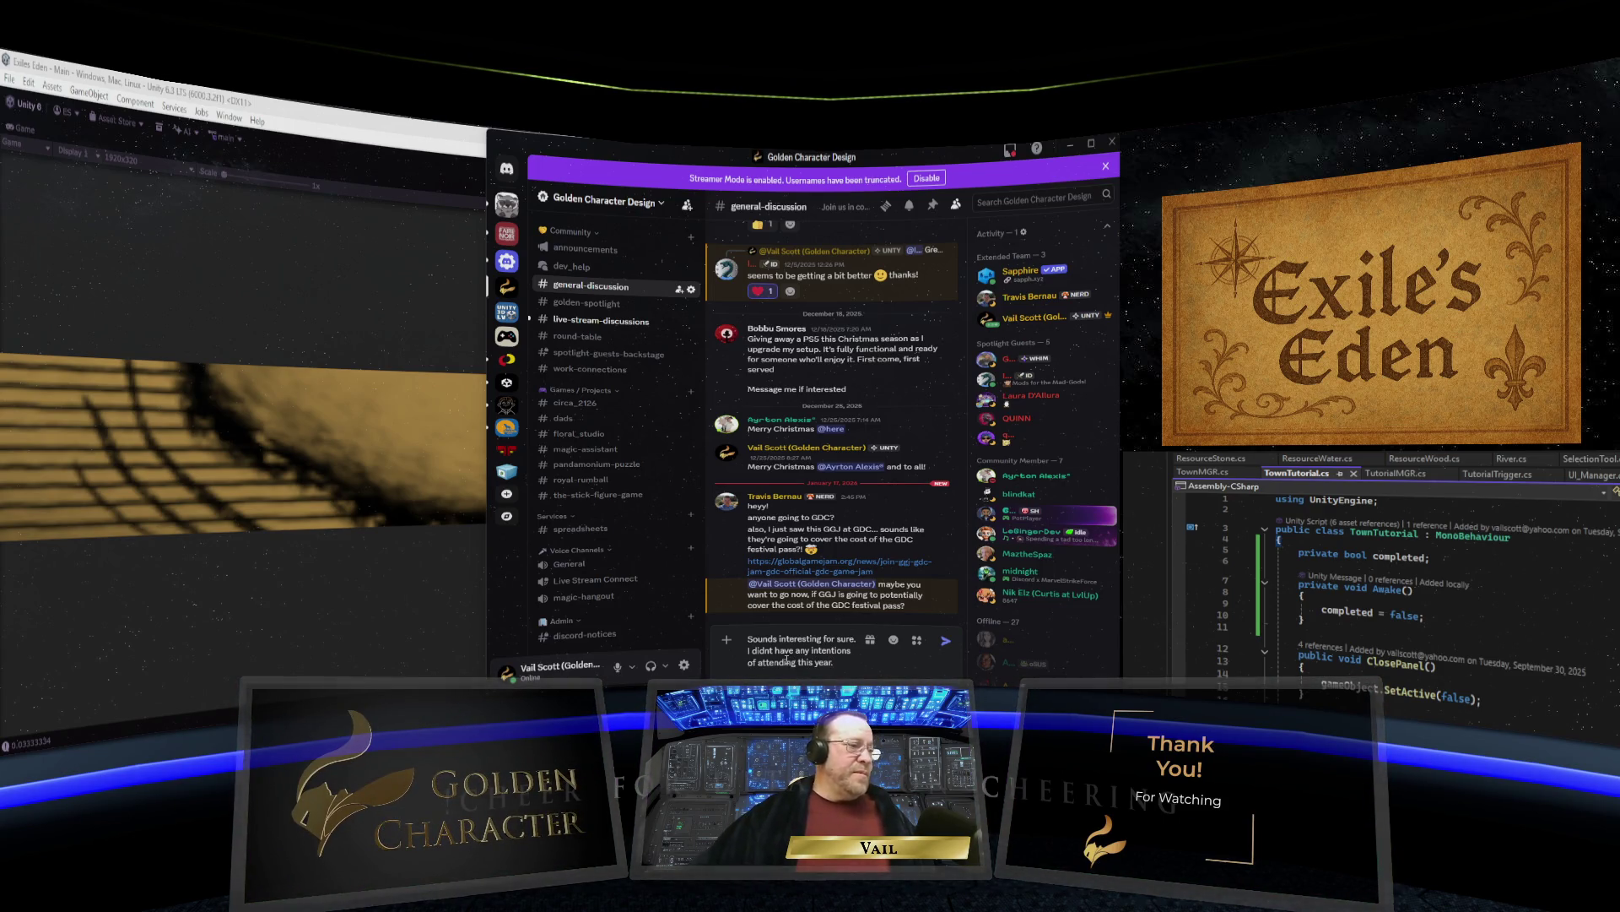
{"action": "left_click", "coordinate": [946, 641]}
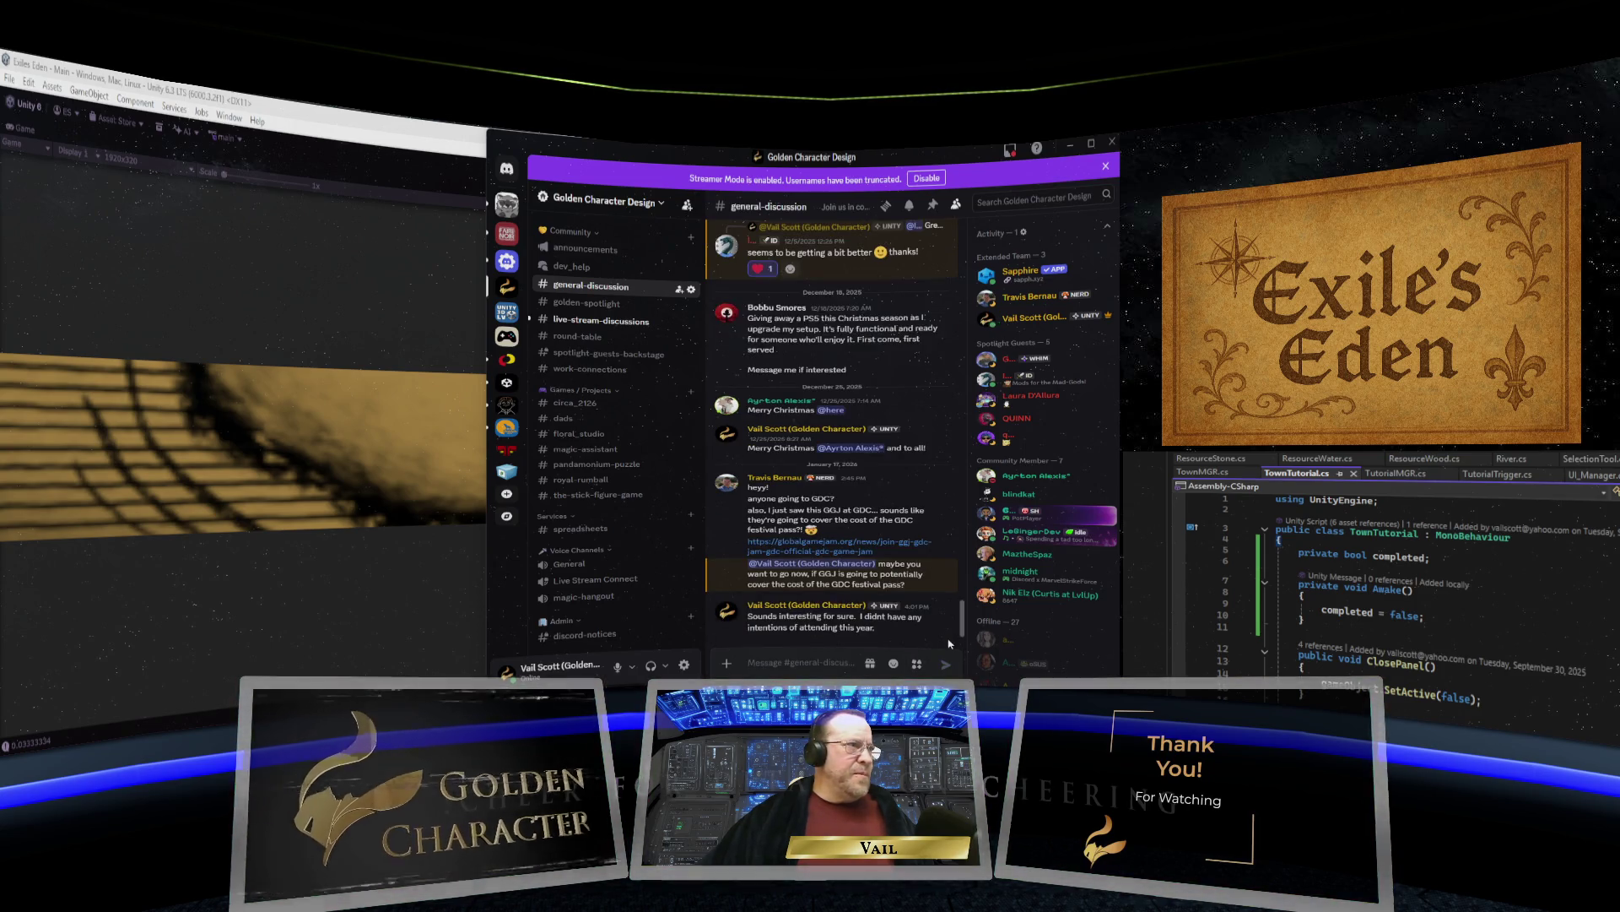
Glance at live-stream-discussions, then return to general-discussion.
{"action": "left_click", "coordinate": [595, 329]}
{"action": "scroll", "coordinate": [619, 395], "scroll_direction": "up", "scroll_amount": 3}
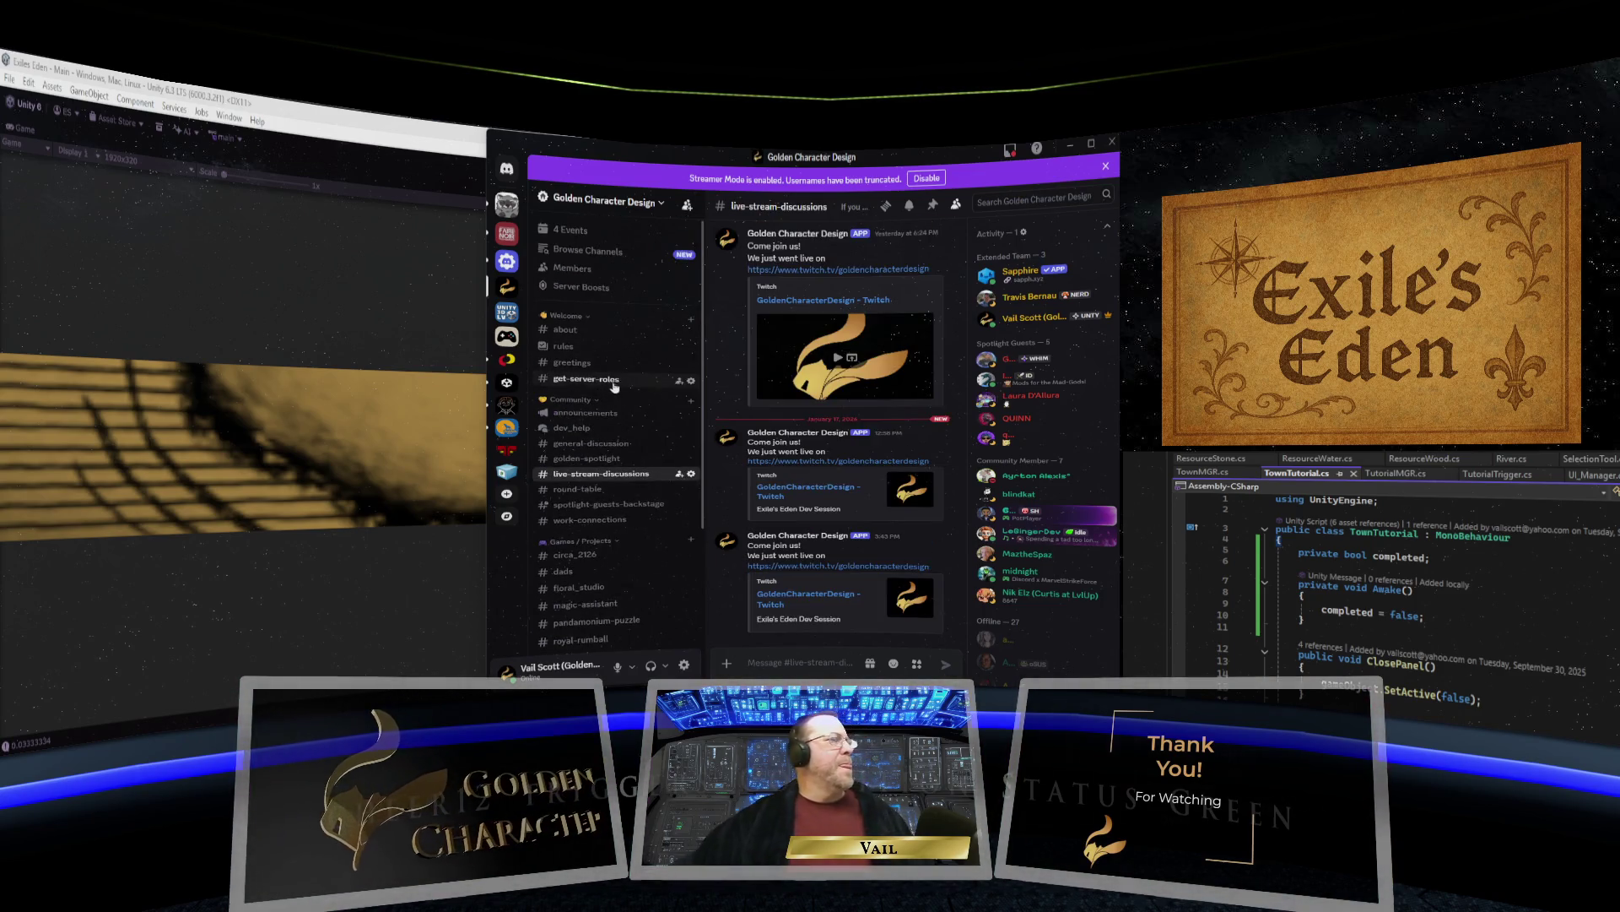
{"action": "left_click", "coordinate": [599, 444]}
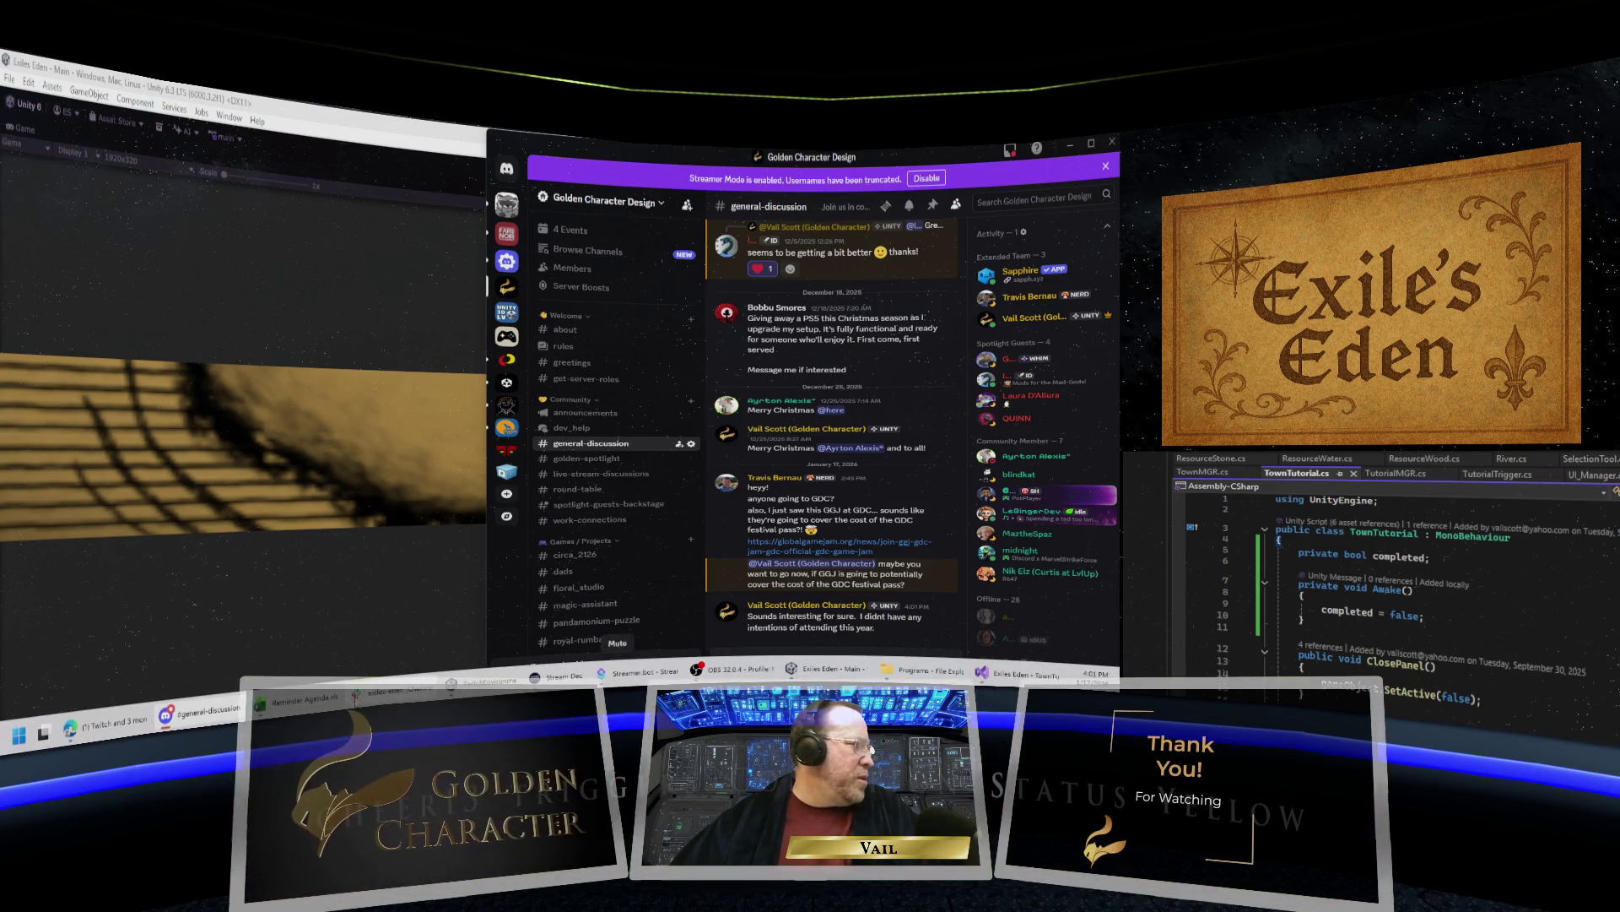
Append notes on the Farm tutorial closing at first farm build and prior tutorials re-opening to the exiles-eden draft.
{"action": "left_click", "coordinate": [836, 676]}
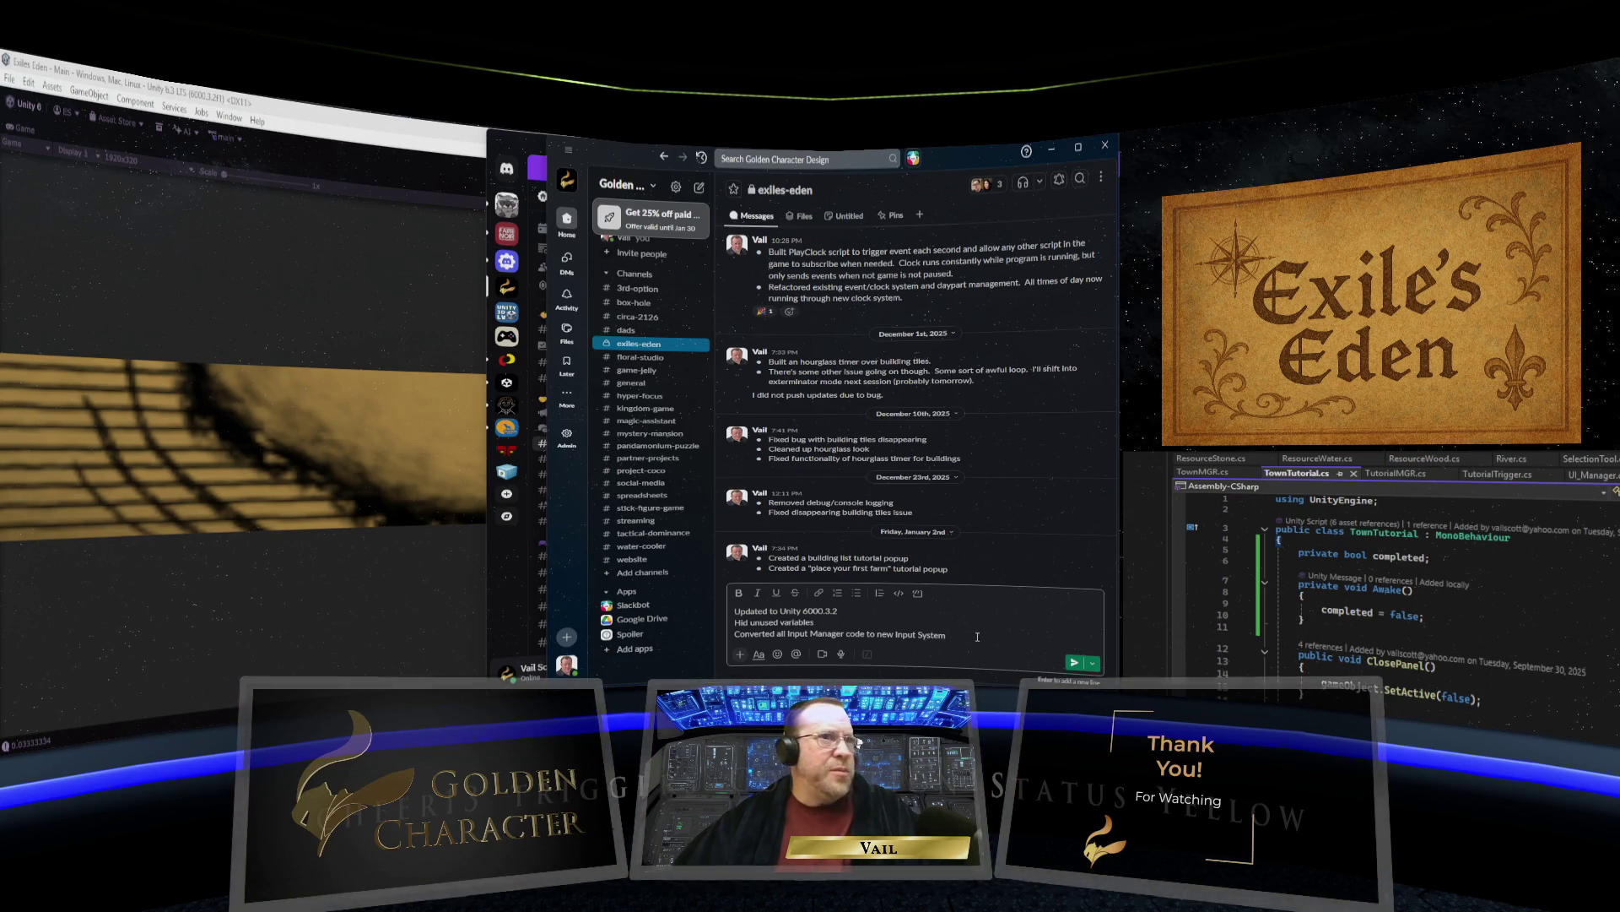
{"action": "left_click", "coordinate": [983, 629]}
{"action": "key", "text": "shift+Return"}
{"action": "type", "text": "Set"}
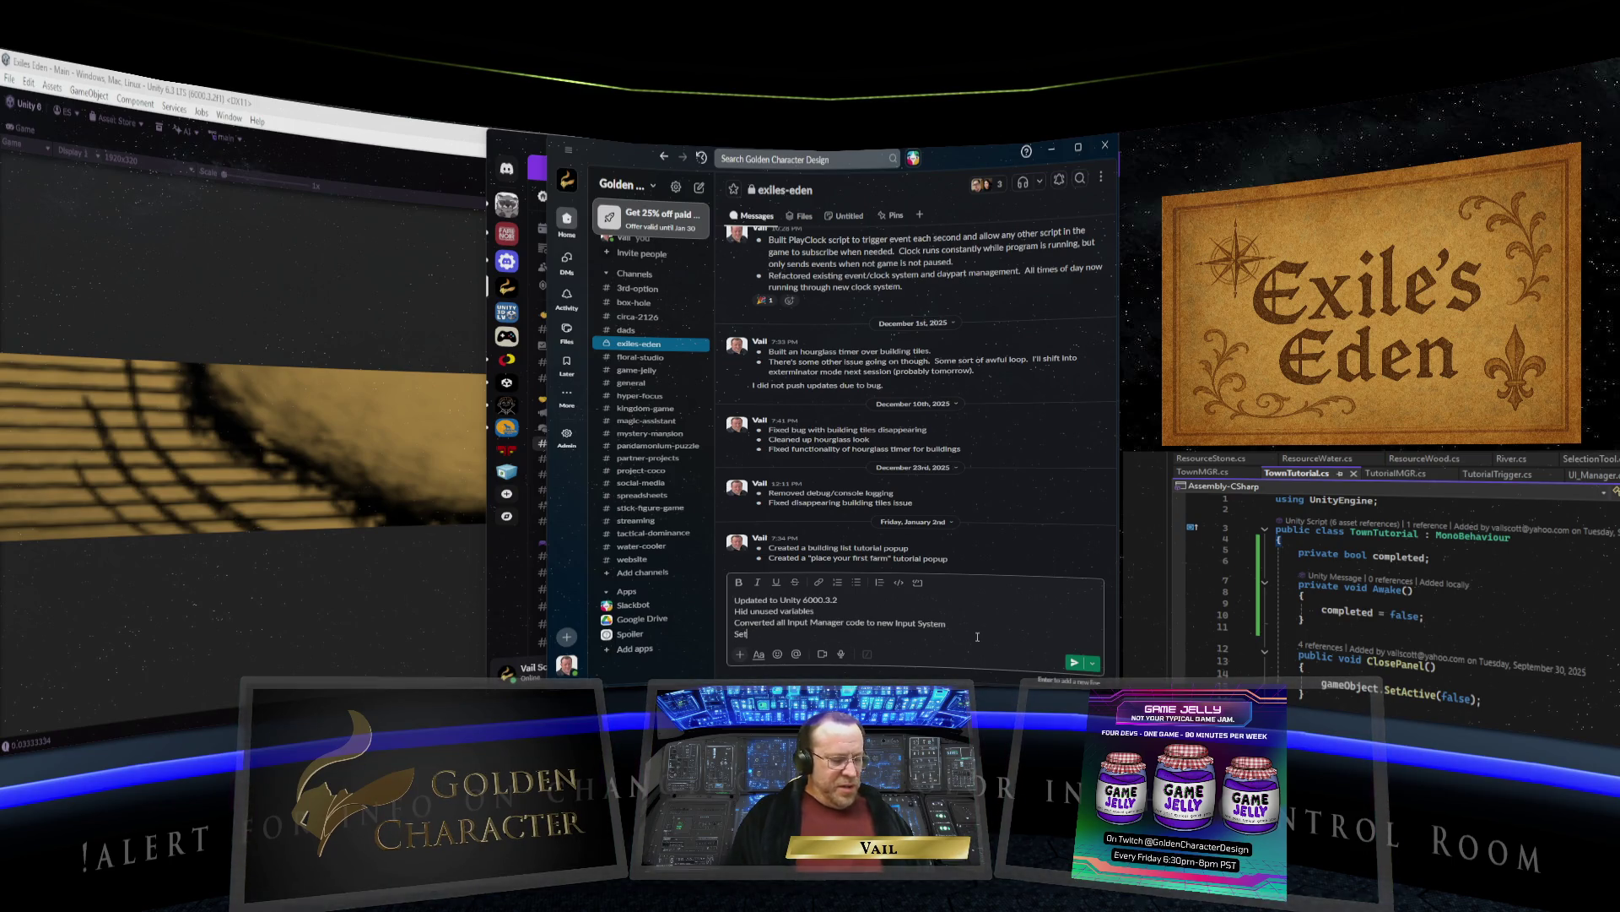
{"action": "type", "text": "F"}
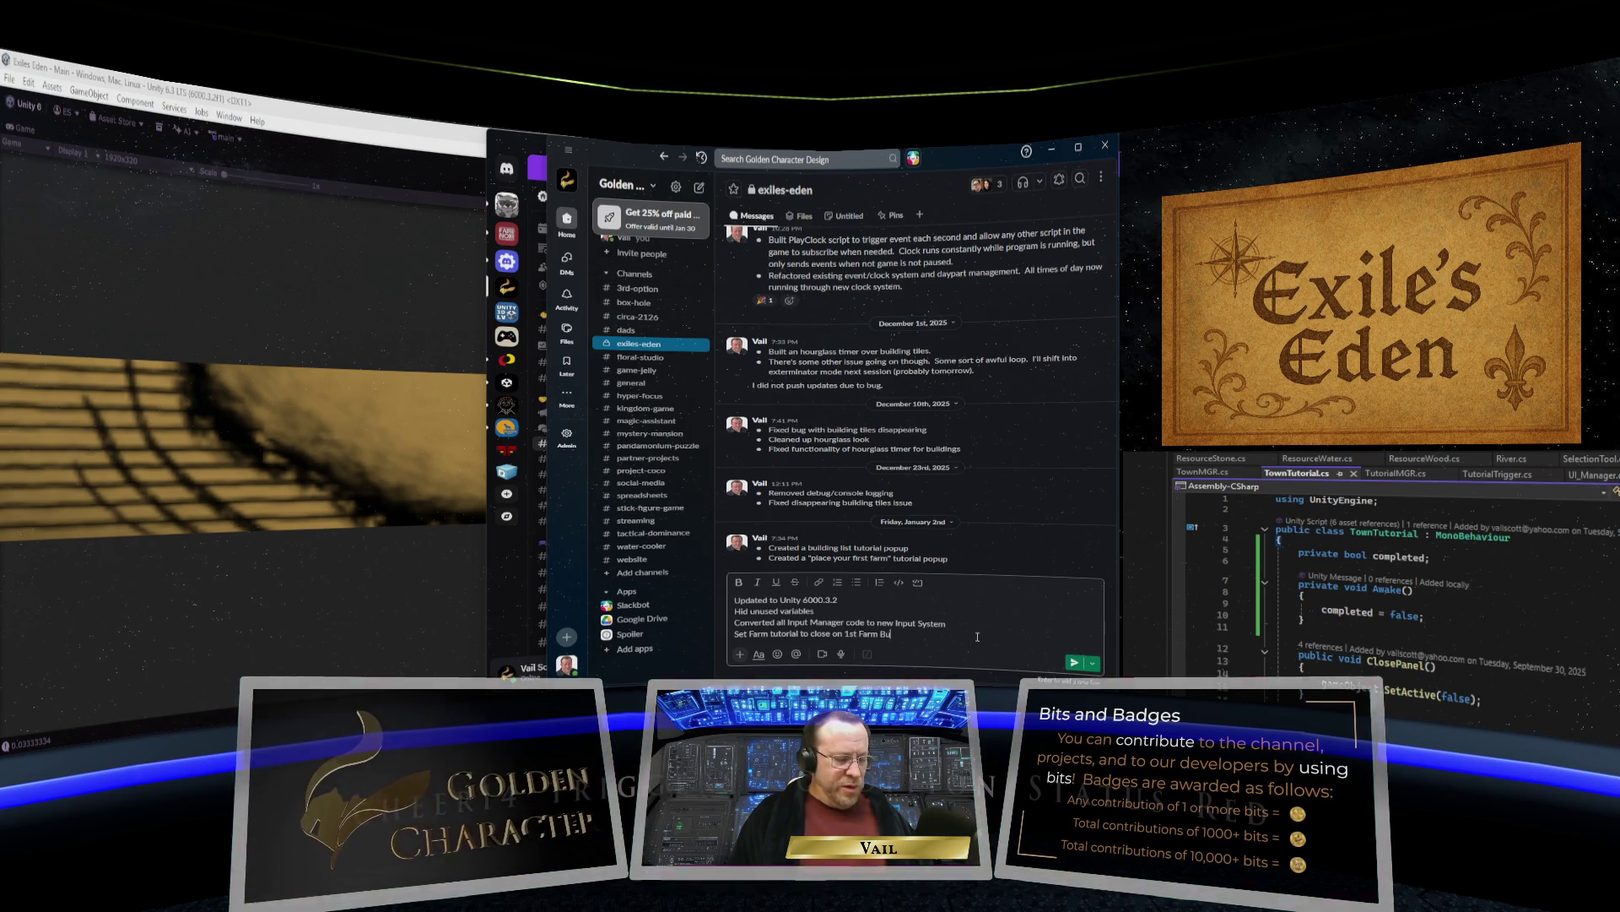
{"action": "key", "text": "shift+Return"}
{"action": "type", "text": "Fixed issue with prior tutorials re-opening if town panel is moved"}
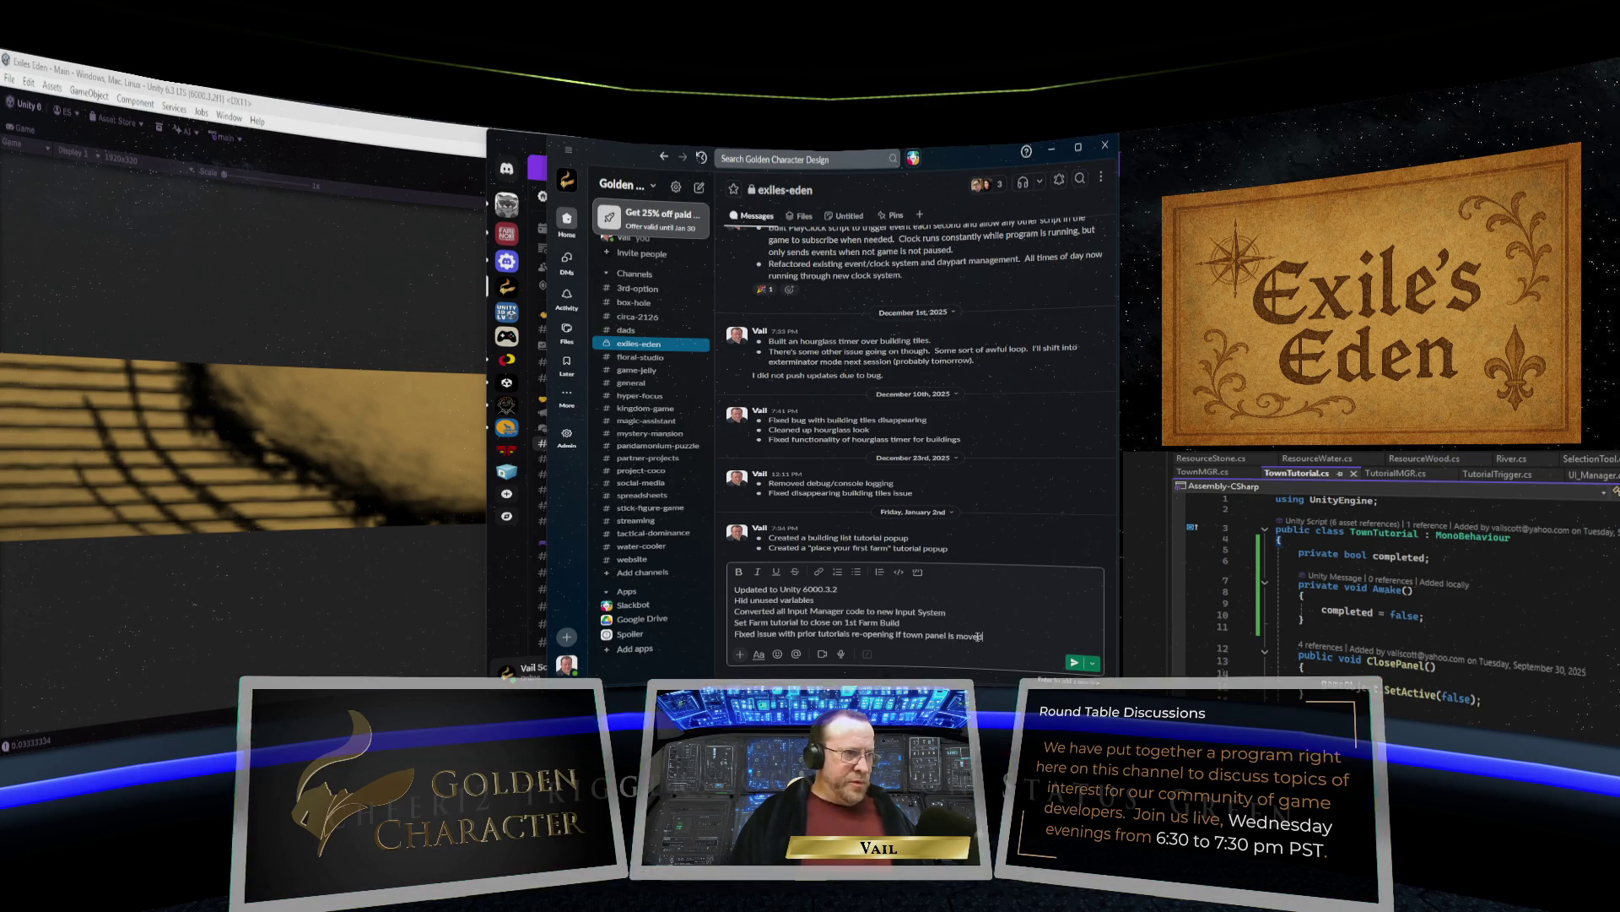
Finish the re-opening note and add 'Set town building exit button to work only after finishing town tutorials'.
{"action": "key", "text": "shift+Return"}
{"action": "type", "text": "Set town building exit button to work only after finishing town tutorials"}
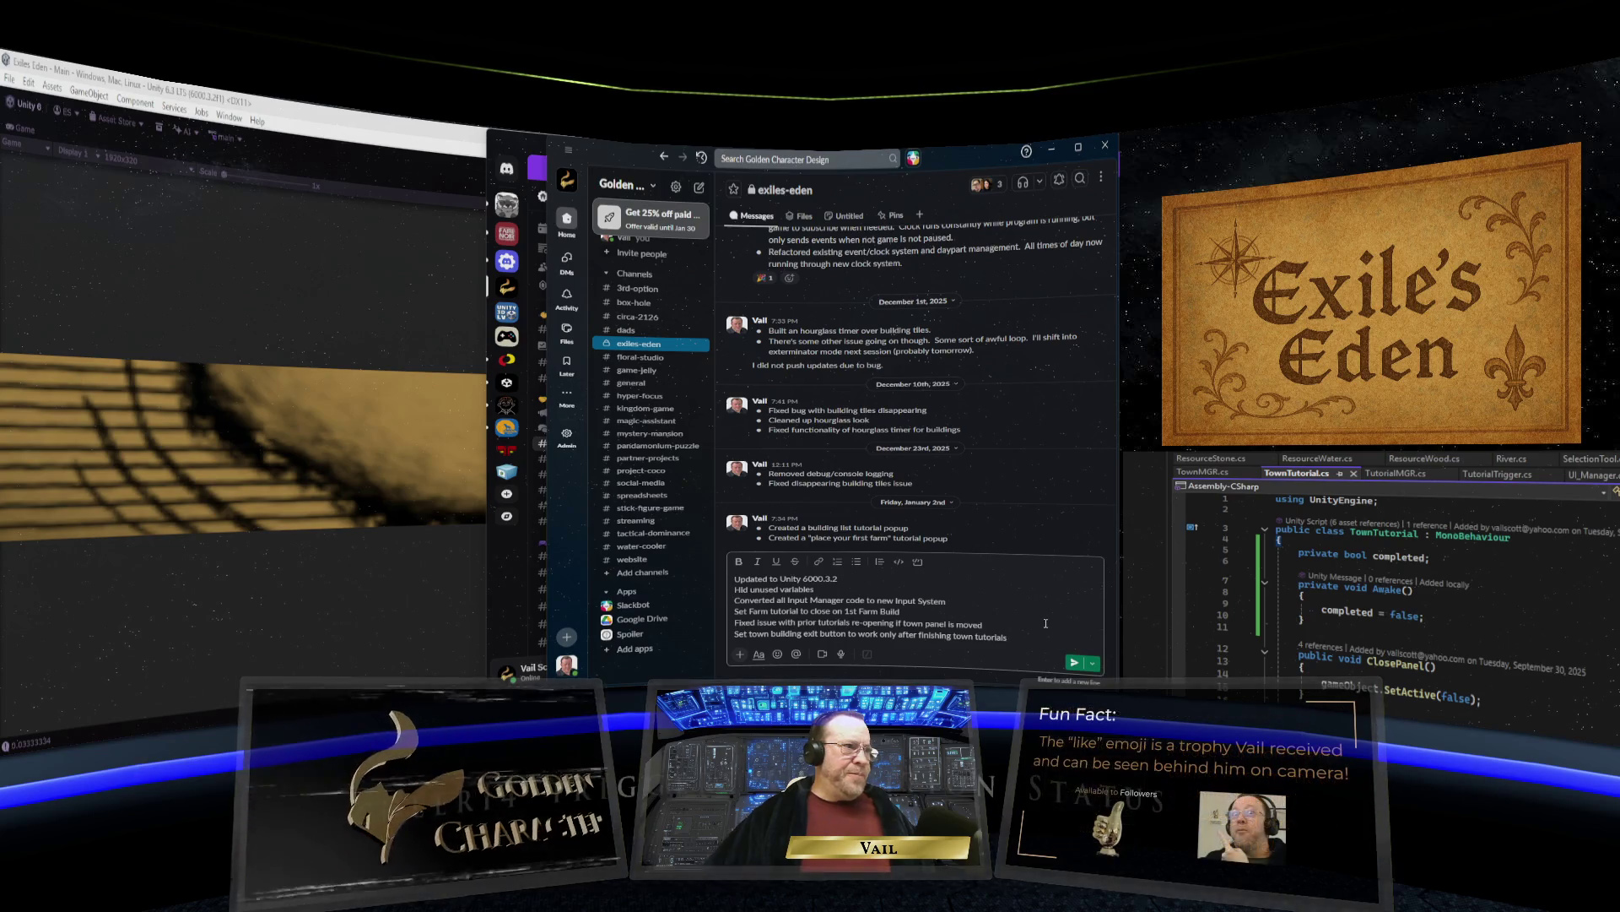
Add an empty line below the town building exit button note in the exiles-eden draft.
{"action": "key", "text": "shift+Return"}
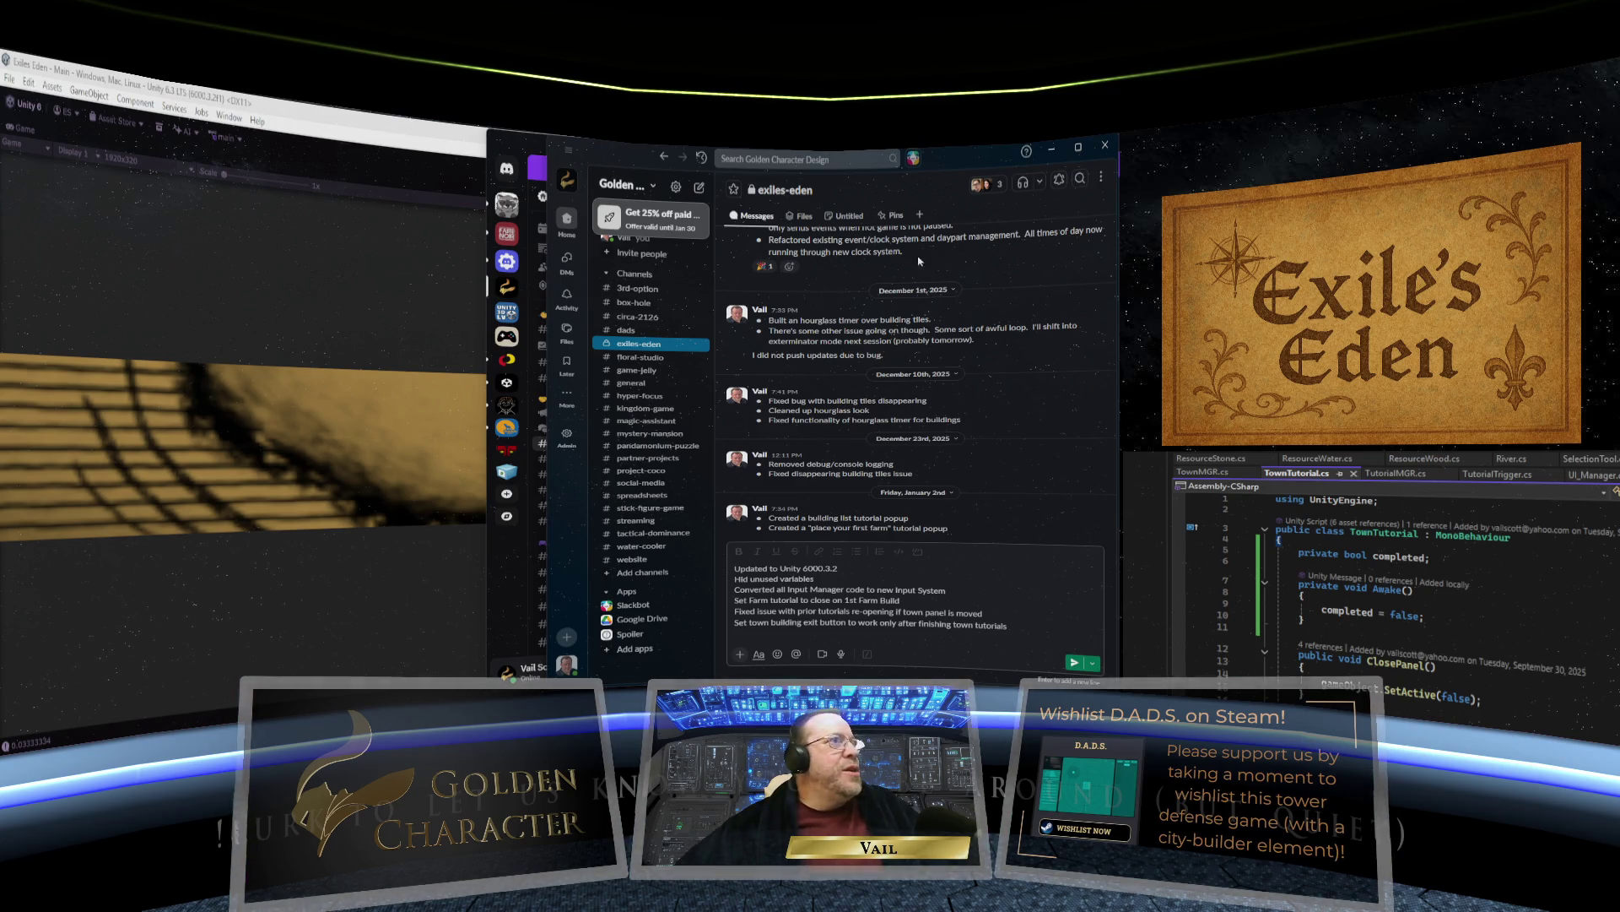
Minimize Slack and Discord, then shift the Golden Test panel slightly left in the running game.
{"action": "left_click", "coordinate": [1052, 152]}
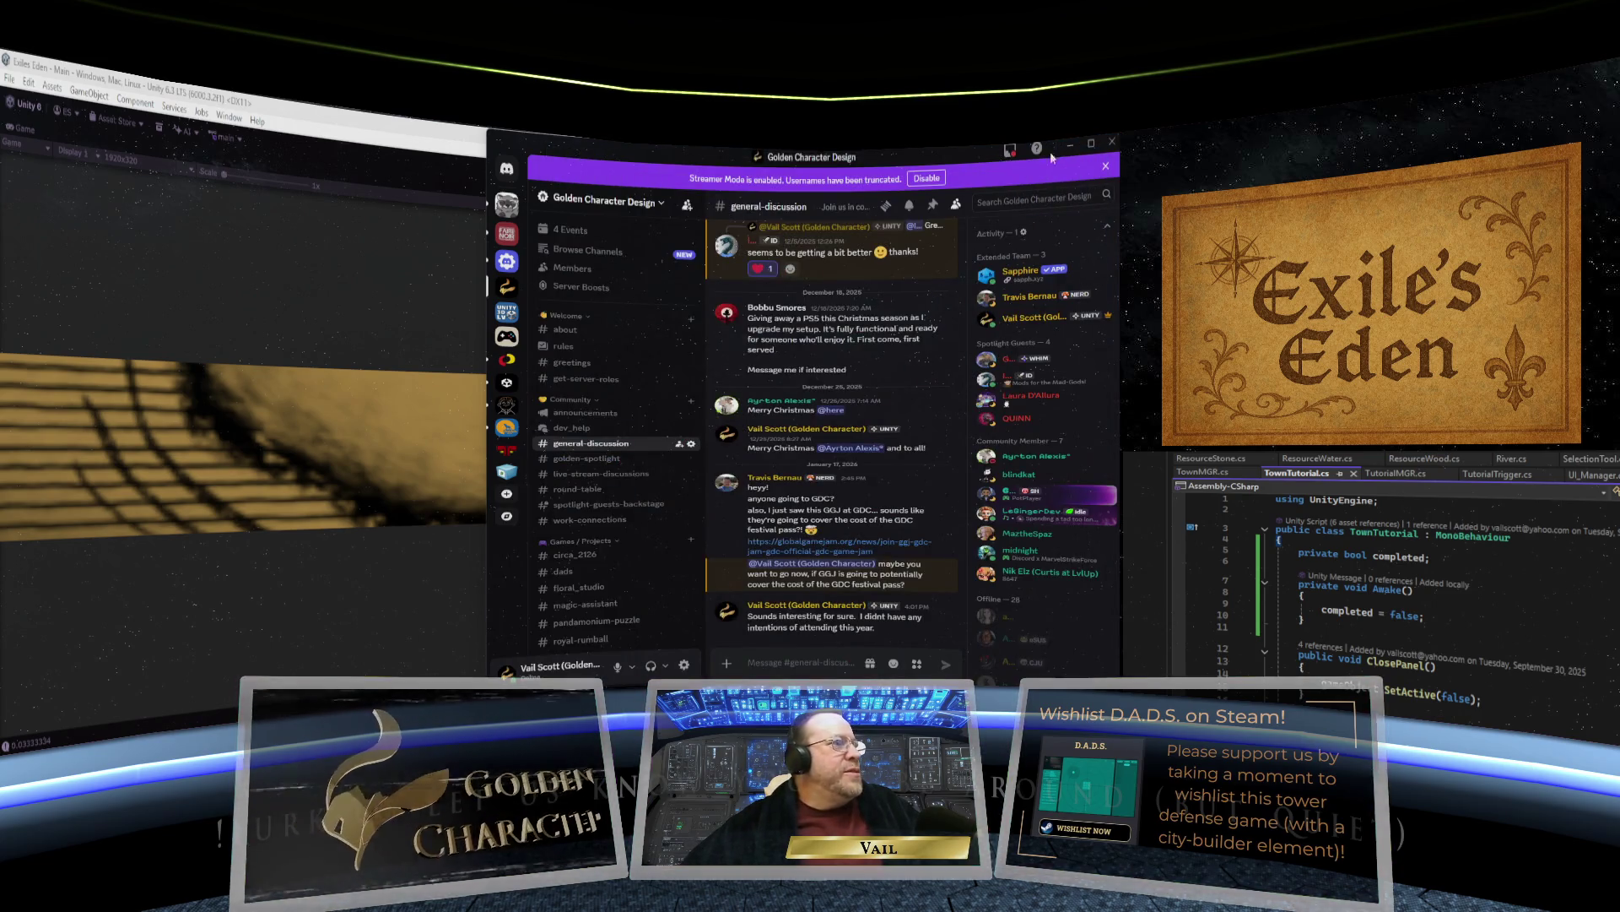
{"action": "left_click", "coordinate": [1068, 144]}
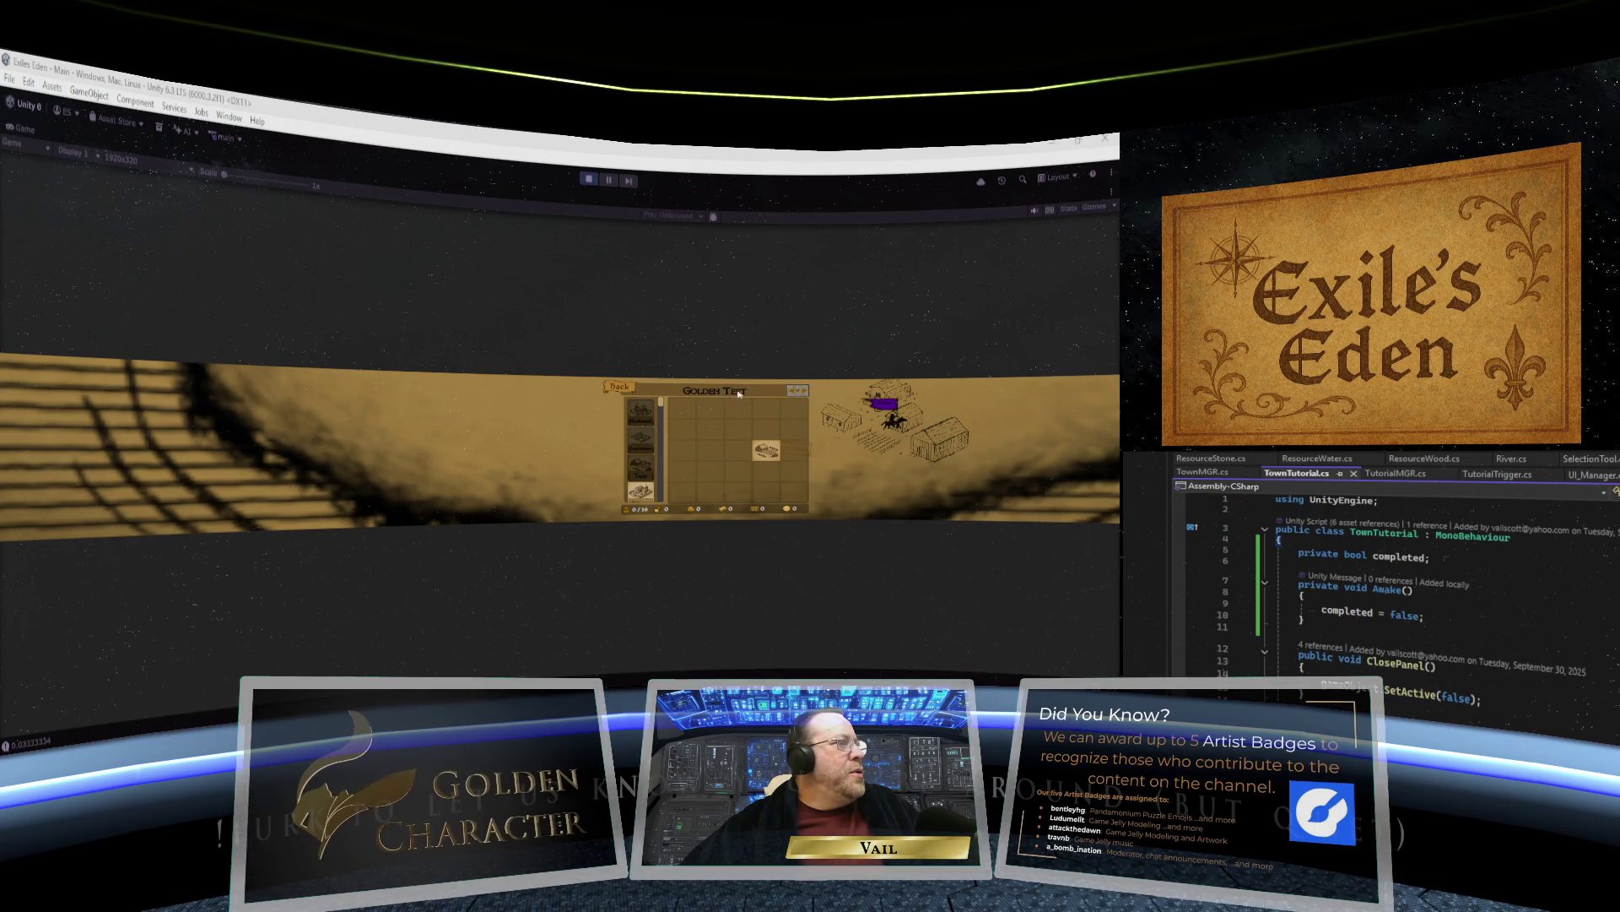
{"action": "left_click", "coordinate": [792, 393]}
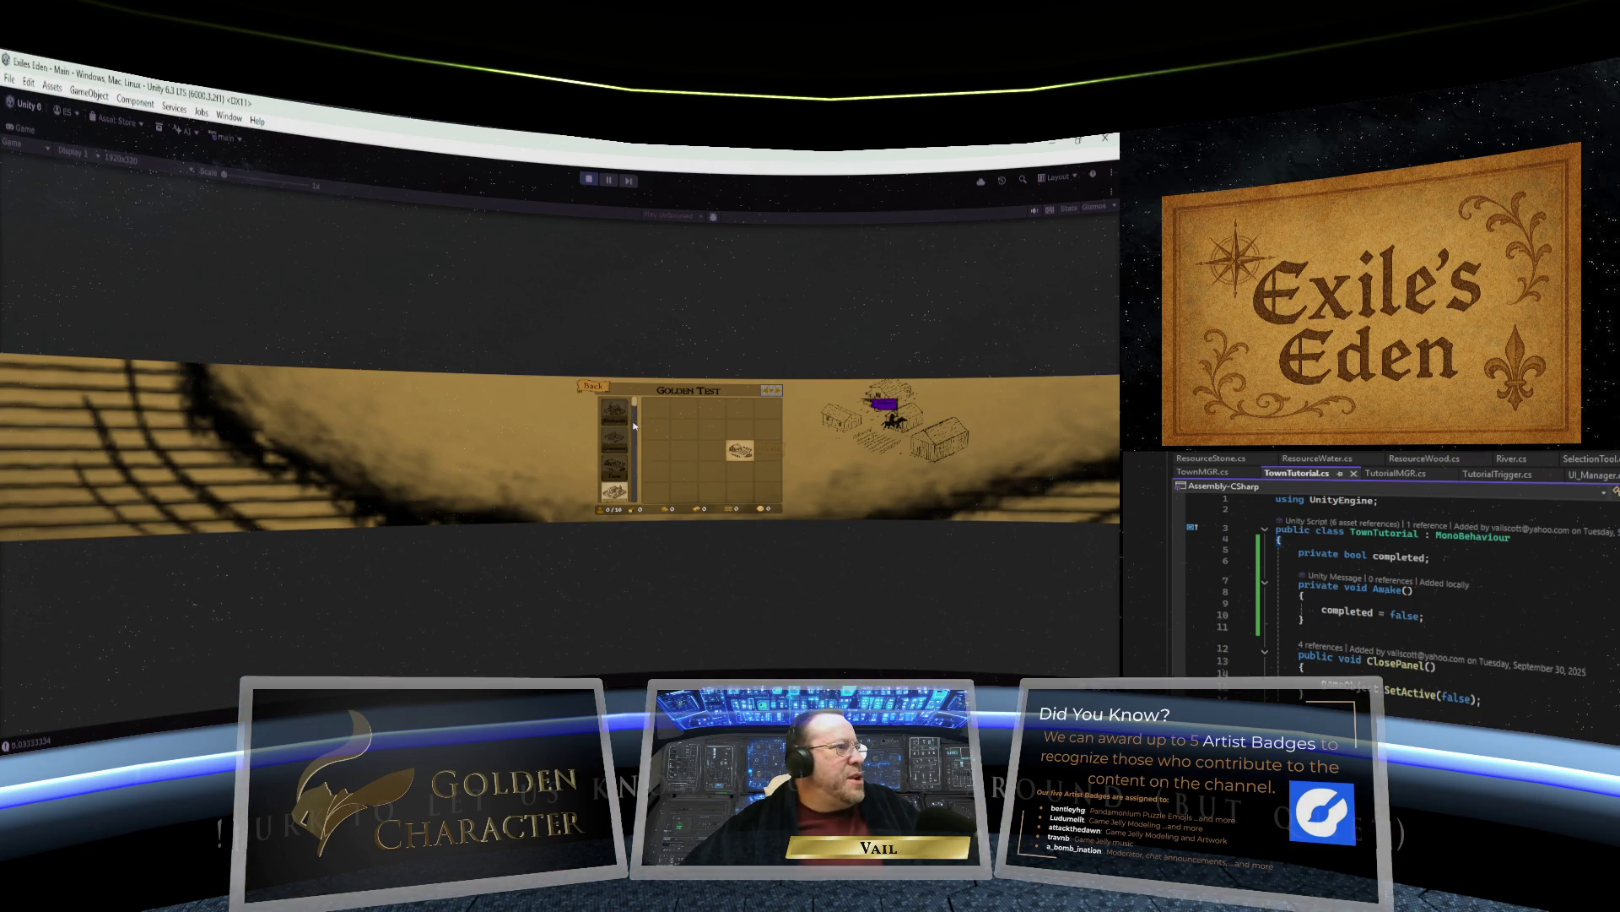
Scroll down and up through the Golden Test building list.
{"action": "left_click", "coordinate": [635, 426]}
{"action": "scroll", "coordinate": [635, 427], "scroll_direction": "down", "scroll_amount": 3}
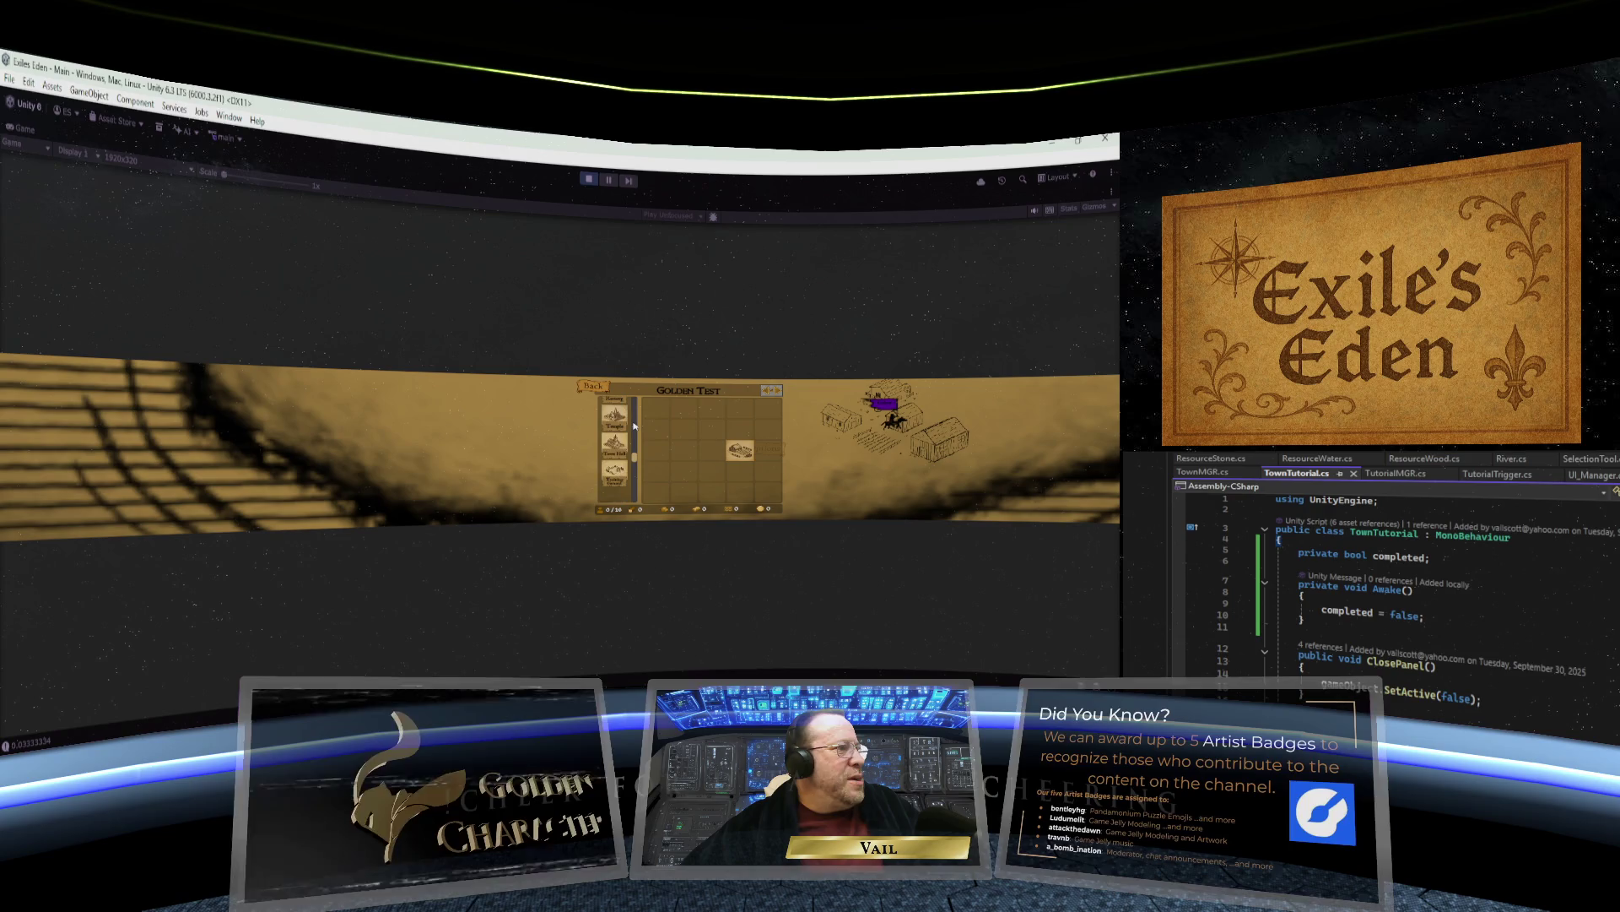
{"action": "scroll", "coordinate": [635, 426], "scroll_direction": "down", "scroll_amount": 3}
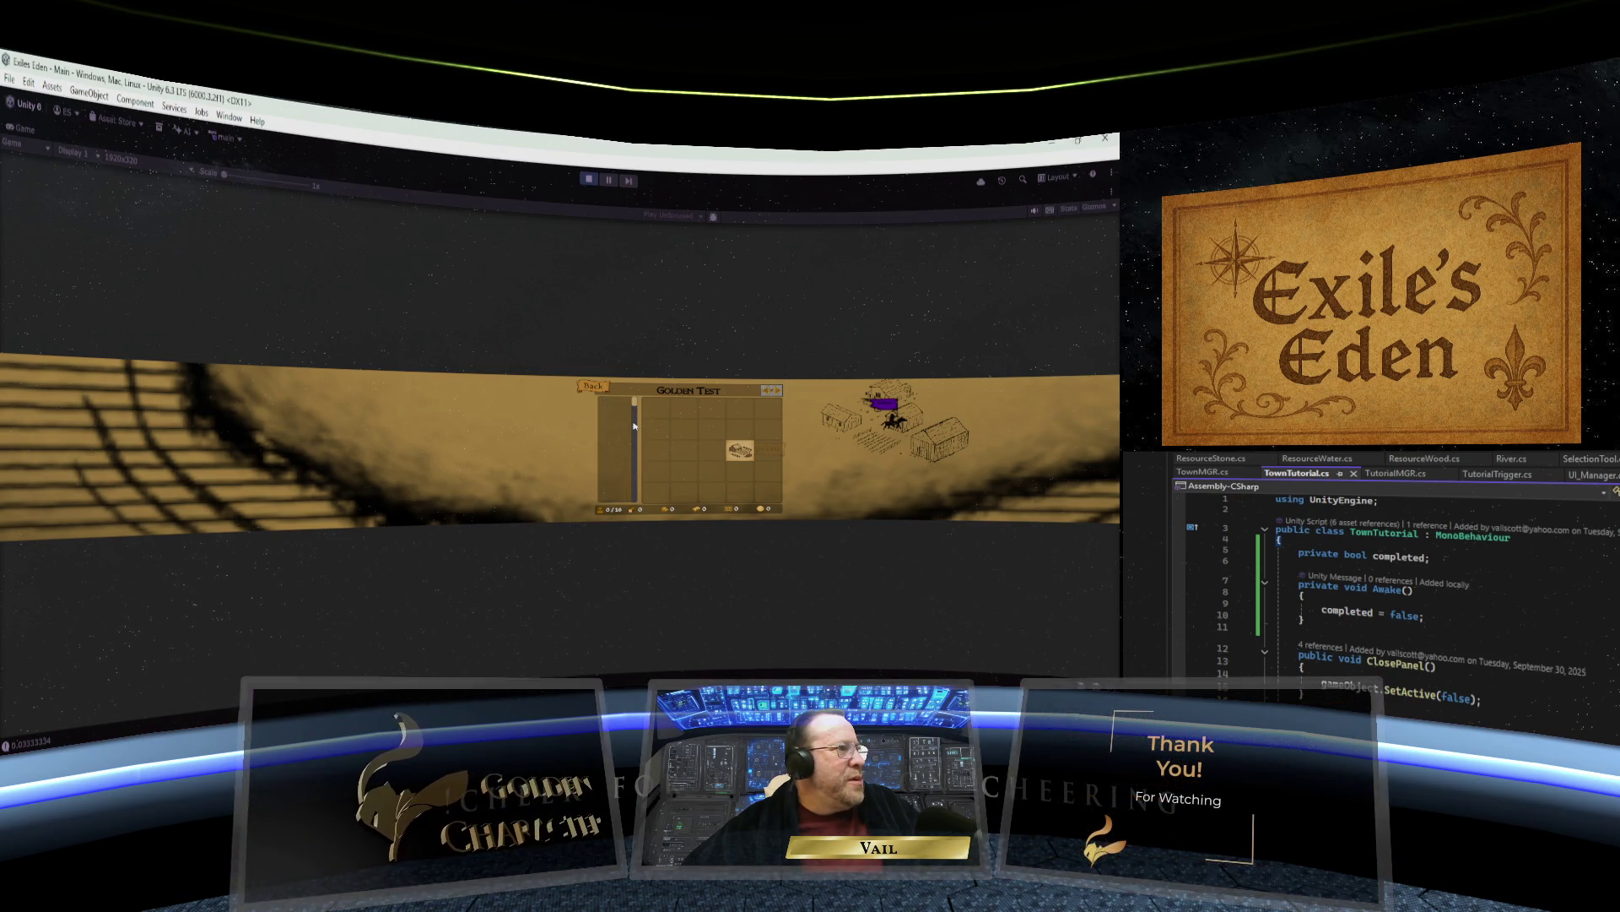
{"action": "scroll", "coordinate": [634, 426], "scroll_direction": "up", "scroll_amount": 3}
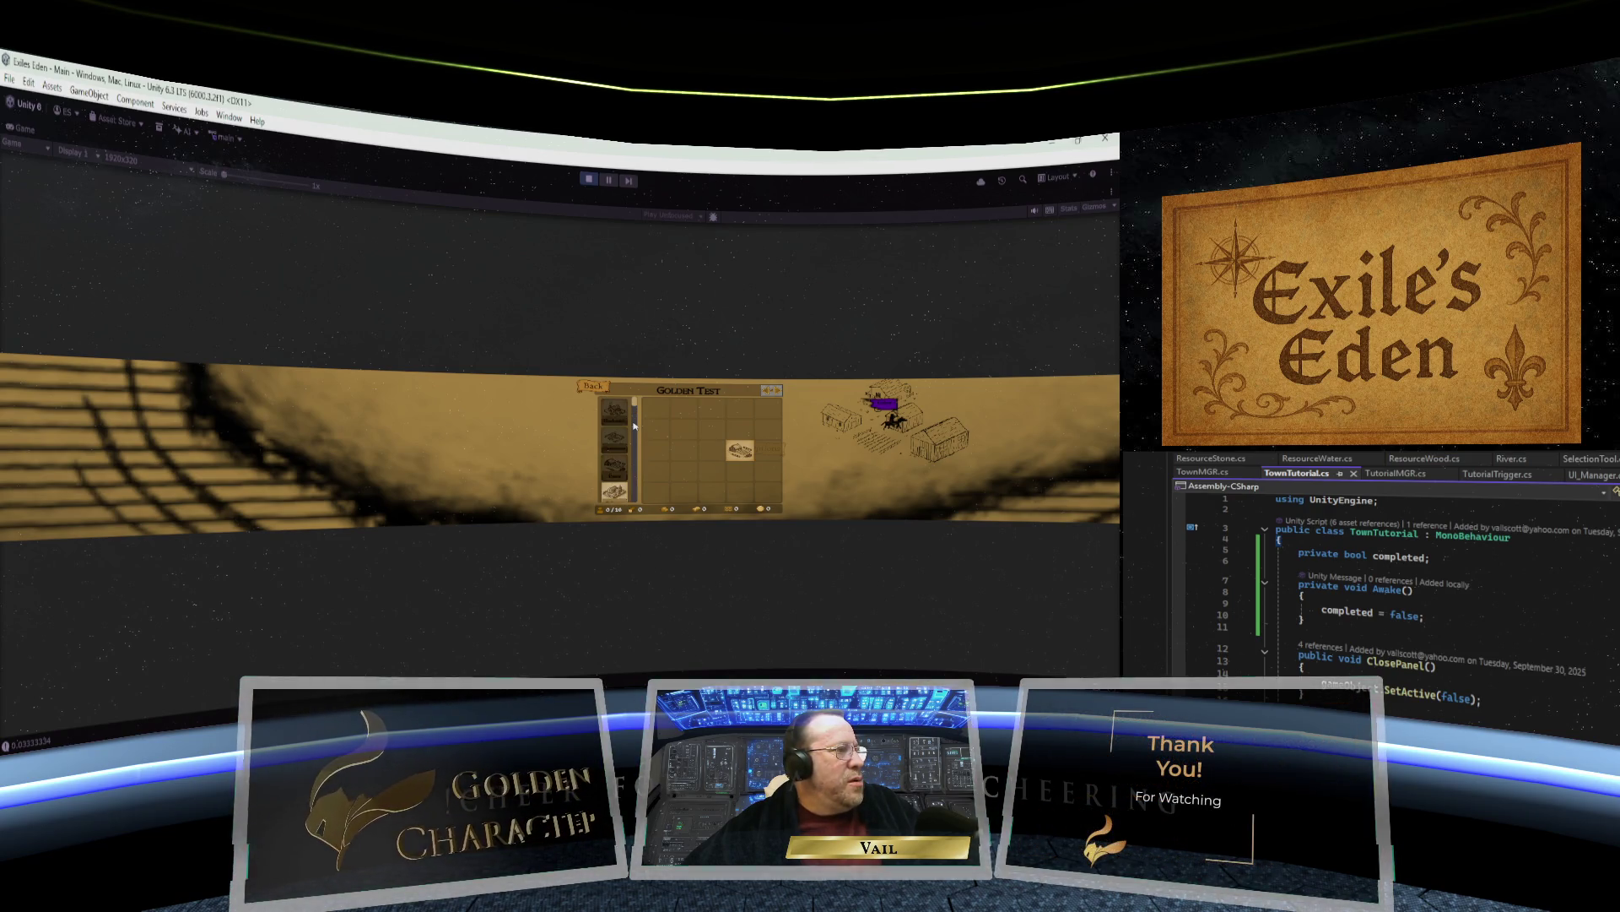
{"action": "scroll", "coordinate": [635, 426], "scroll_direction": "down", "scroll_amount": 1}
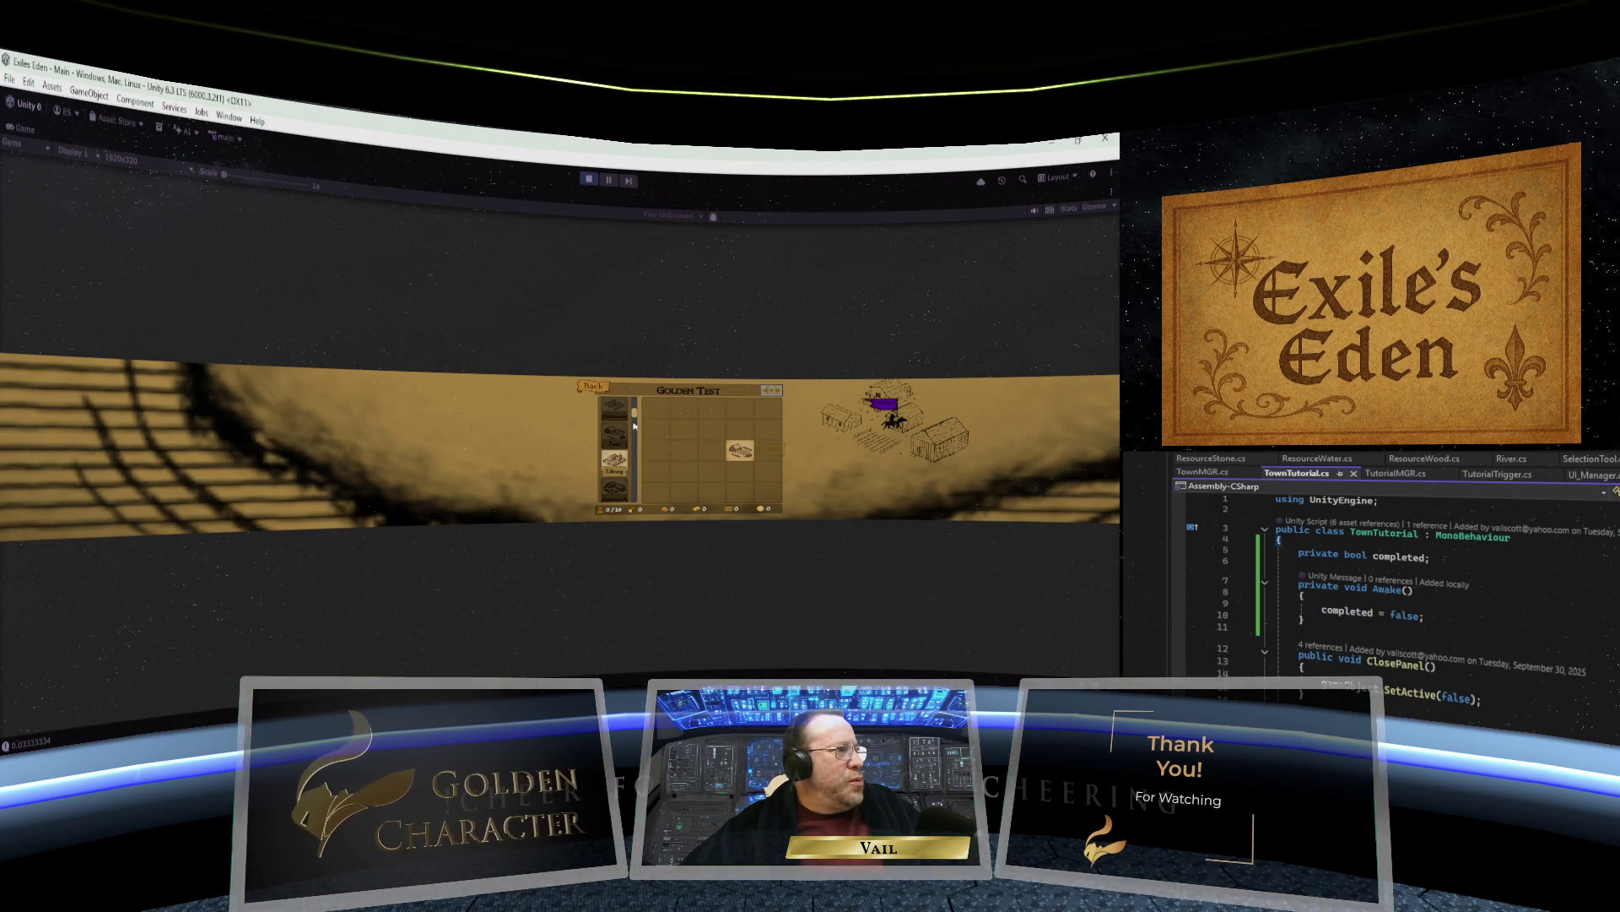
{"action": "scroll", "coordinate": [635, 426], "scroll_direction": "up", "scroll_amount": 2}
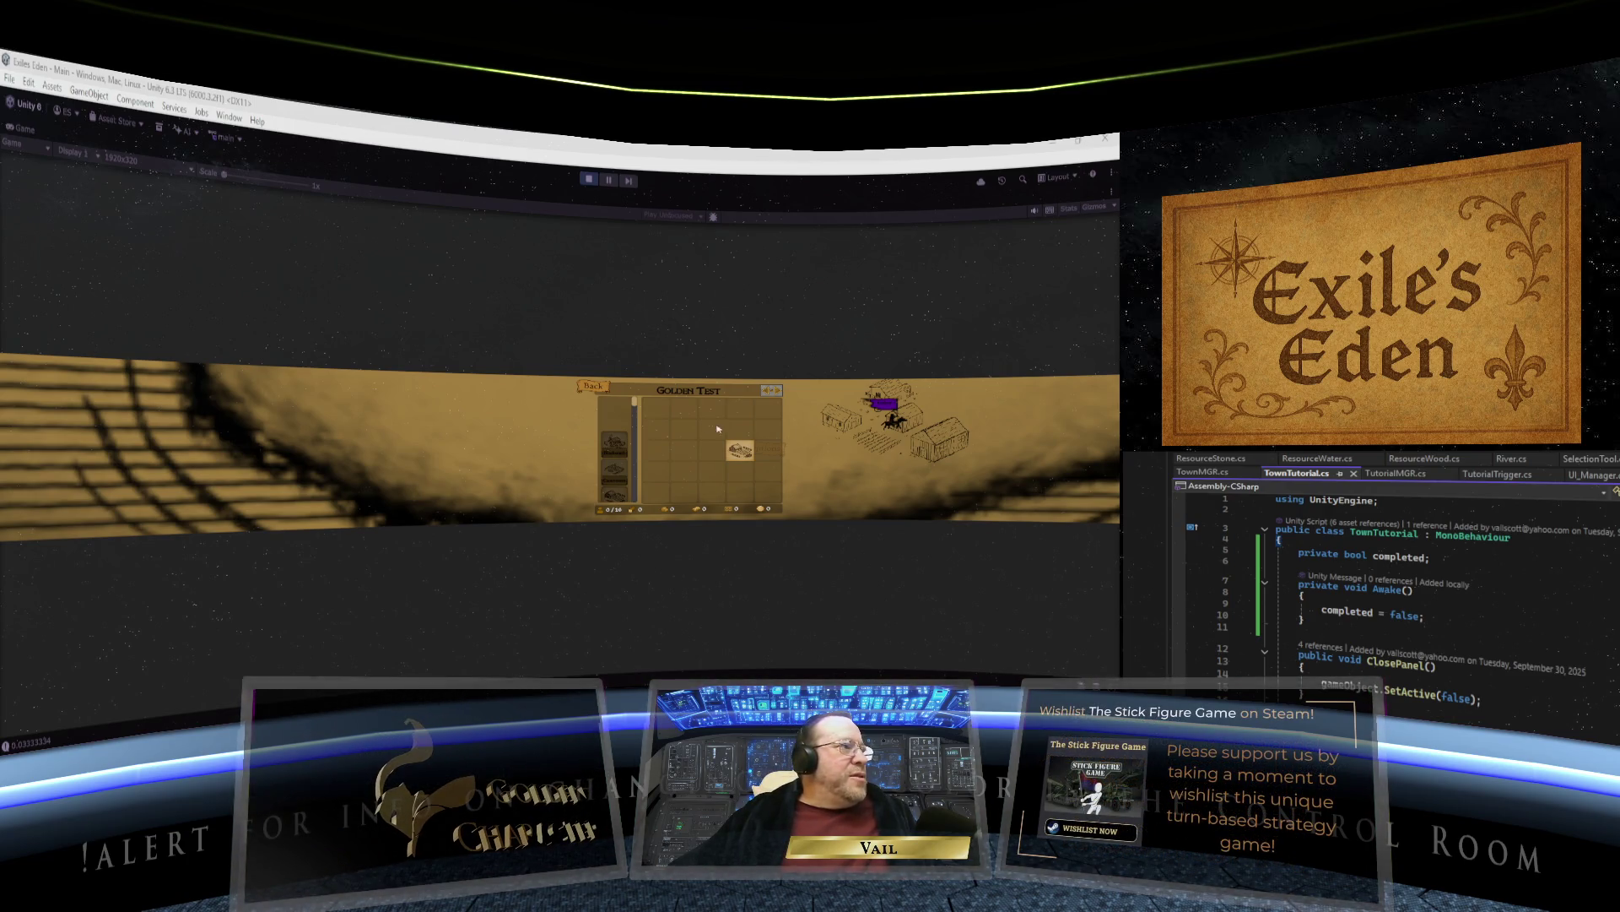
Drag within the Golden Test building panel while testing the tutorial in the running game.
{"action": "mouse_move", "coordinate": [639, 408]}
{"action": "left_mouse_down"}
{"action": "mouse_move", "coordinate": [638, 460]}
{"action": "mouse_move", "coordinate": [628, 417]}
{"action": "left_mouse_up"}
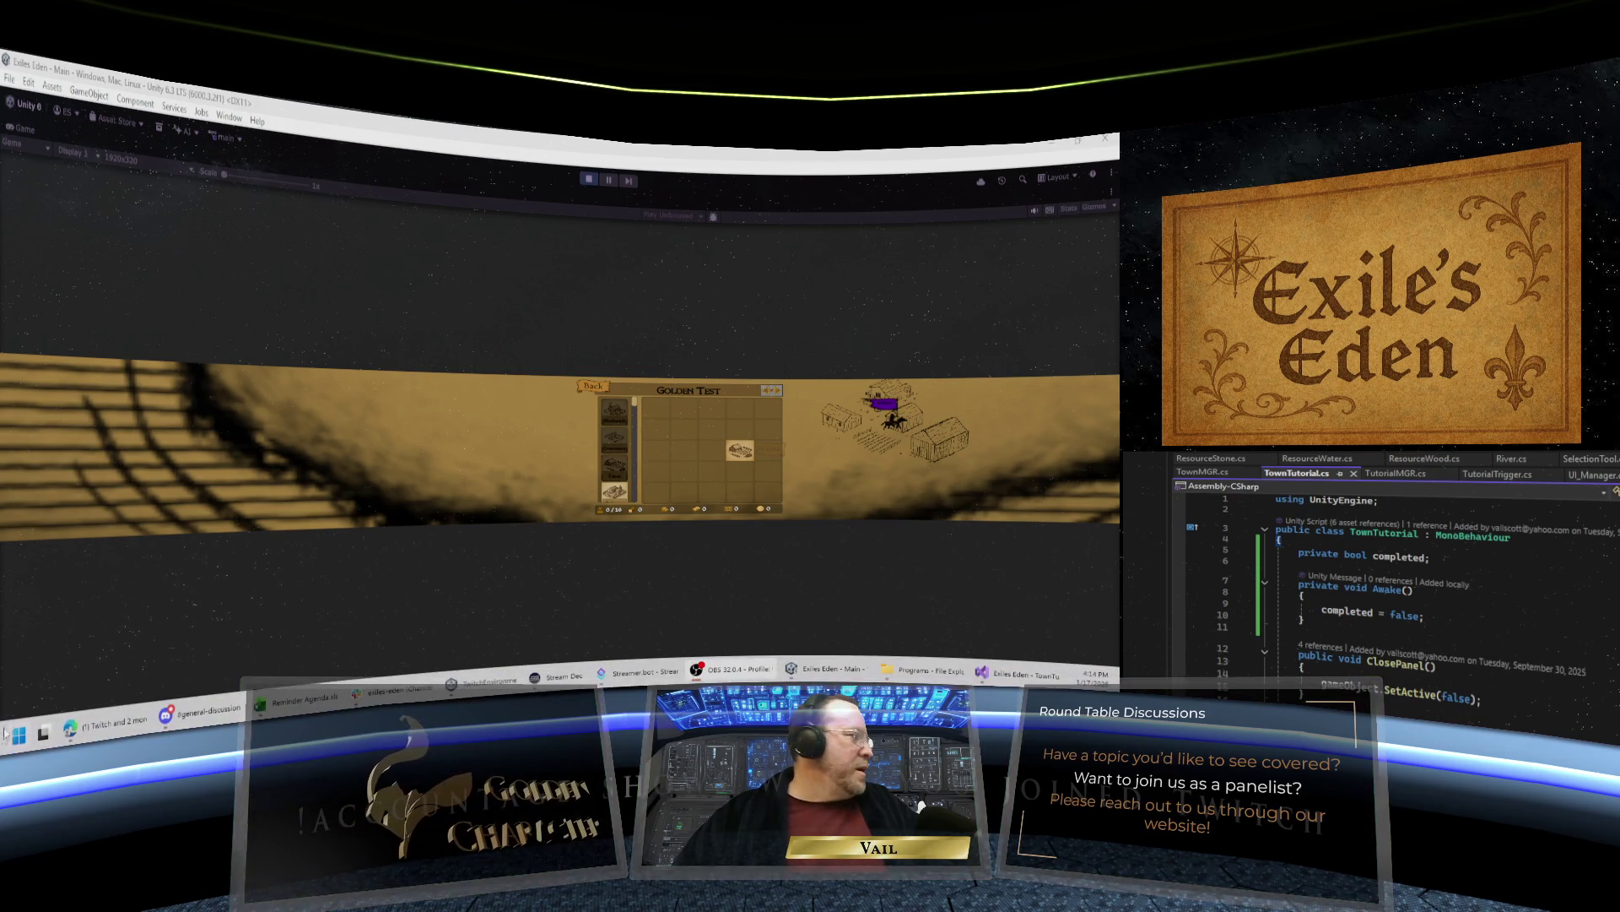
Launch Steam from the pinned apps in the Windows Start menu.
{"action": "left_click", "coordinate": [19, 734]}
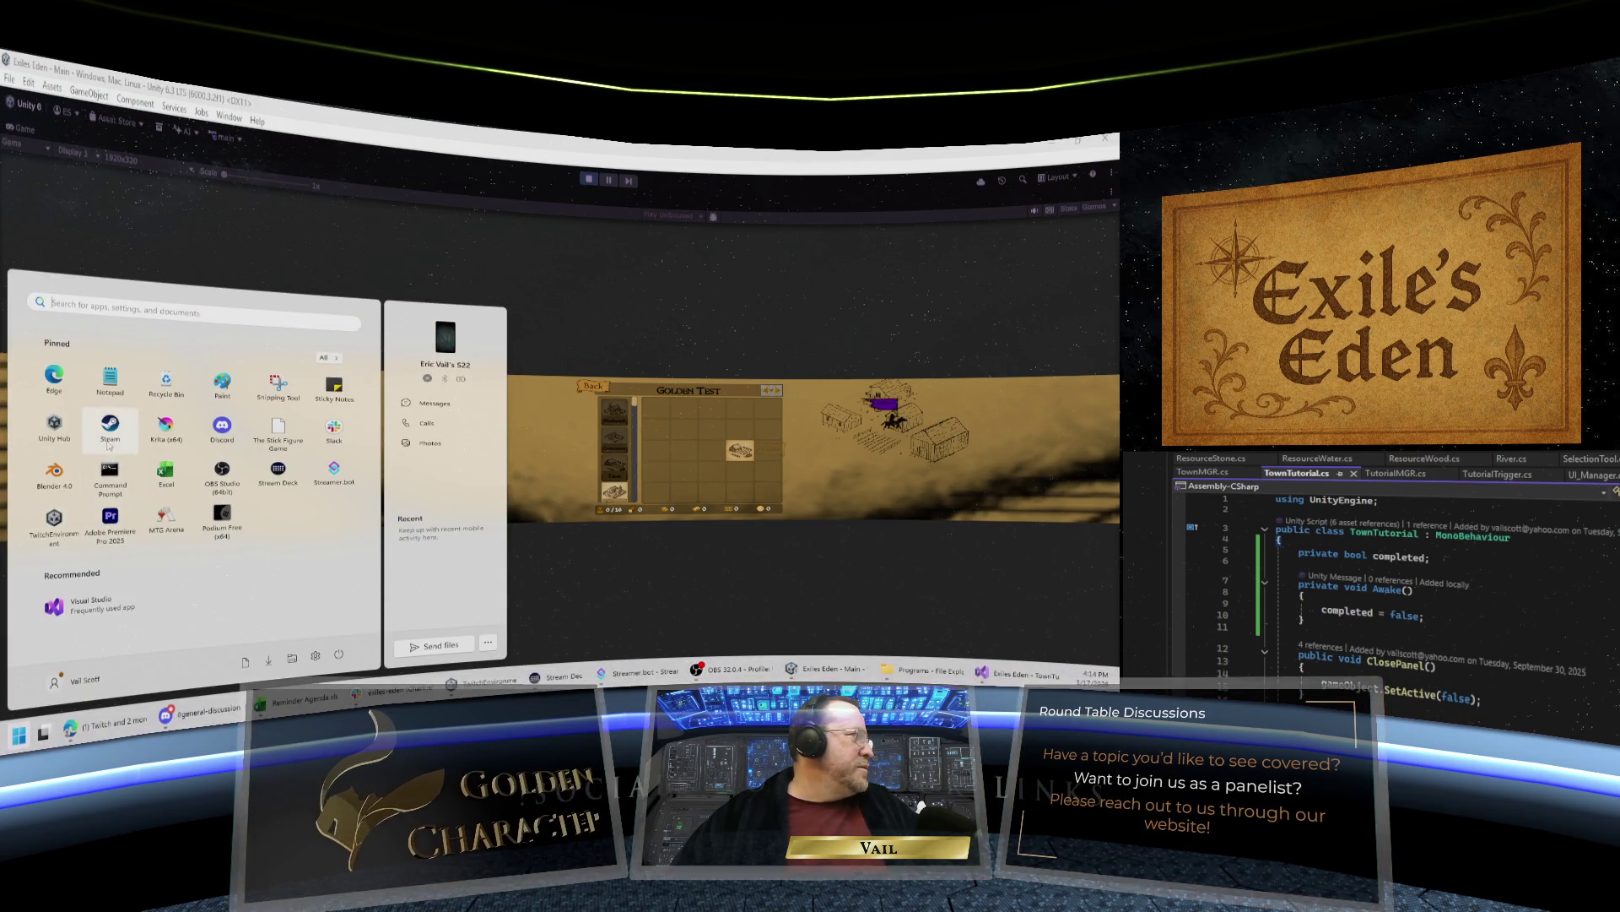
{"action": "left_click", "coordinate": [899, 419]}
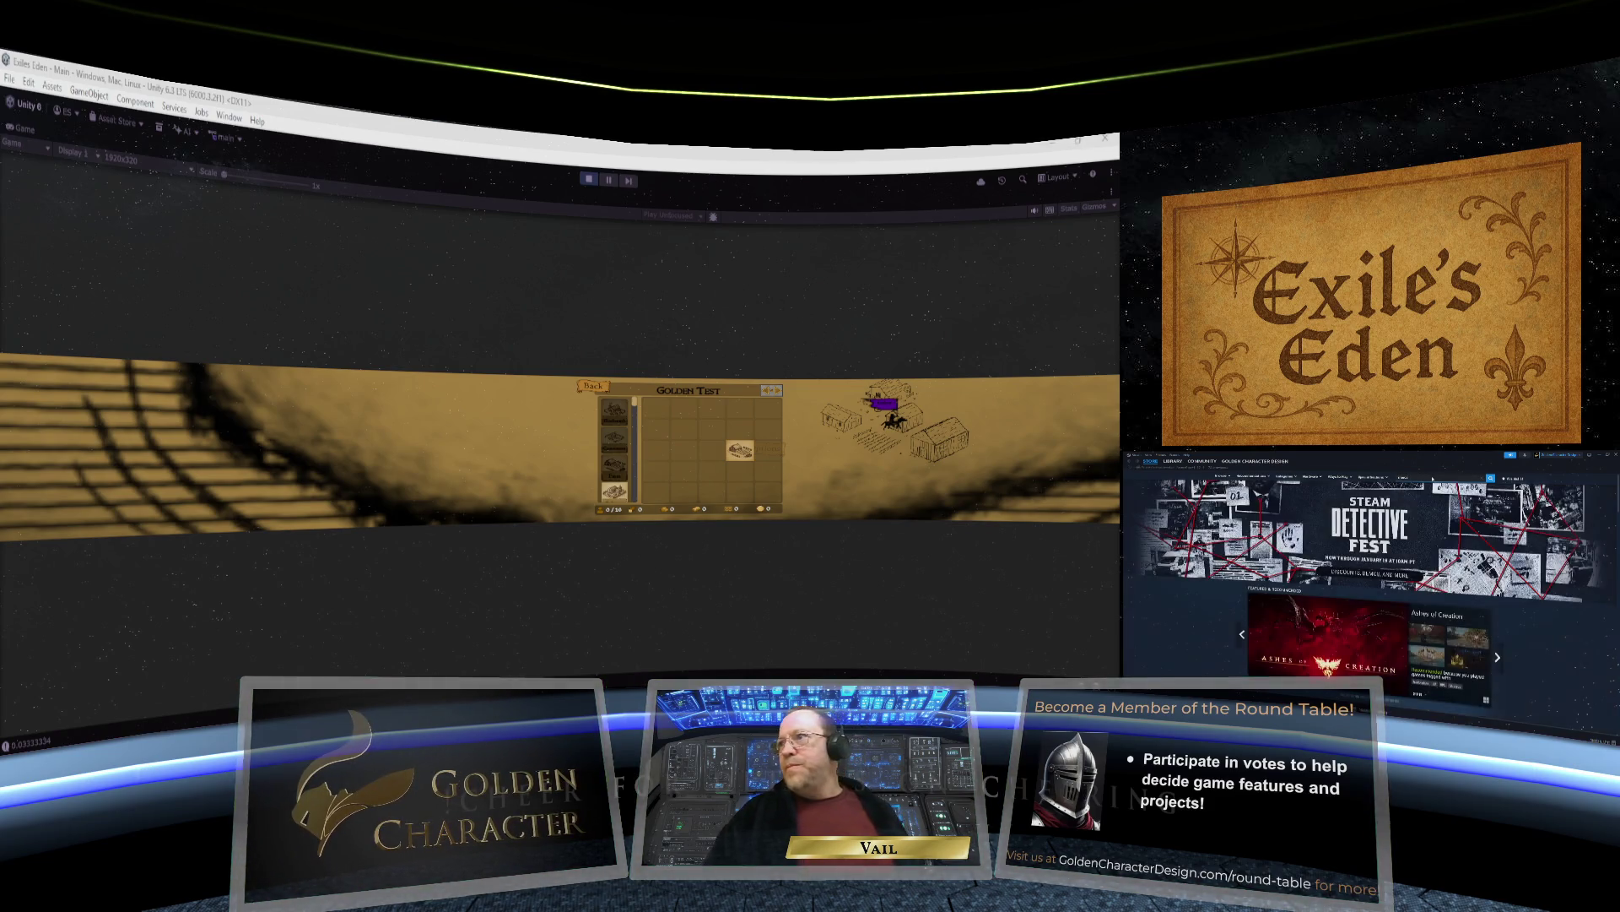
Open the MERCS store page from Steam's 'mercs' search results.
{"action": "mouse_move", "coordinate": [1286, 530]}
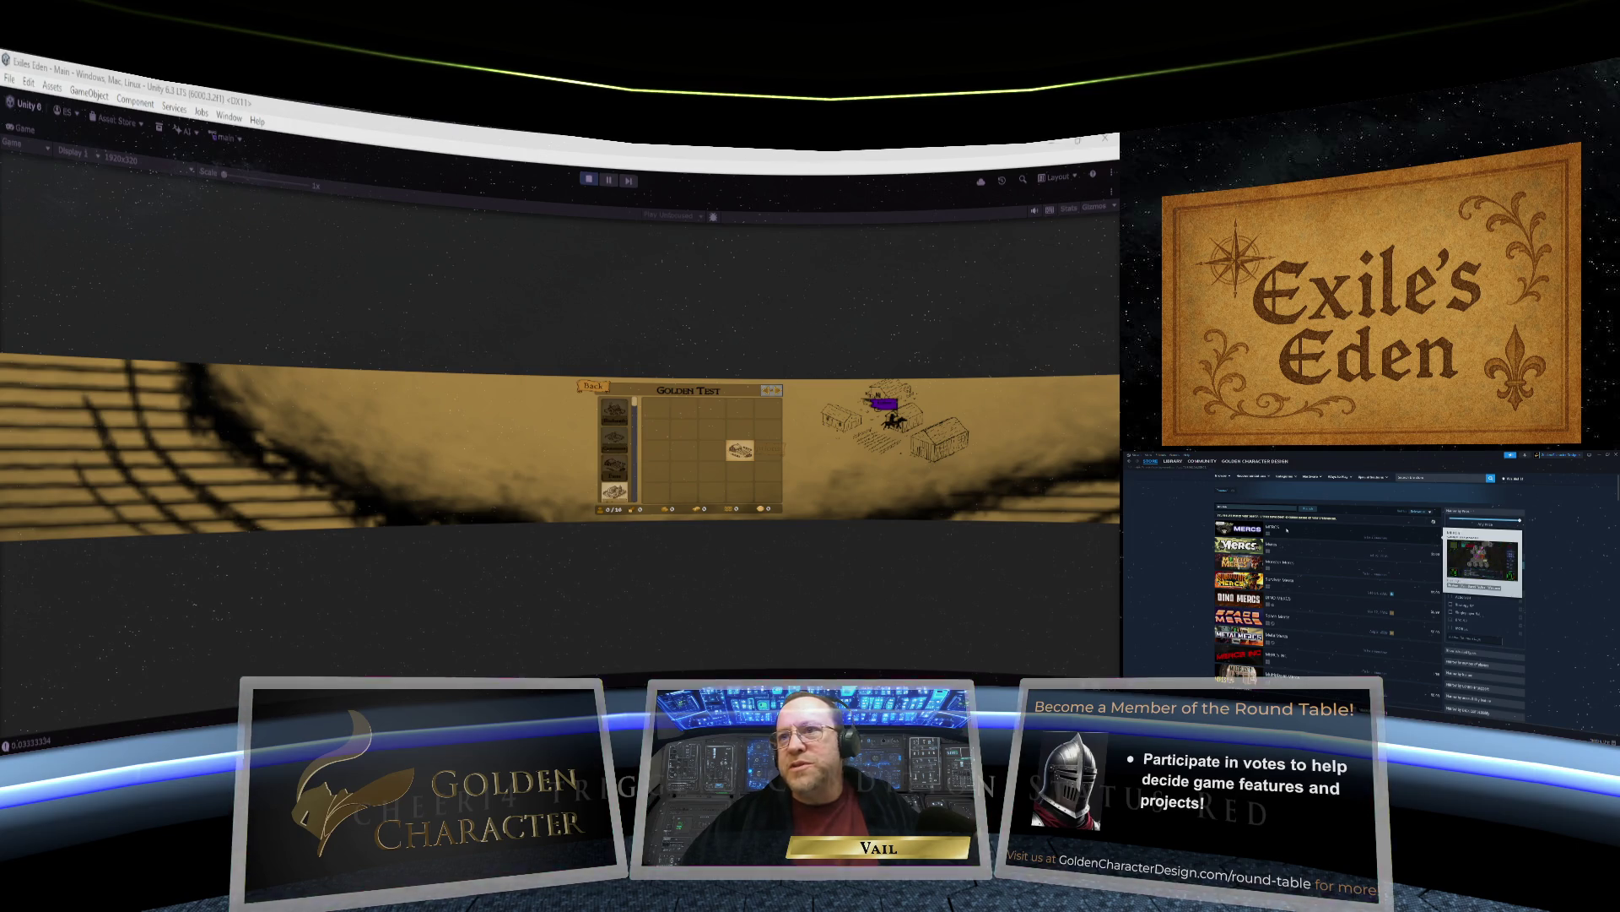
{"action": "left_click", "coordinate": [1286, 530]}
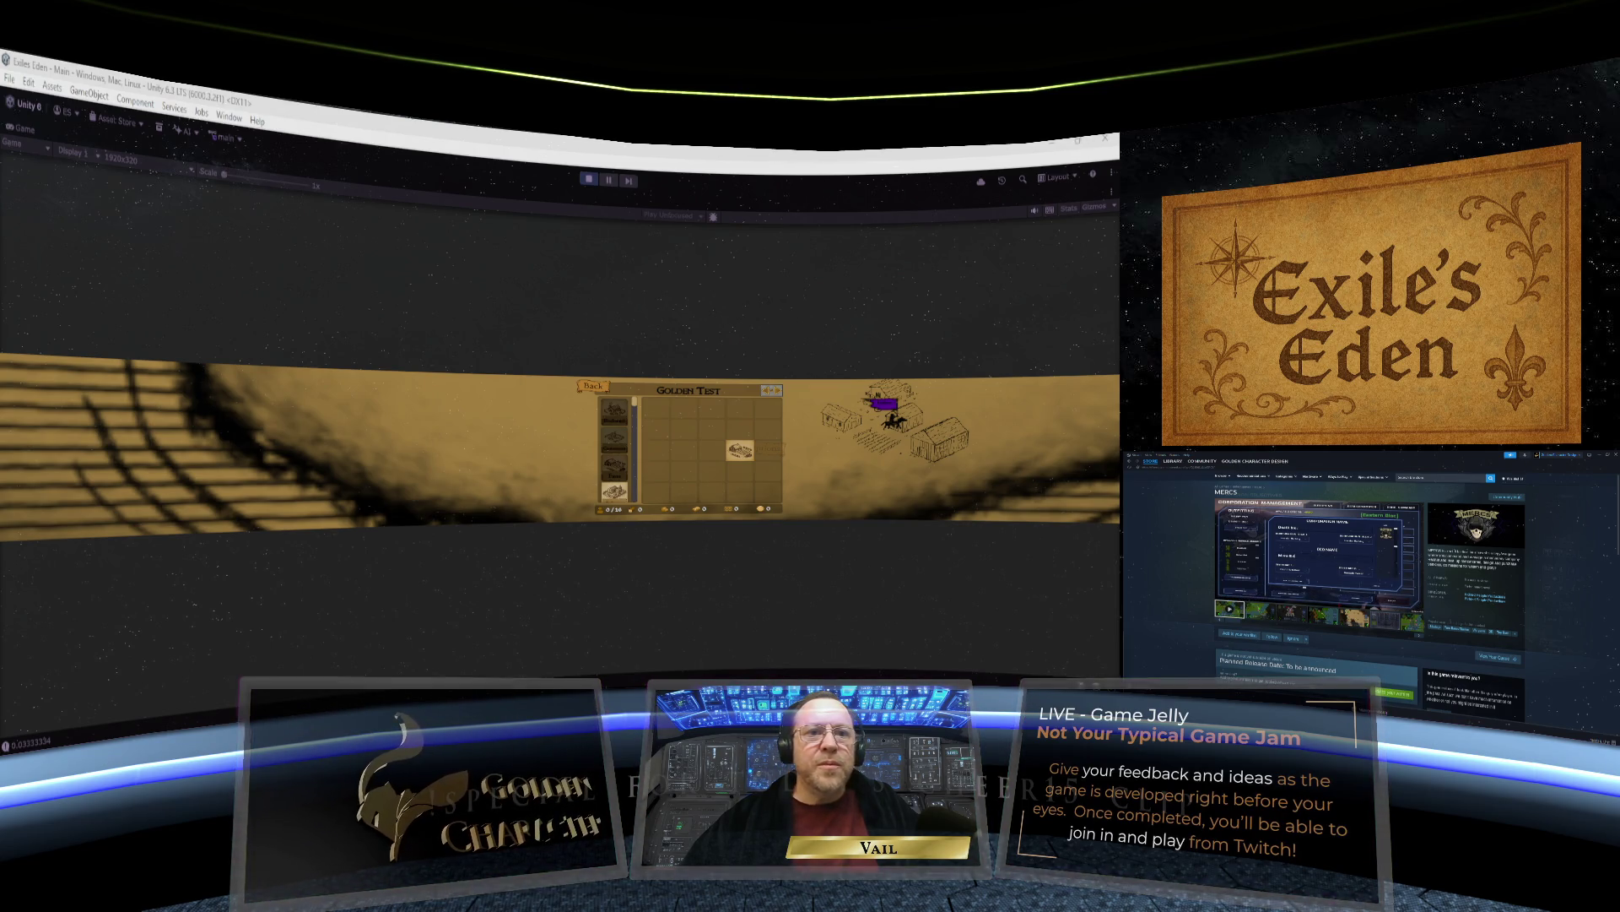
{"action": "mouse_move", "coordinate": [1274, 598]}
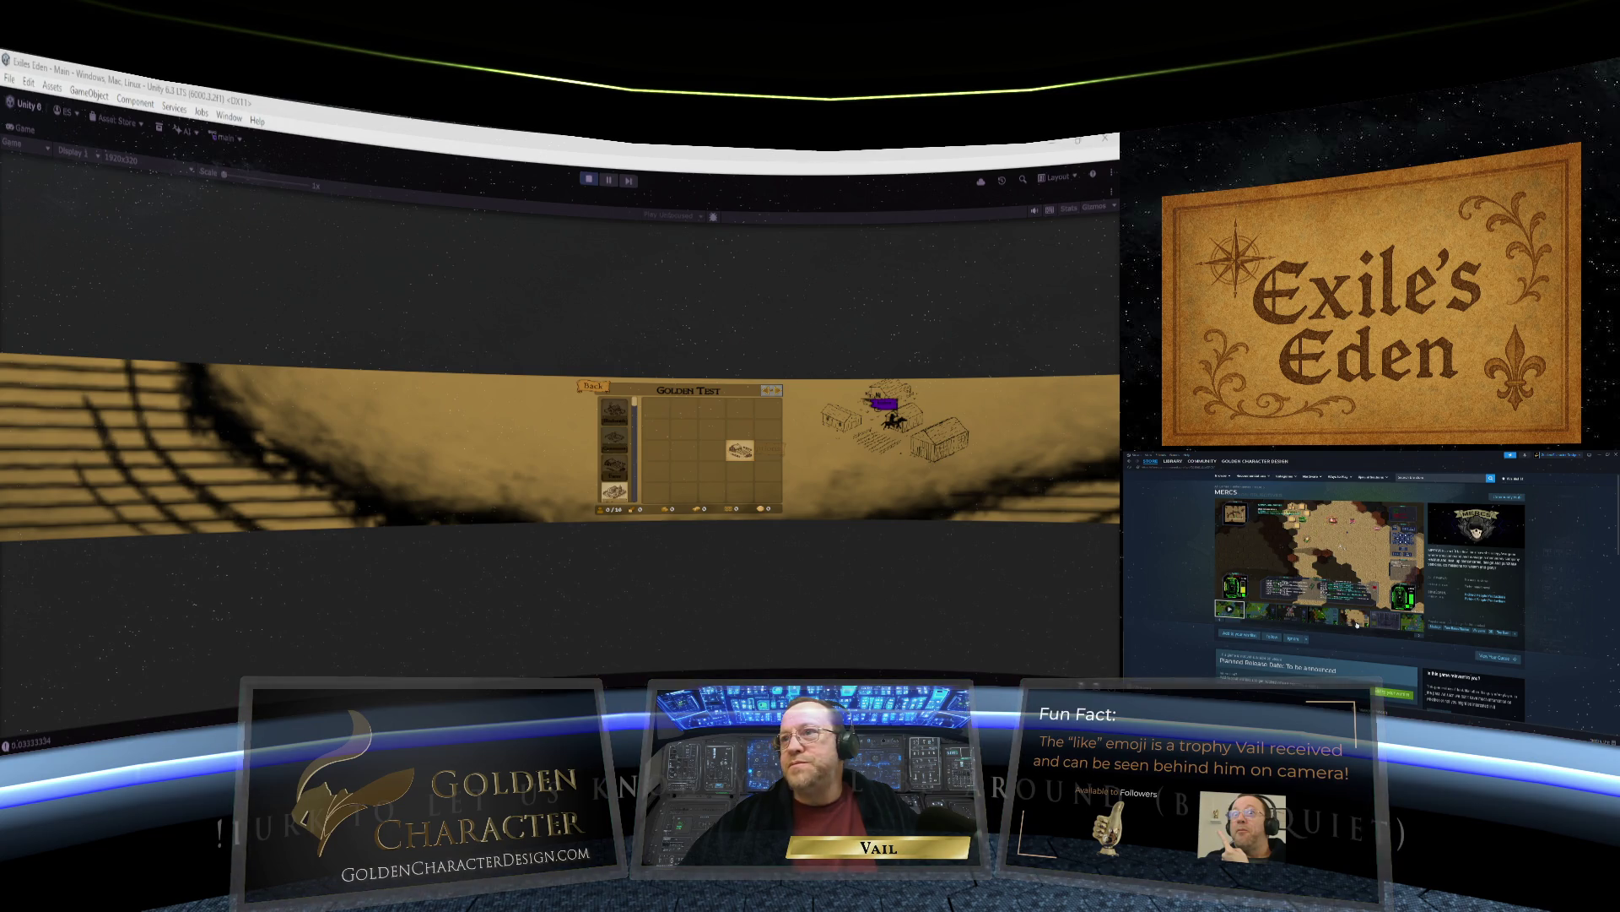
Scroll the MERCS store page, then return to the Visual Studio code editor.
{"action": "scroll", "coordinate": [1357, 621], "scroll_direction": "down", "scroll_amount": 1}
{"action": "scroll", "coordinate": [1360, 617], "scroll_direction": "down", "scroll_amount": 3}
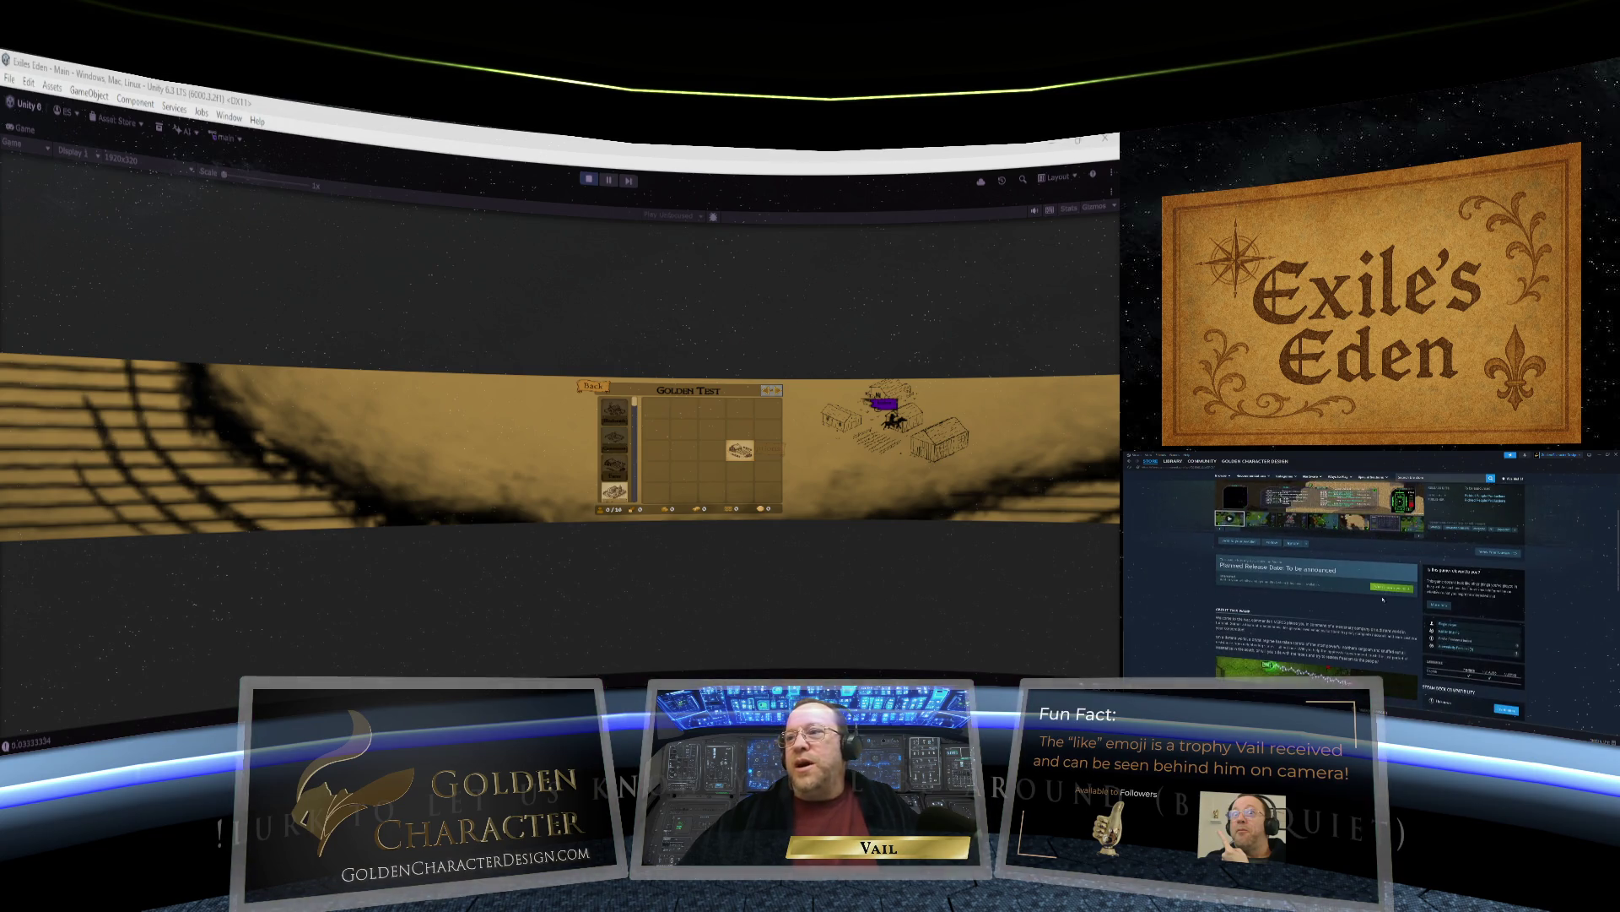
{"action": "scroll", "coordinate": [1354, 570], "scroll_direction": "up", "scroll_amount": 4}
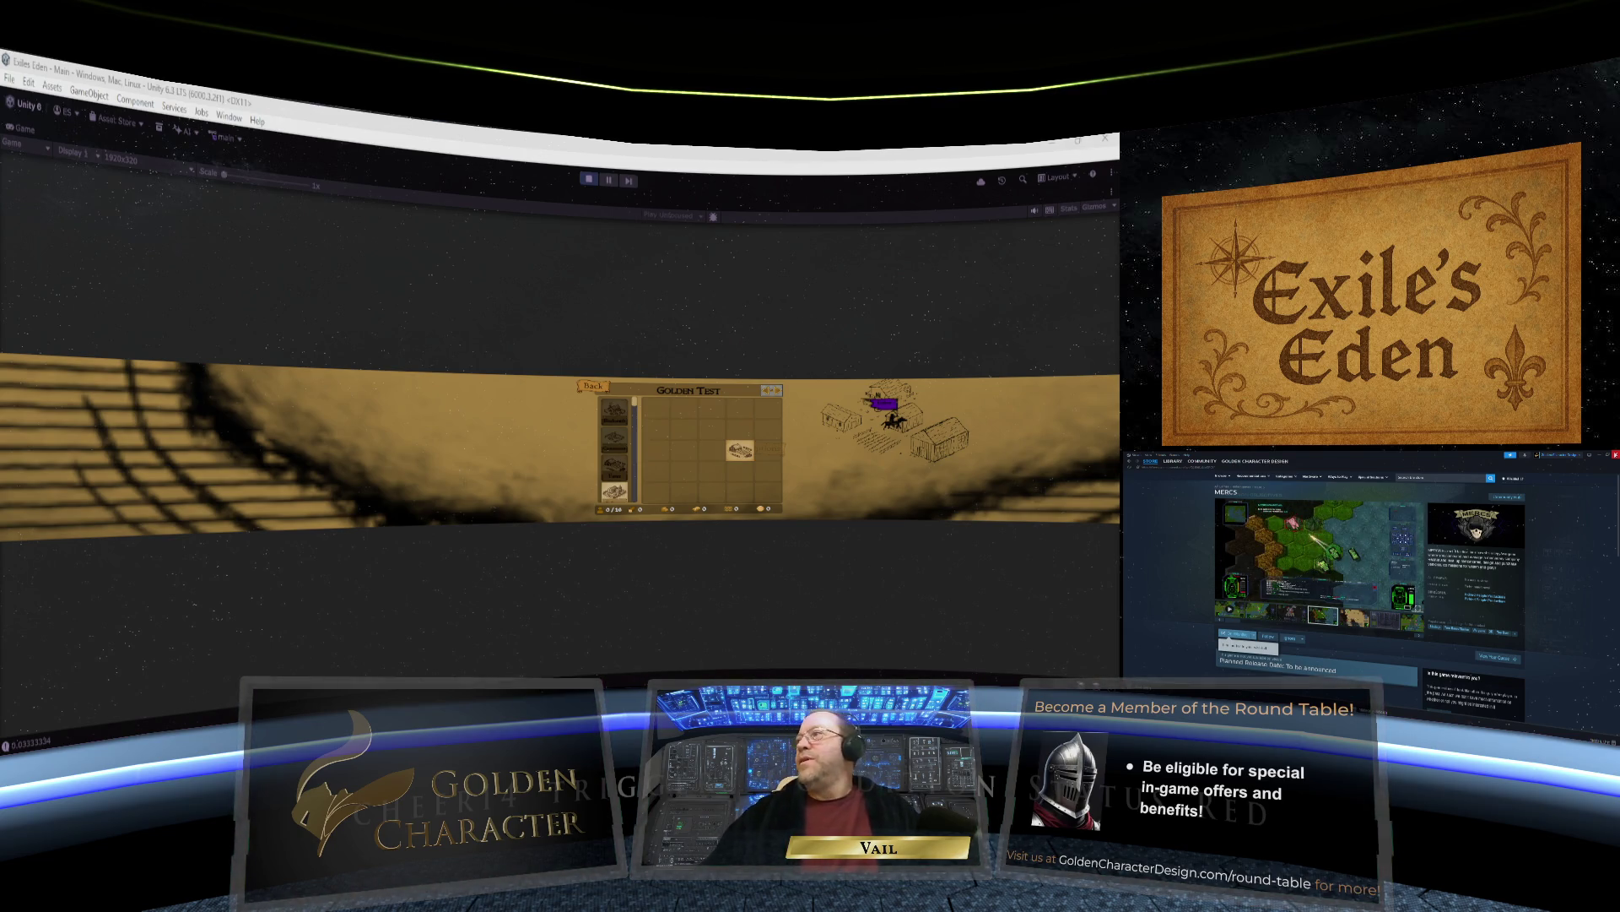
{"action": "key", "text": "alt+Tab"}
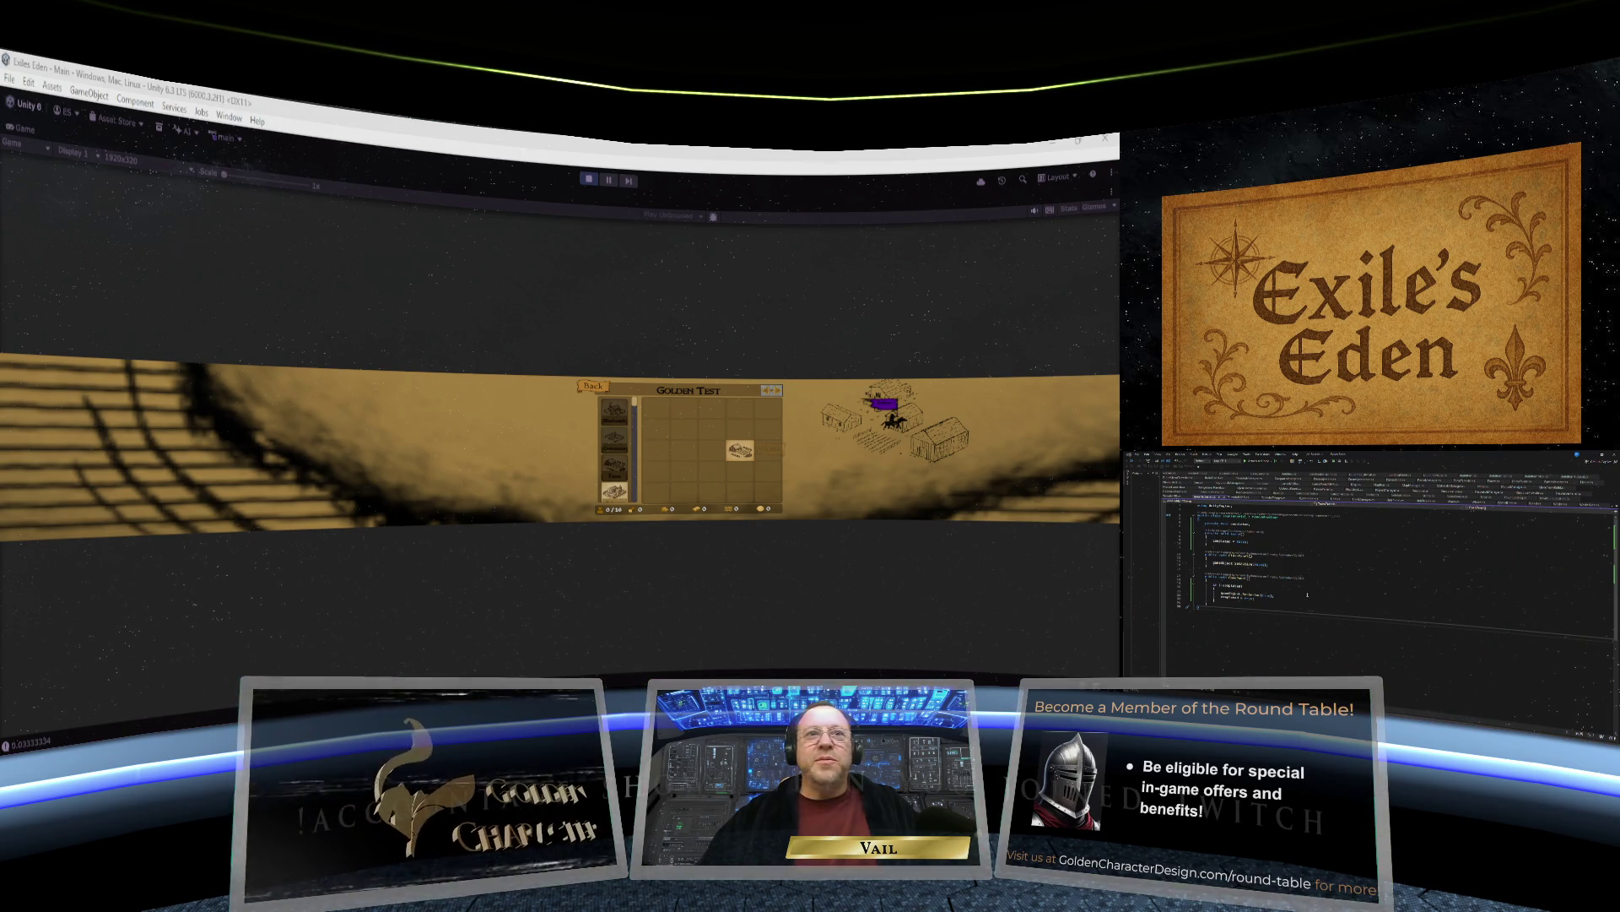
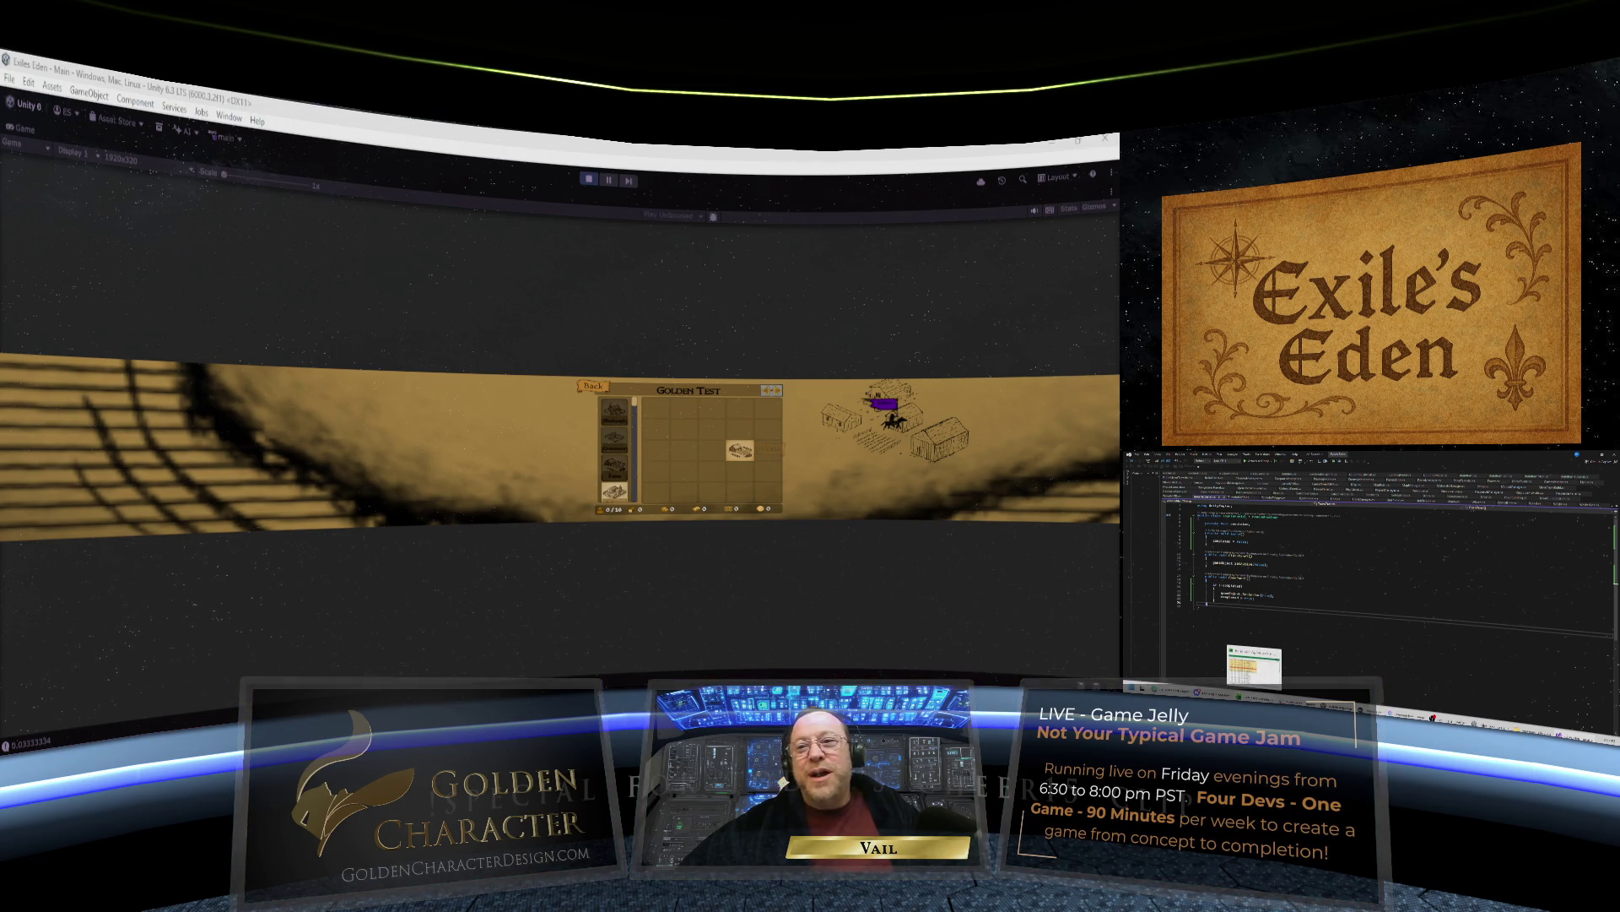
Look over the wider multi-column spreadsheet sheet, then return to the code editor.
{"action": "left_click", "coordinate": [1254, 664]}
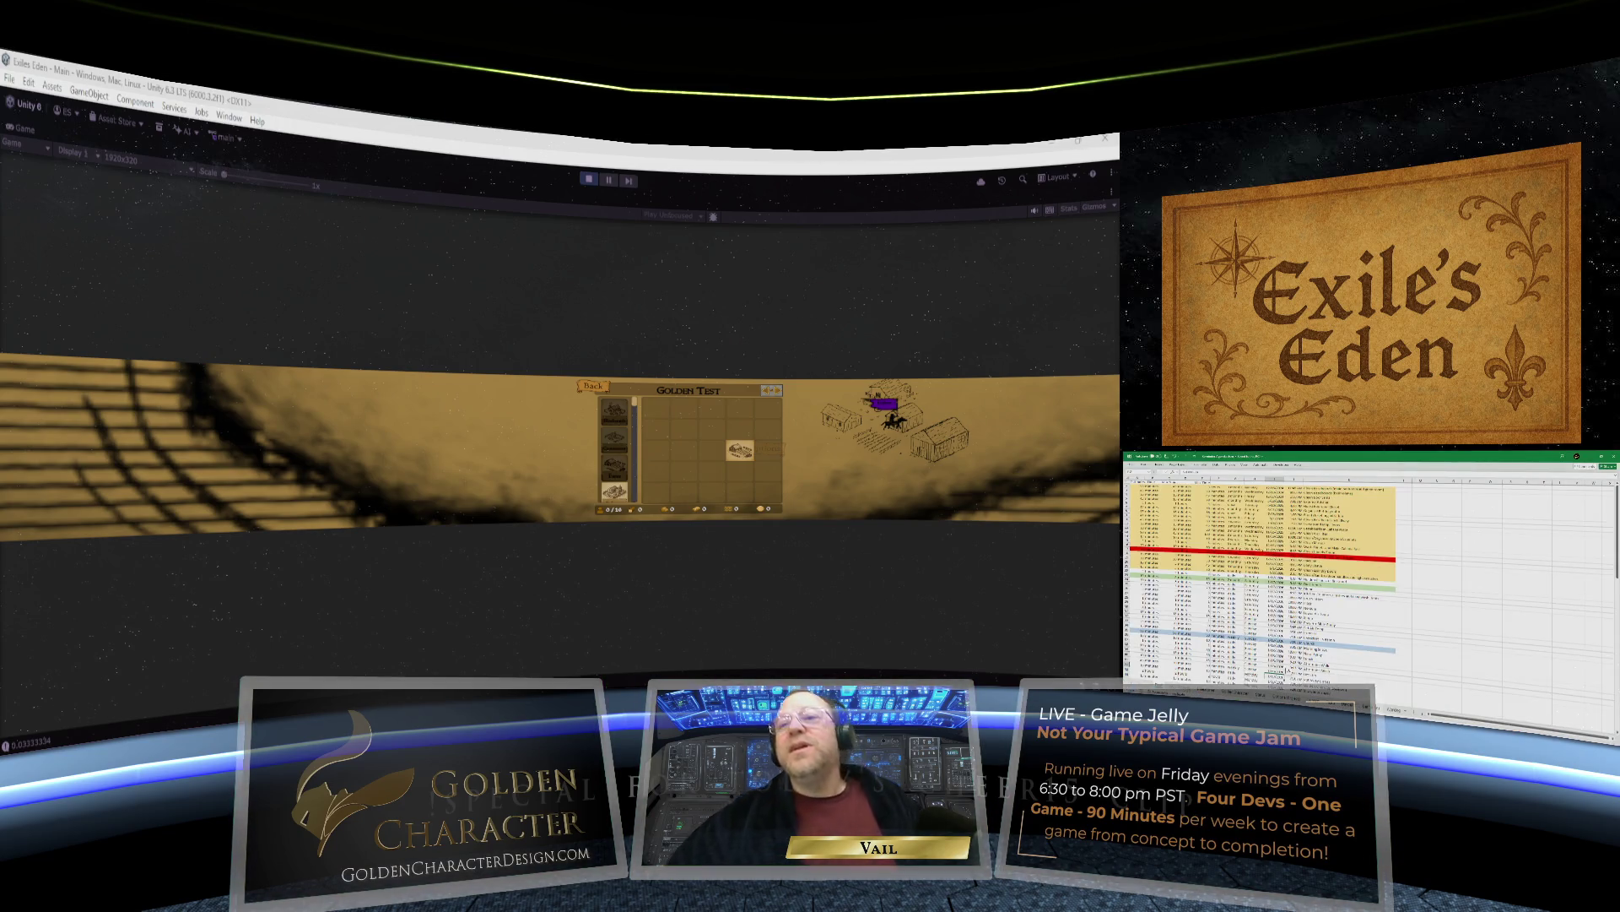
{"action": "key", "text": "ctrl+Page_Down"}
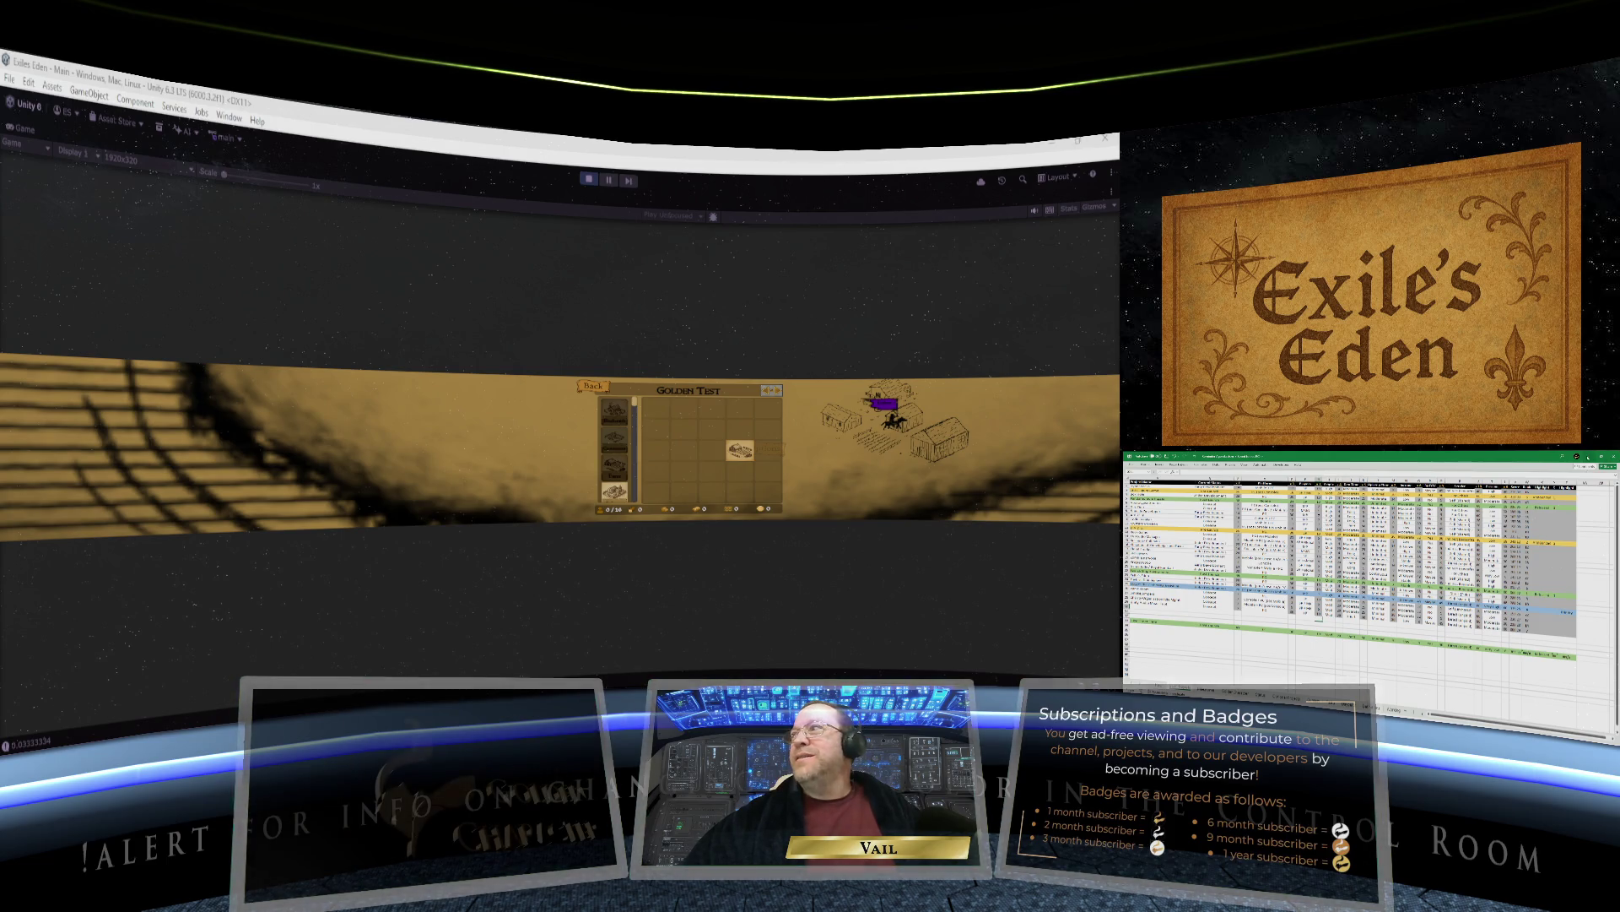
{"action": "key", "text": "alt+Tab"}
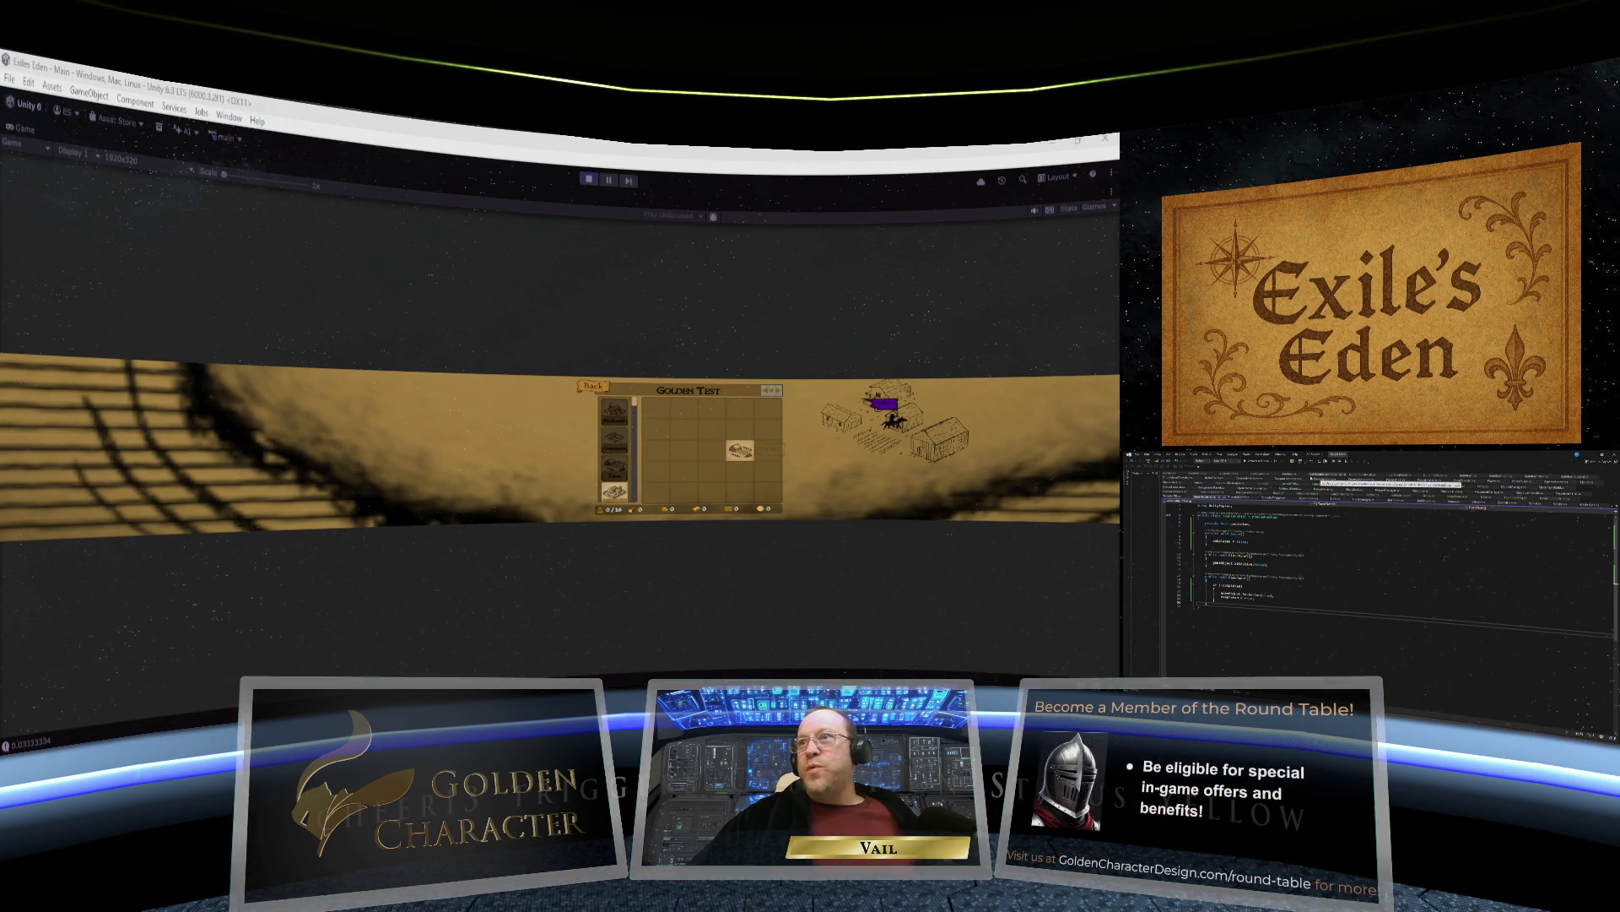
Open the BuildingBlueprint.cs script and scroll to its resource field declarations.
{"action": "left_click", "coordinate": [1327, 475]}
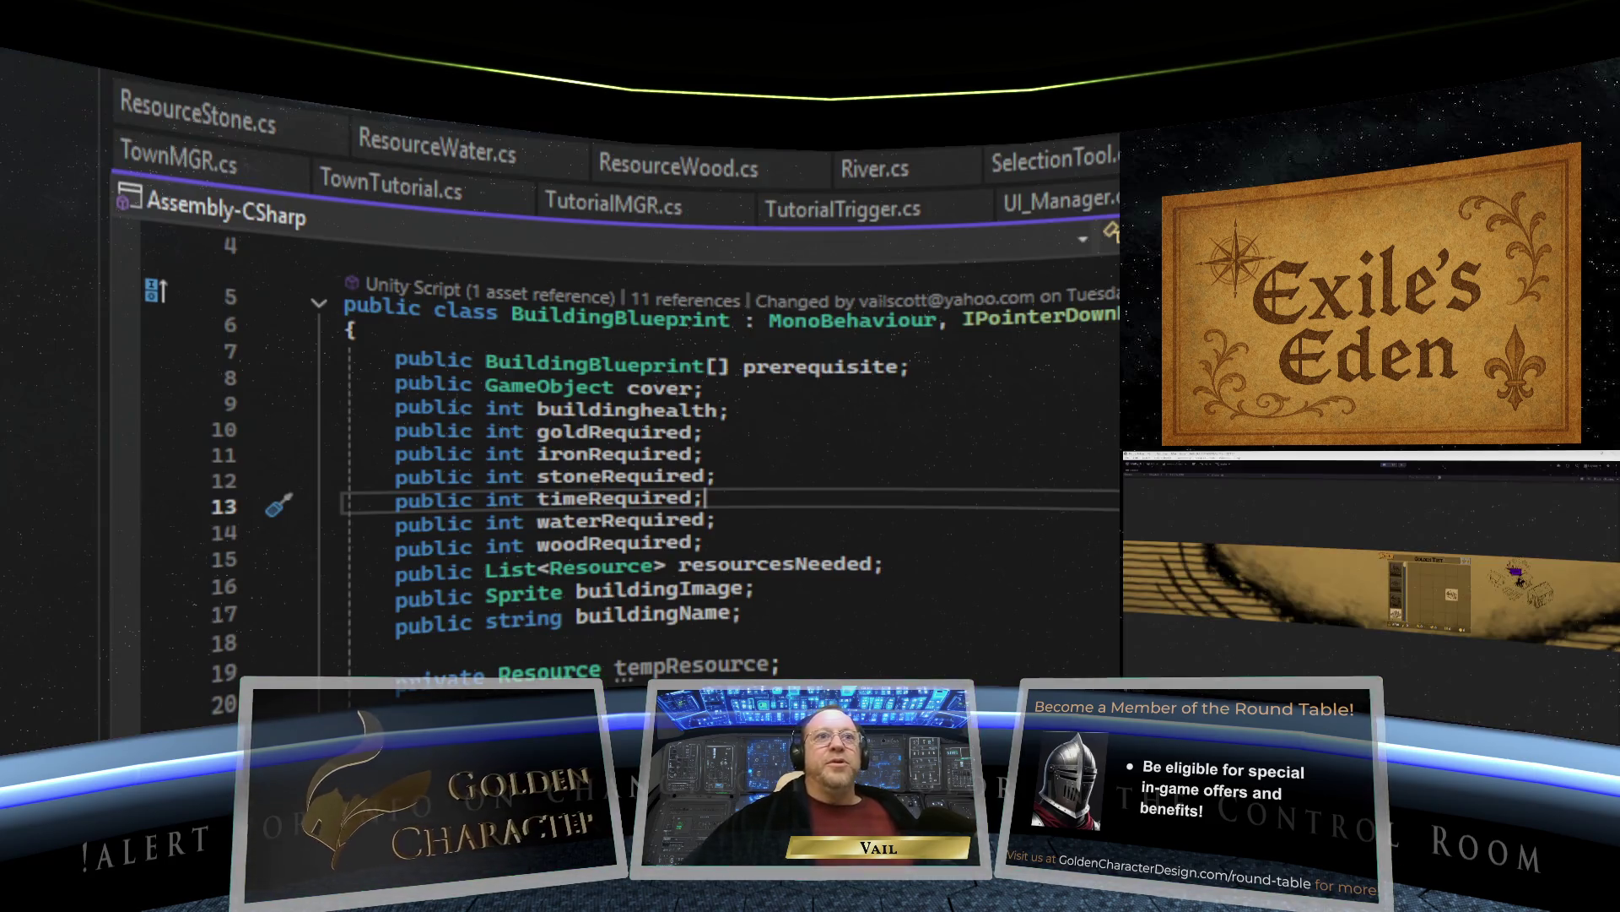
{"action": "scroll", "coordinate": [1112, 593], "scroll_direction": "up", "scroll_amount": 1}
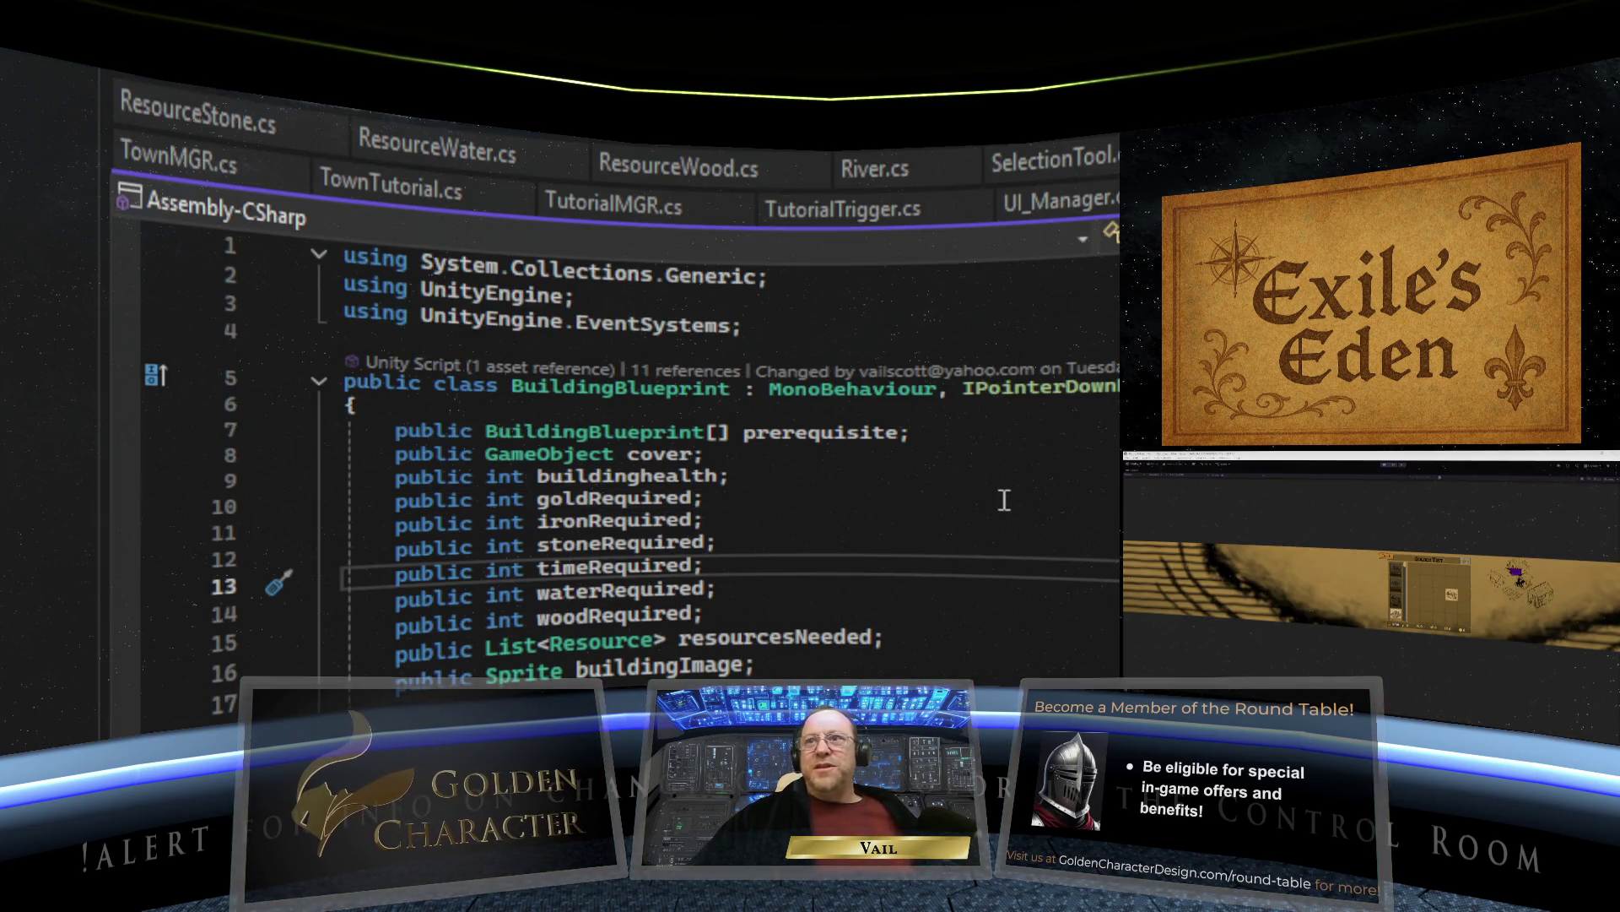
{"action": "scroll", "coordinate": [854, 451], "scroll_direction": "down", "scroll_amount": 1}
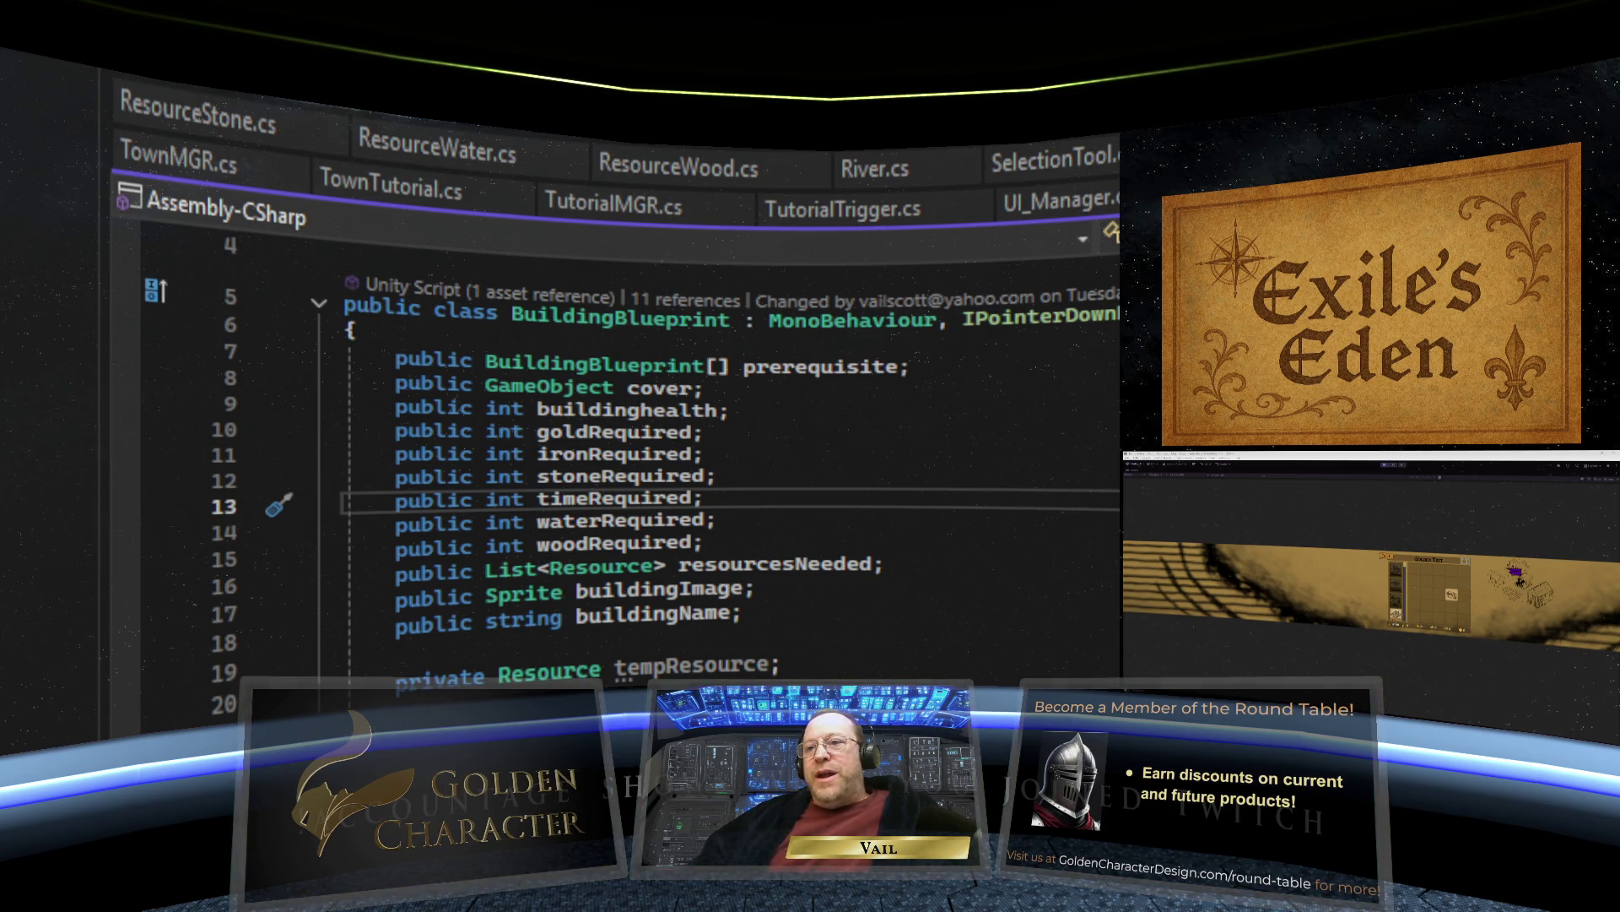
Scroll BuildingBlueprint to show its required-resource fields, buildingImage, buildingName and tempResource.
{"action": "scroll", "coordinate": [1028, 528], "scroll_direction": "down", "scroll_amount": 3}
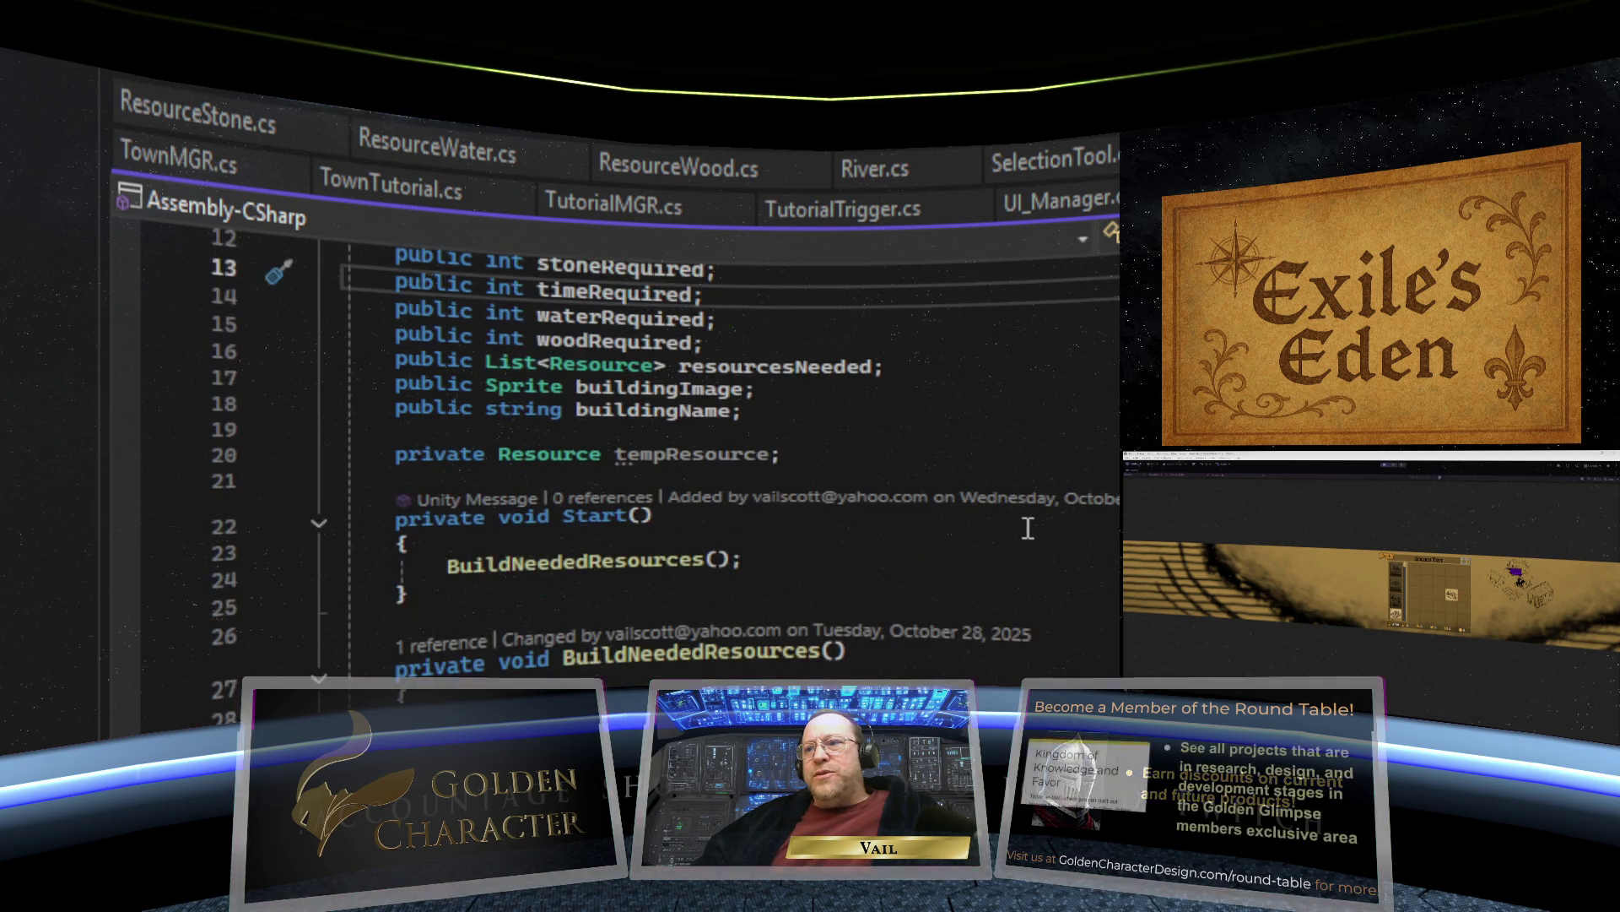
{"action": "scroll", "coordinate": [1027, 528], "scroll_direction": "down", "scroll_amount": 3}
{"action": "scroll", "coordinate": [1027, 528], "scroll_direction": "up", "scroll_amount": 5}
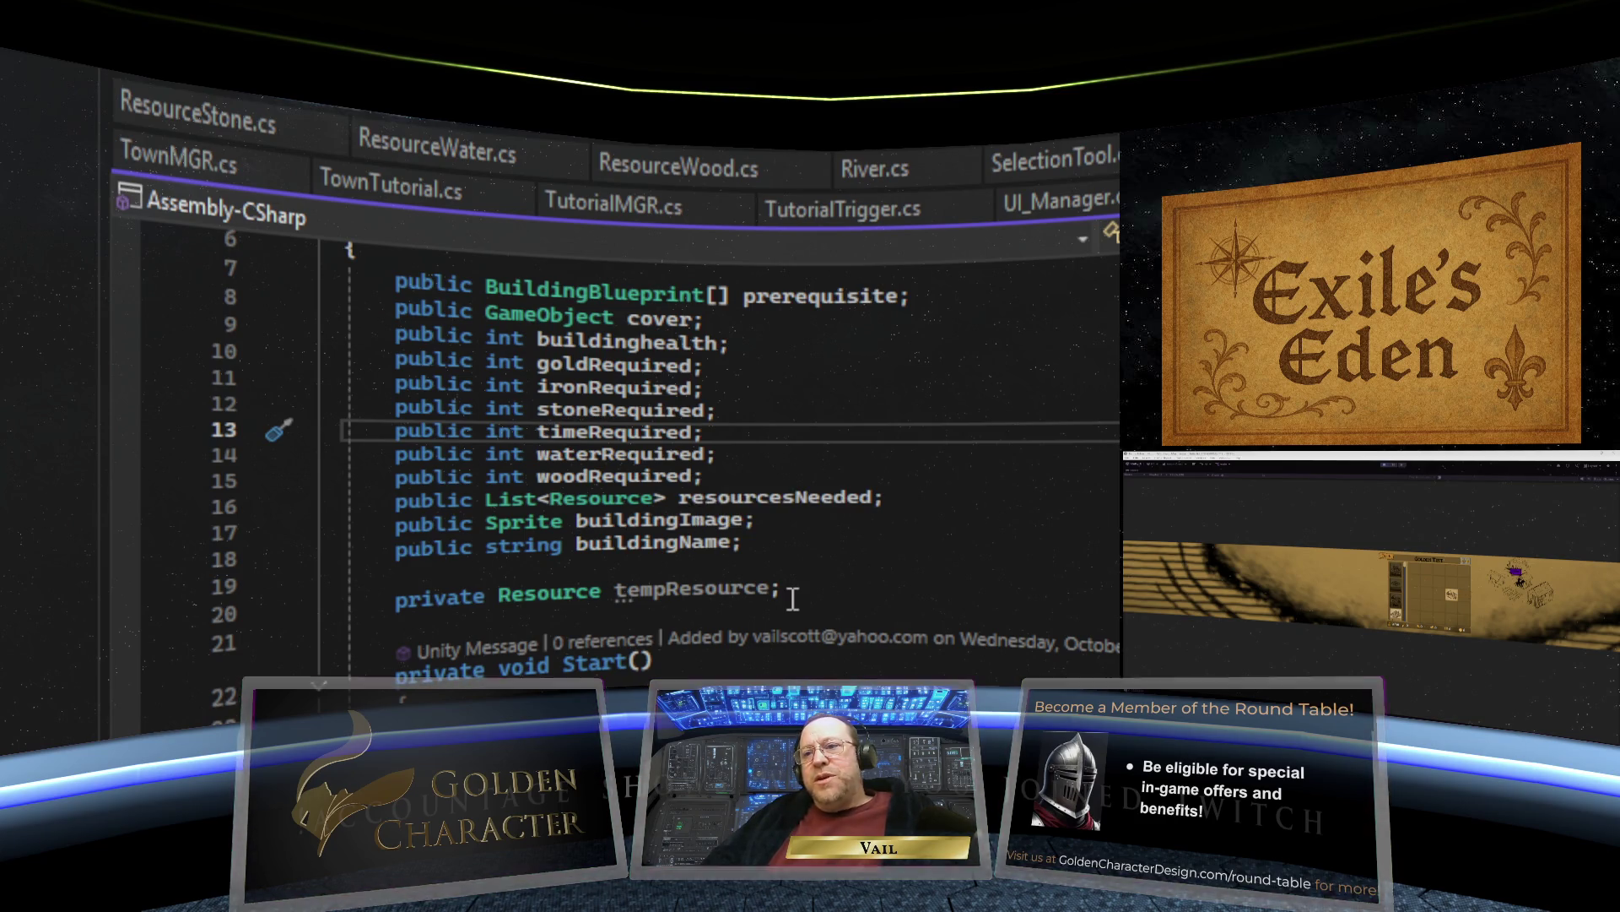
Scroll BuildingBlueprint.cs back toward its using statements at the top.
{"action": "scroll", "coordinate": [793, 598], "scroll_direction": "down", "scroll_amount": 5}
{"action": "scroll", "coordinate": [793, 599], "scroll_direction": "up", "scroll_amount": 7}
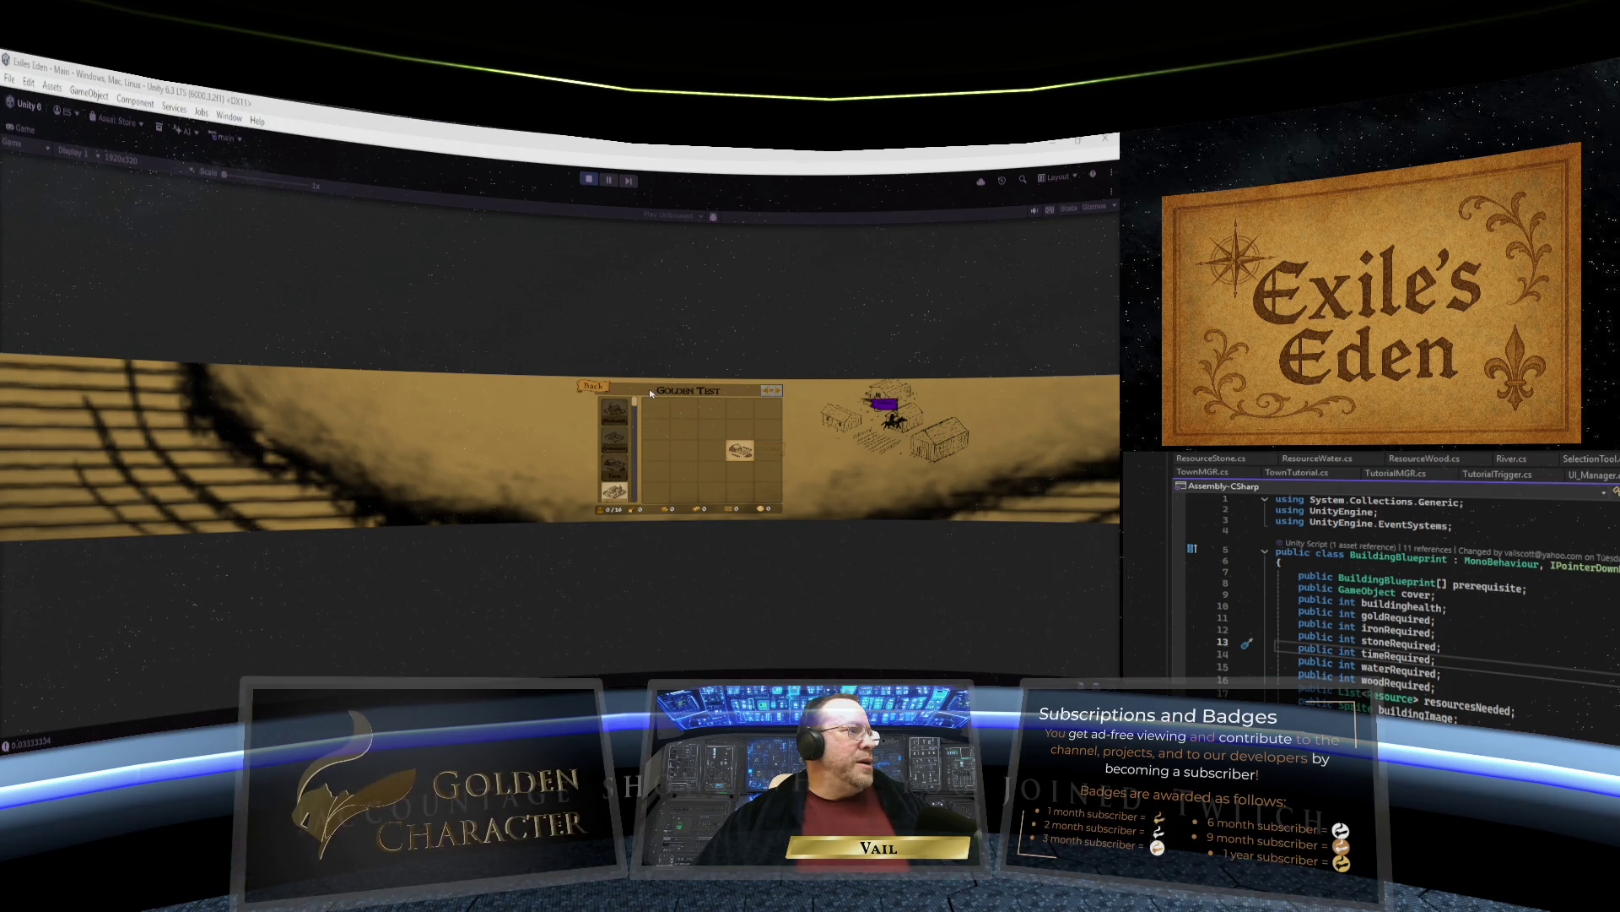
Drag the Golden Test panel in the running game, then stop Play mode.
{"action": "mouse_move", "coordinate": [740, 393]}
{"action": "left_mouse_down"}
{"action": "mouse_move", "coordinate": [601, 393]}
{"action": "mouse_move", "coordinate": [785, 394]}
{"action": "mouse_move", "coordinate": [749, 394]}
{"action": "left_mouse_up"}
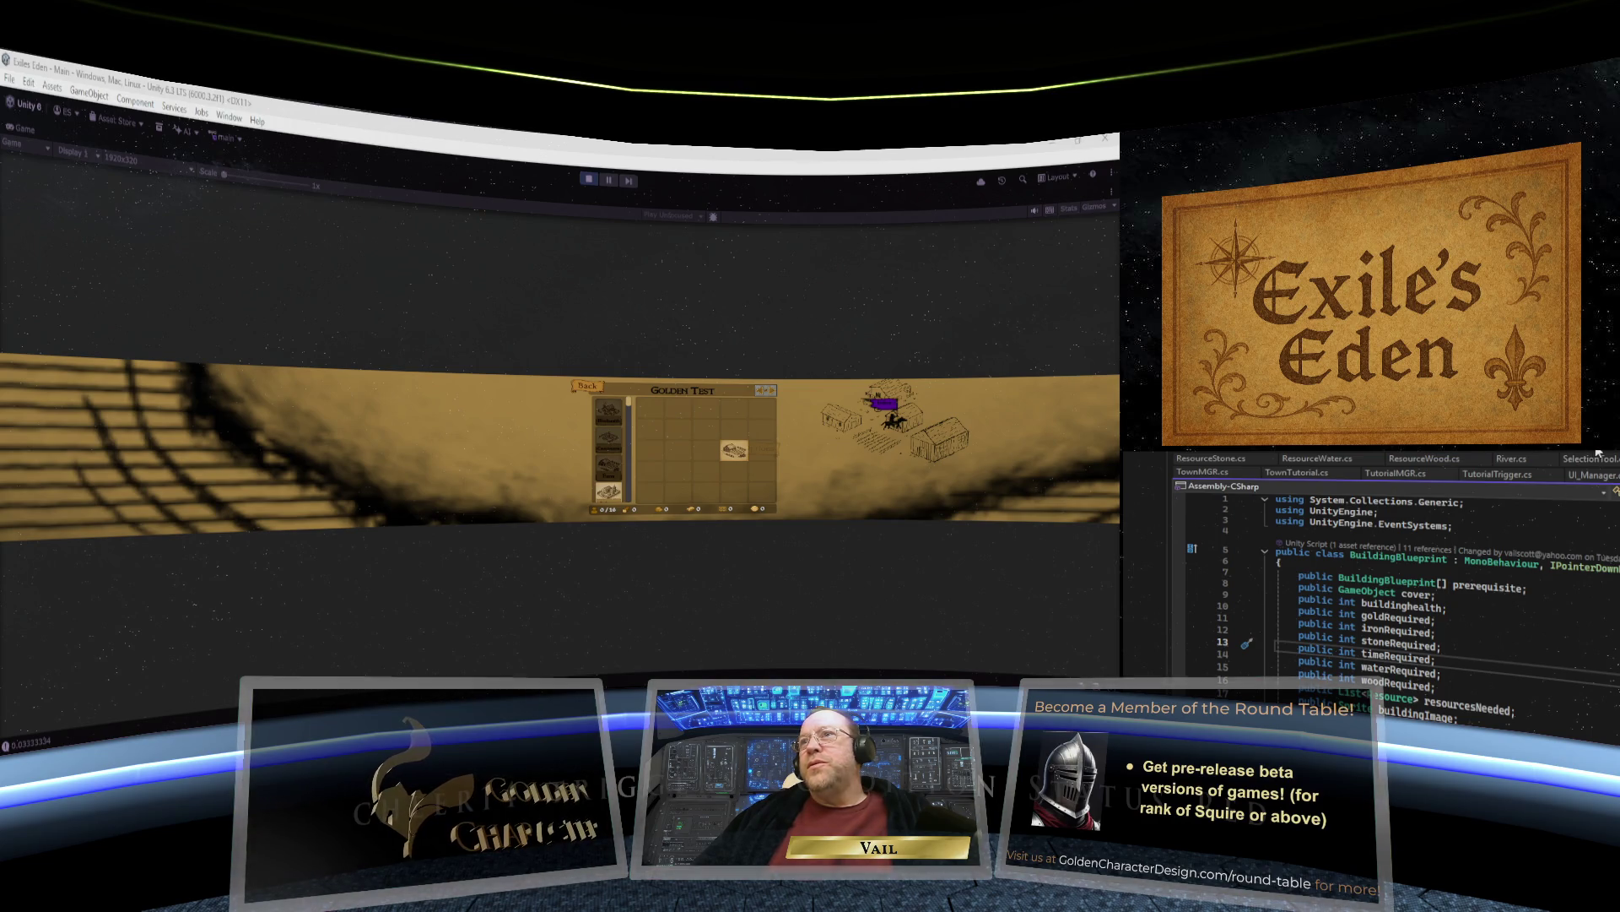
{"action": "left_click", "coordinate": [589, 181]}
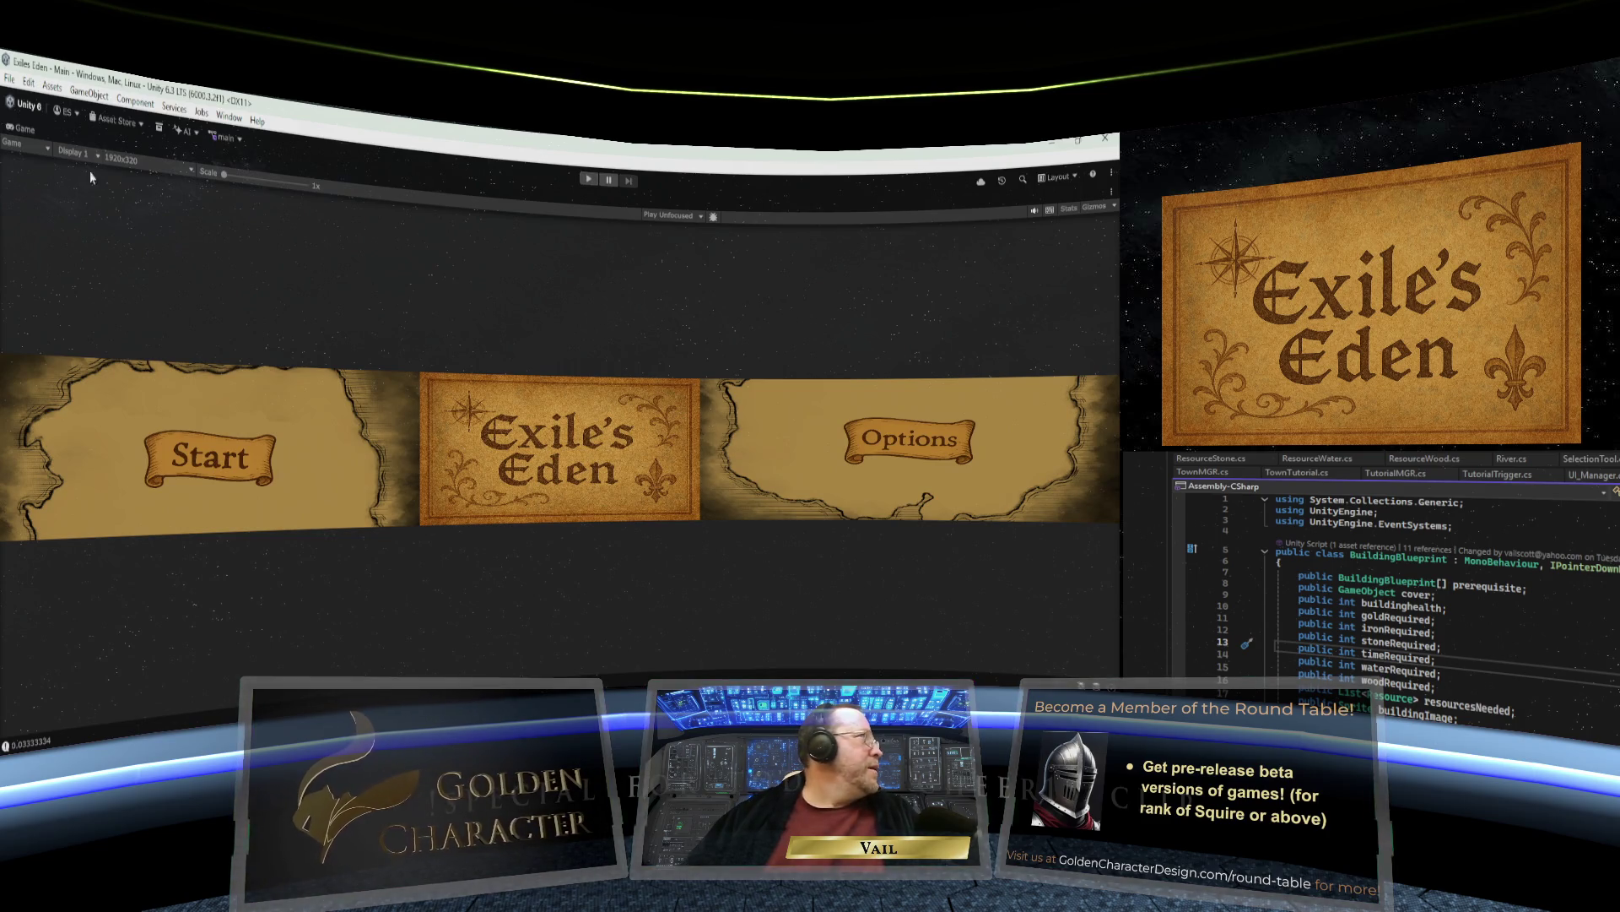
Untick Maximize on the Game tab to restore the Hierarchy and Project panels.
{"action": "right_click", "coordinate": [31, 152]}
{"action": "left_click", "coordinate": [56, 186]}
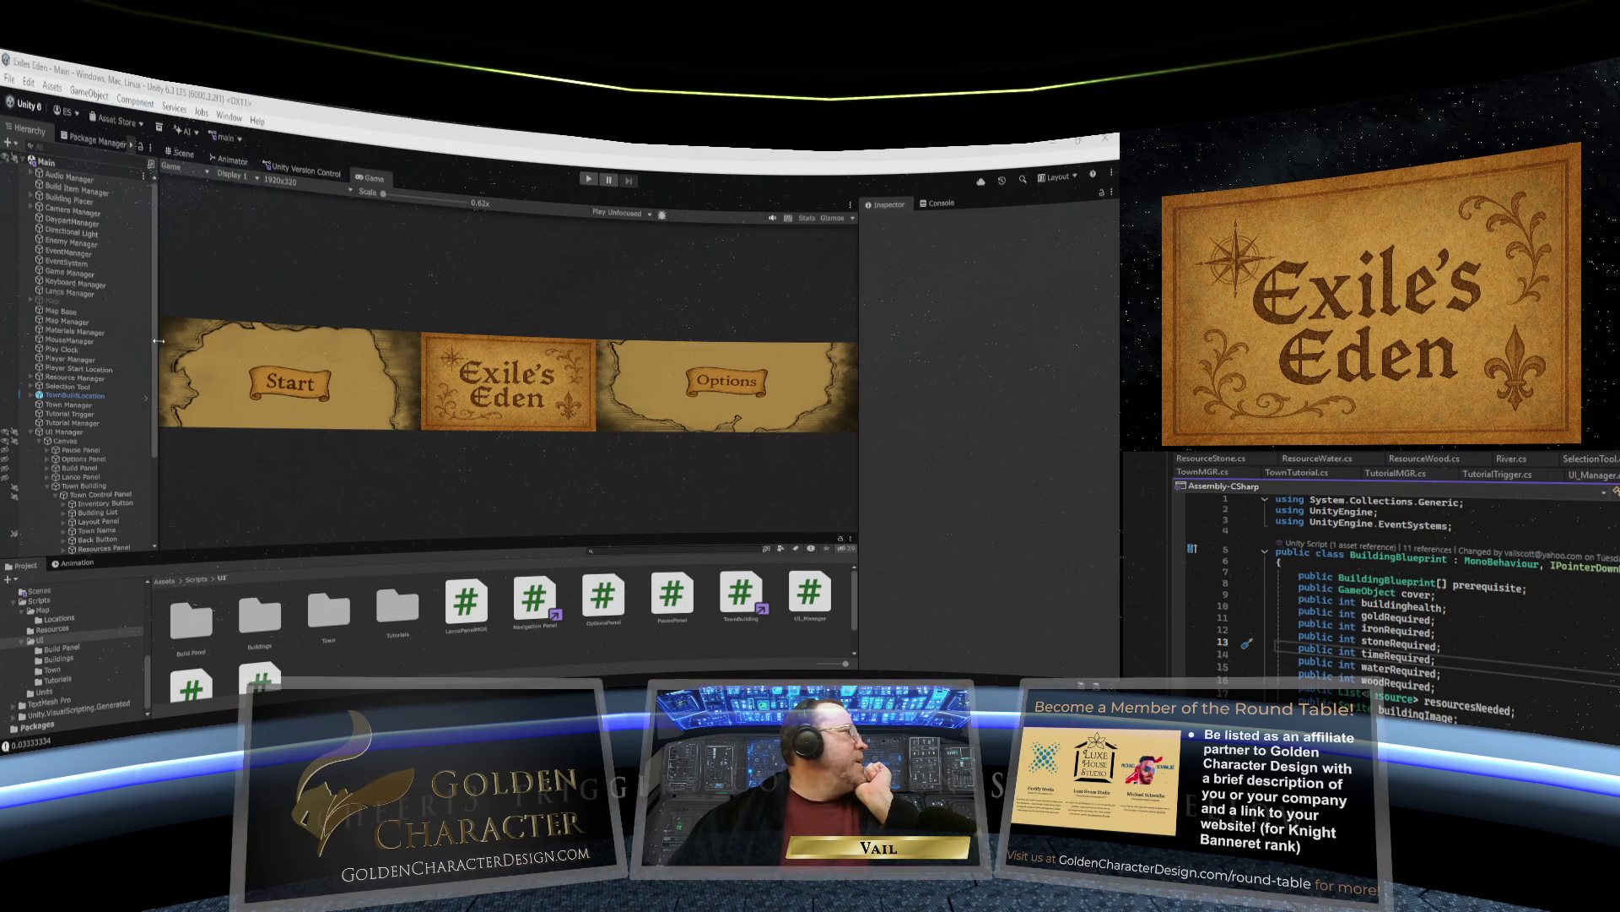
Switch to the Scene view and browse to the Prefabs folder in the Project window.
{"action": "left_click", "coordinate": [186, 154]}
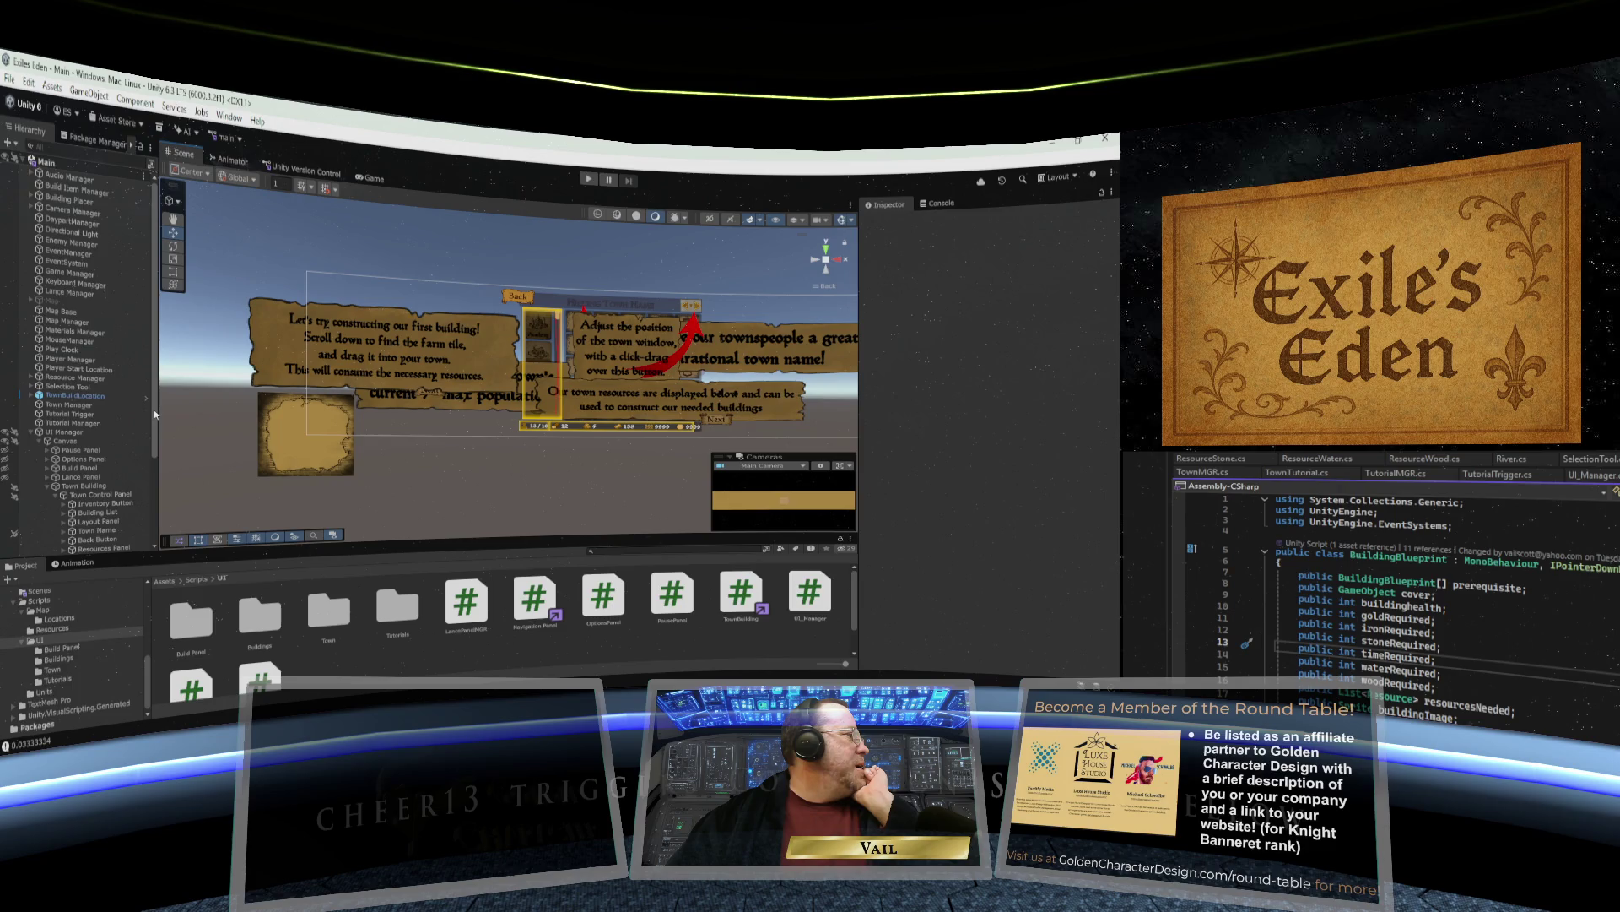
{"action": "scroll", "coordinate": [153, 465], "scroll_direction": "down", "scroll_amount": 5}
{"action": "scroll", "coordinate": [153, 470], "scroll_direction": "down", "scroll_amount": 3}
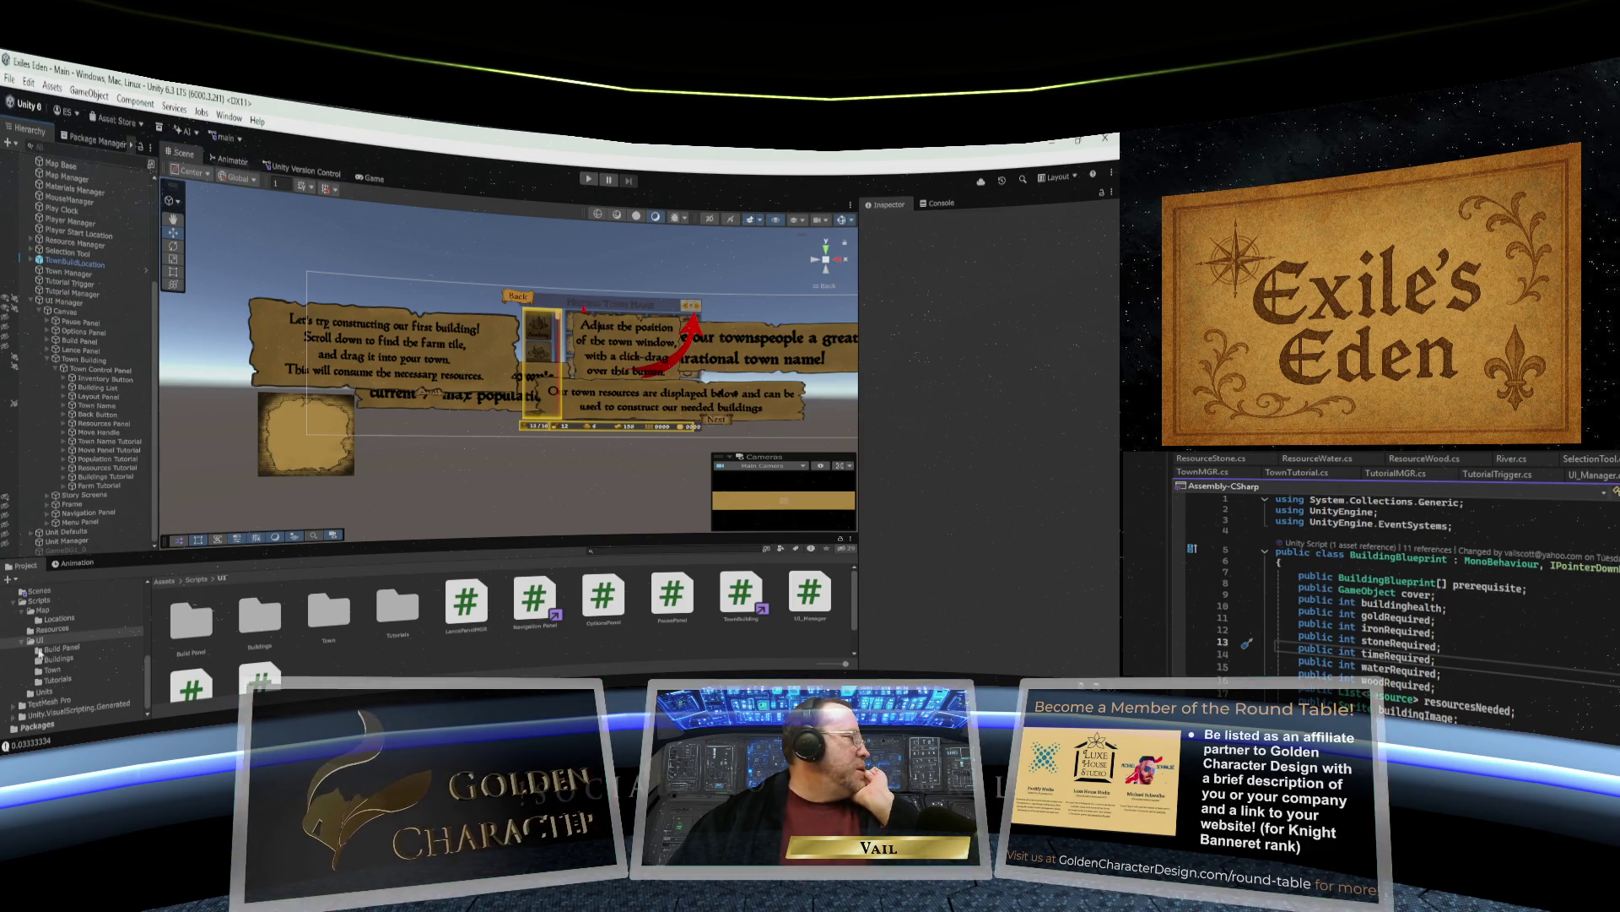
{"action": "scroll", "coordinate": [46, 624], "scroll_direction": "up", "scroll_amount": 3}
{"action": "scroll", "coordinate": [42, 608], "scroll_direction": "up", "scroll_amount": 3}
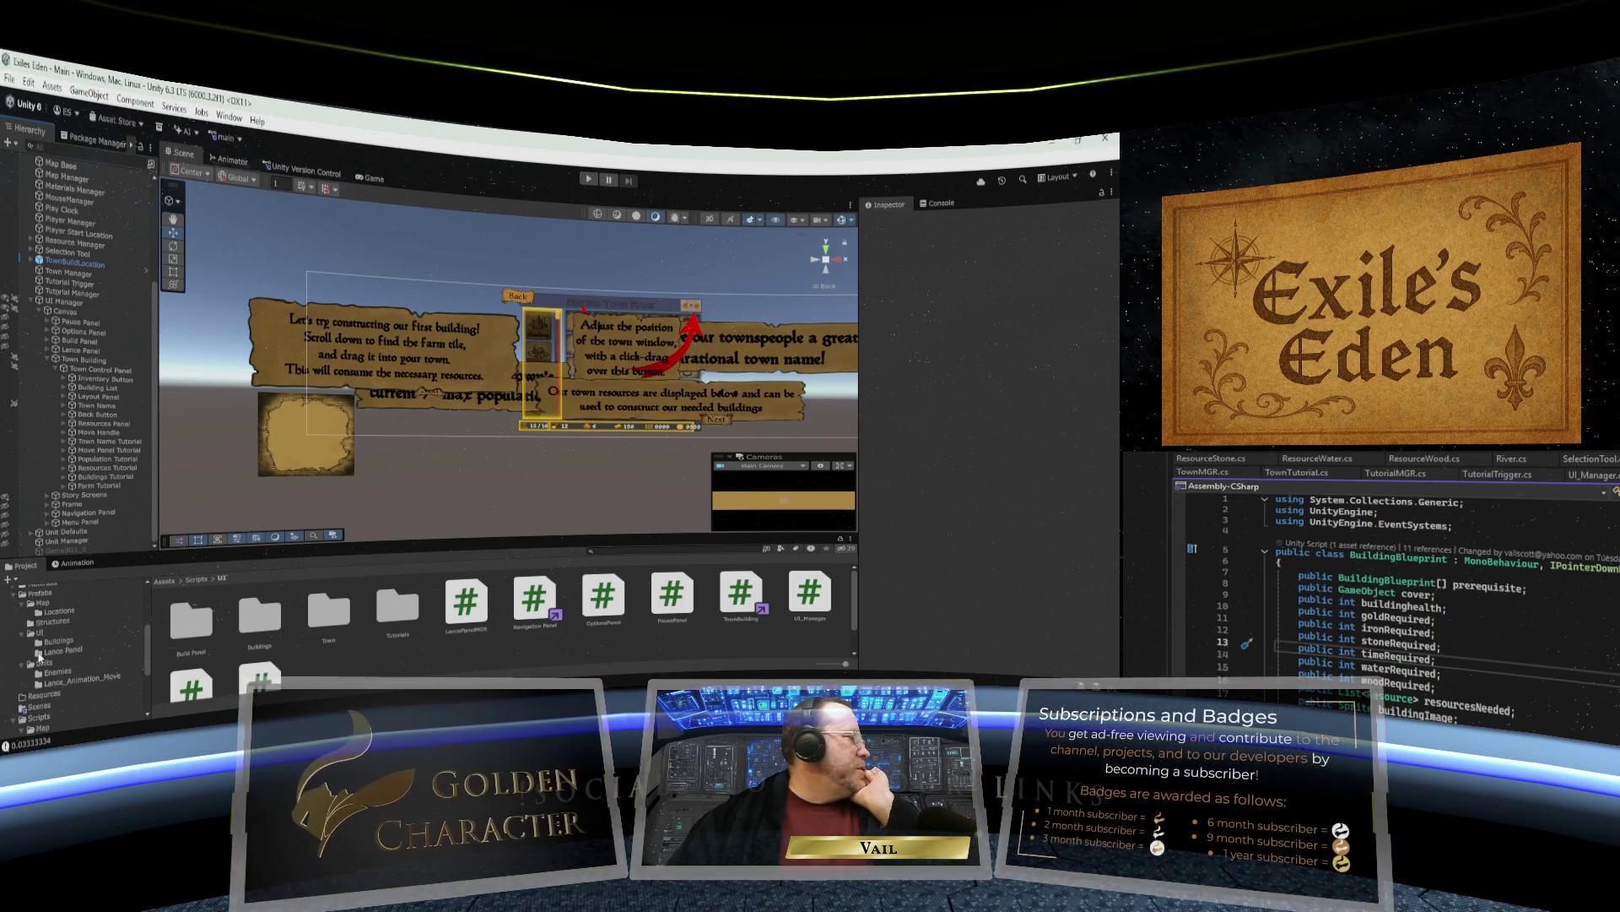
{"action": "left_click", "coordinate": [39, 594]}
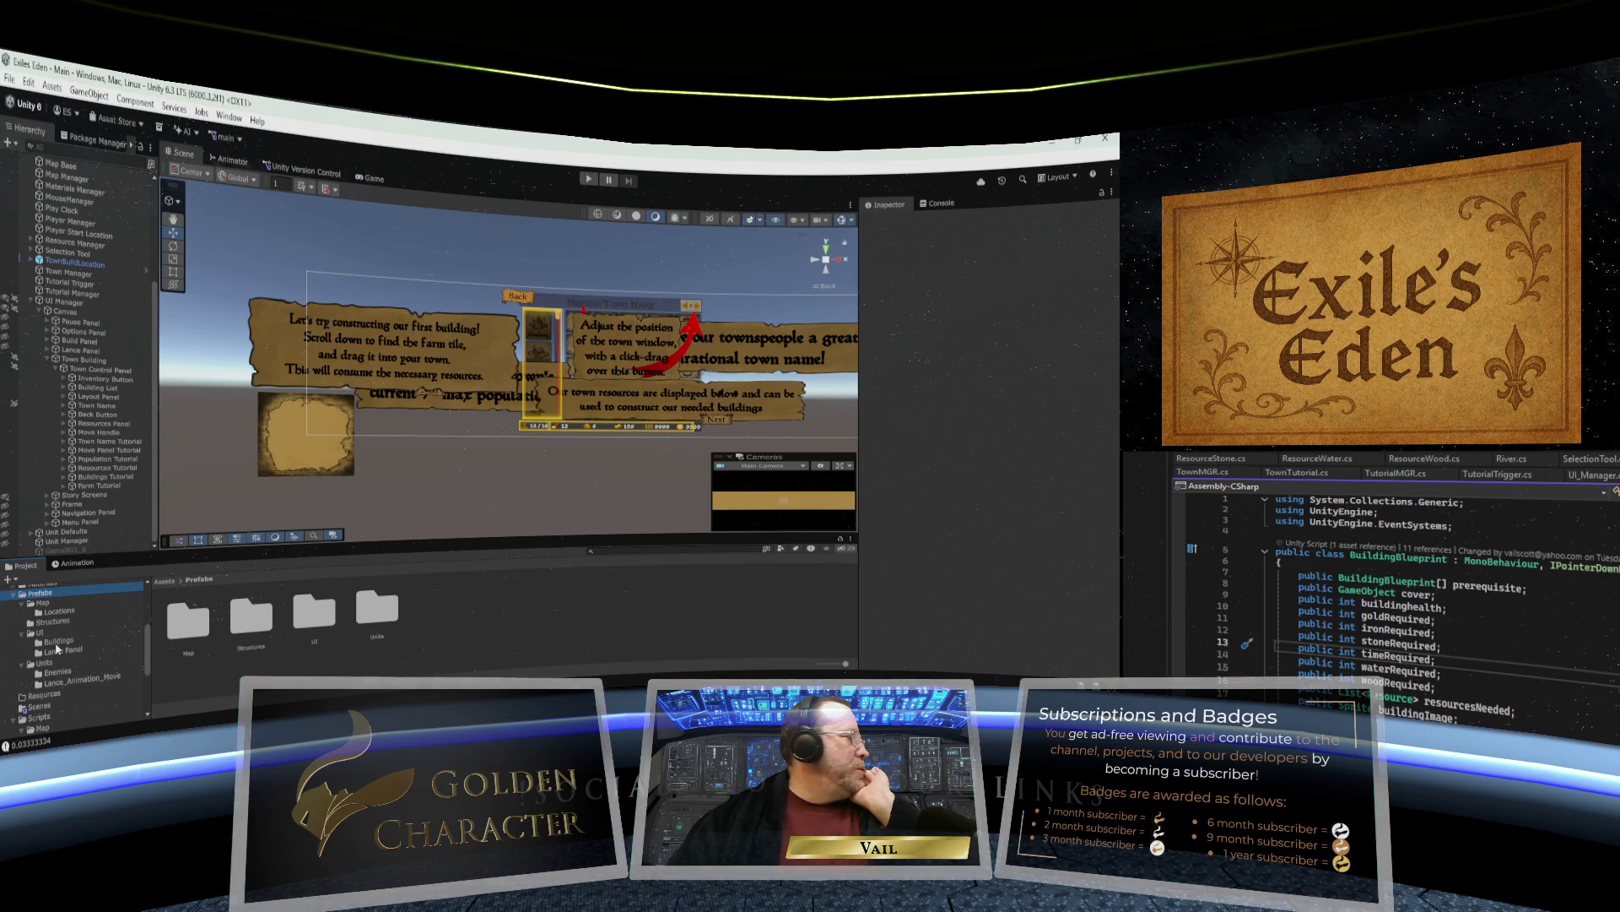
Open the Building Panel prefab from Prefabs > UI > Buildings in Prefab Mode.
{"action": "left_click", "coordinate": [58, 641]}
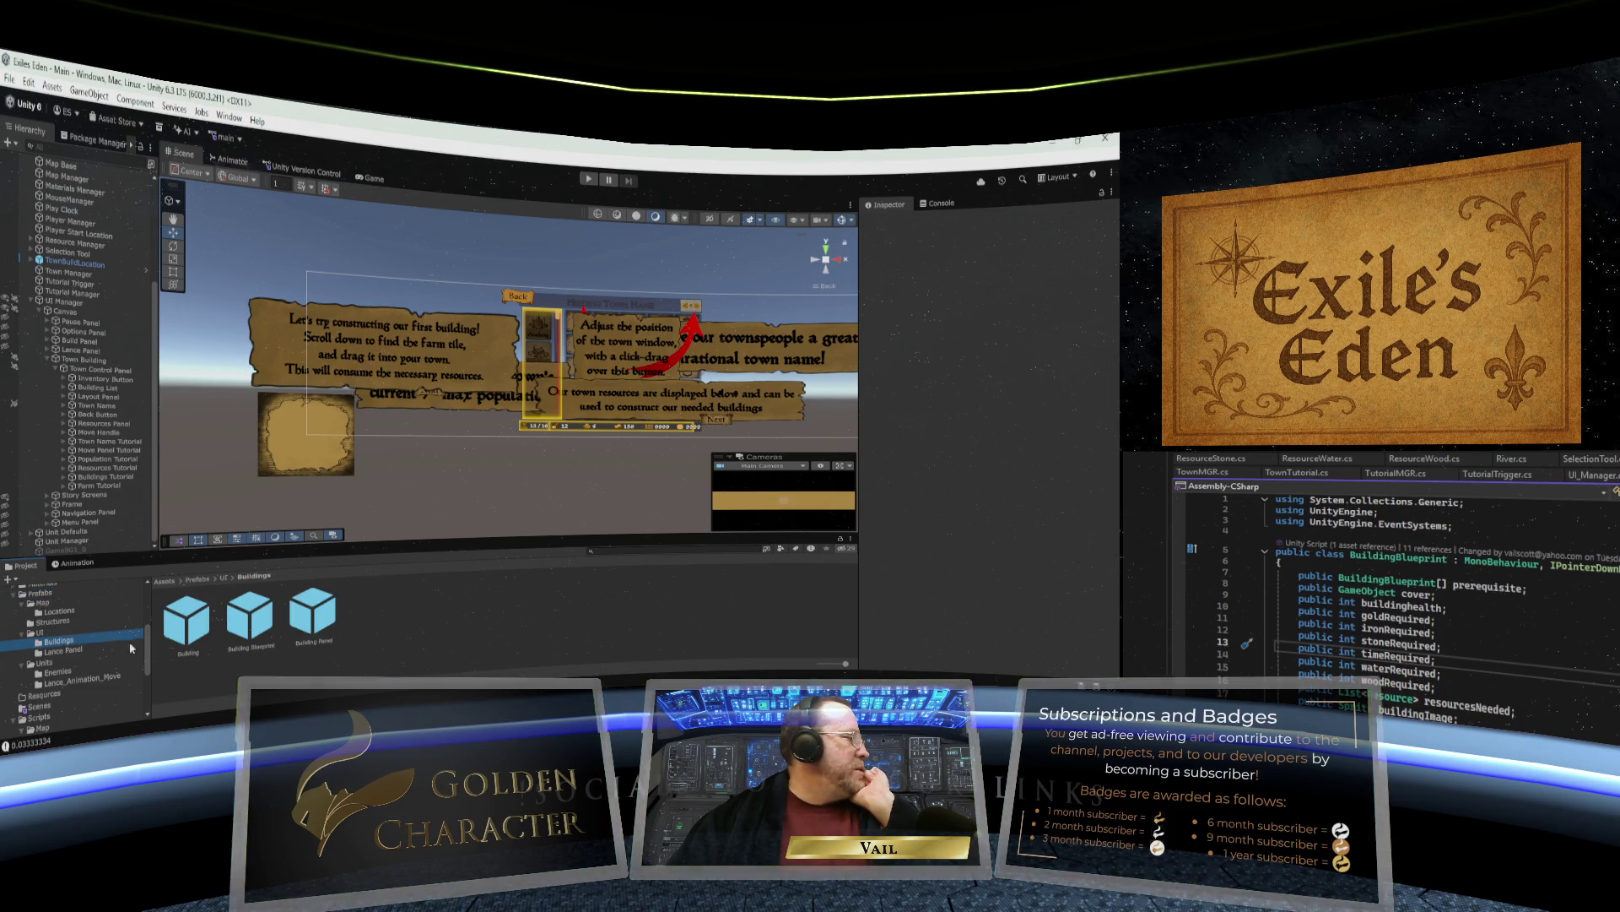
{"action": "double_click", "coordinate": [187, 622]}
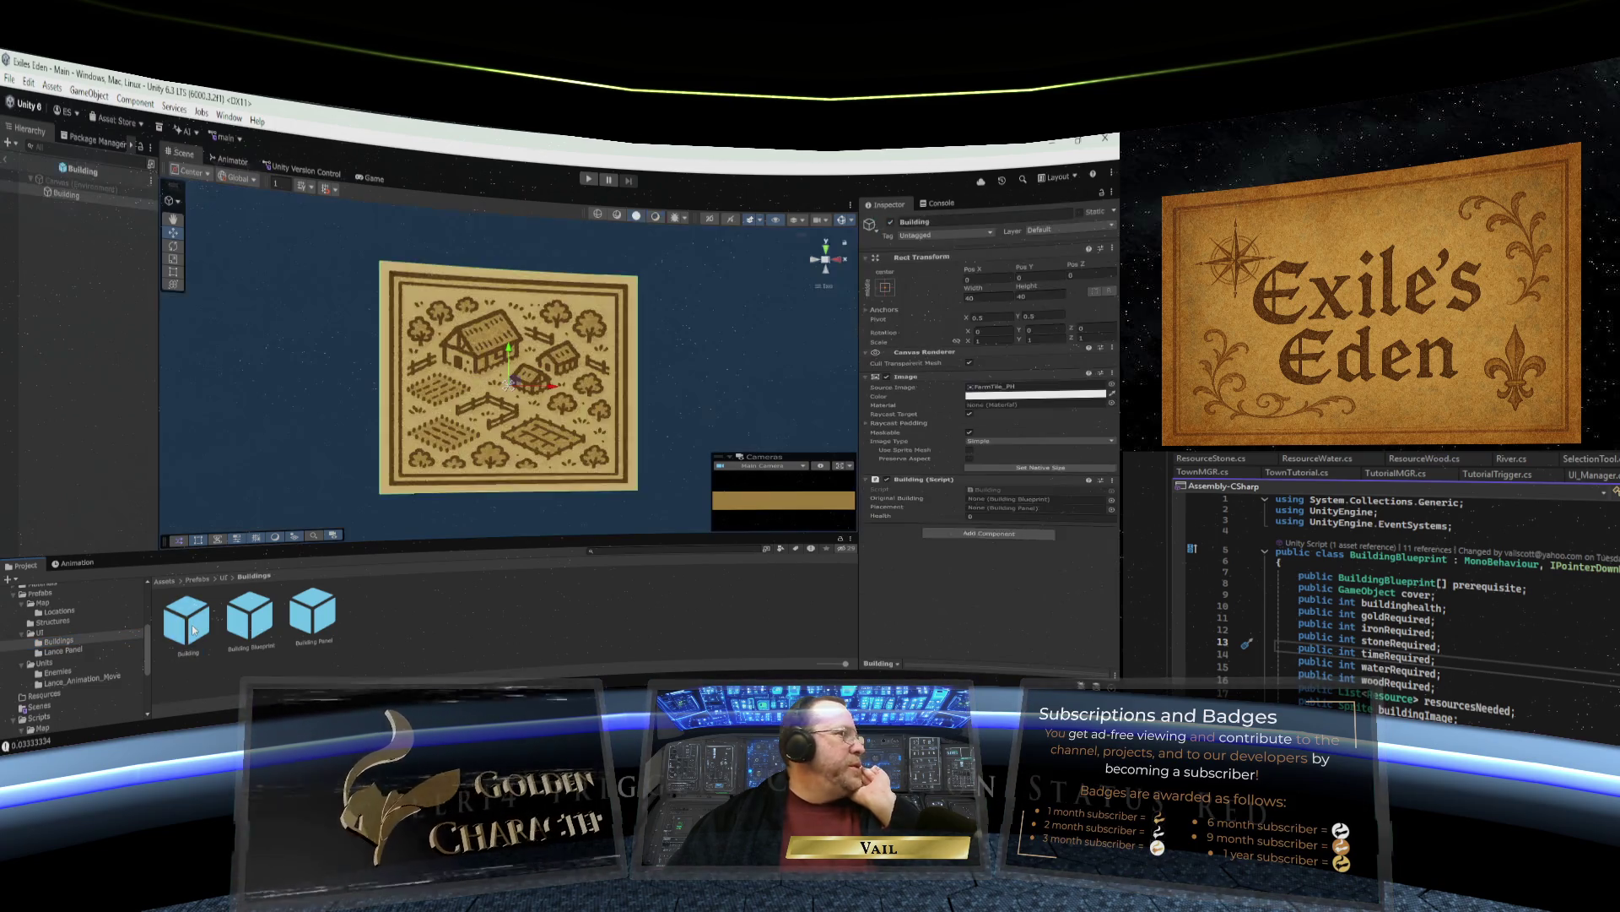
{"action": "double_click", "coordinate": [314, 614]}
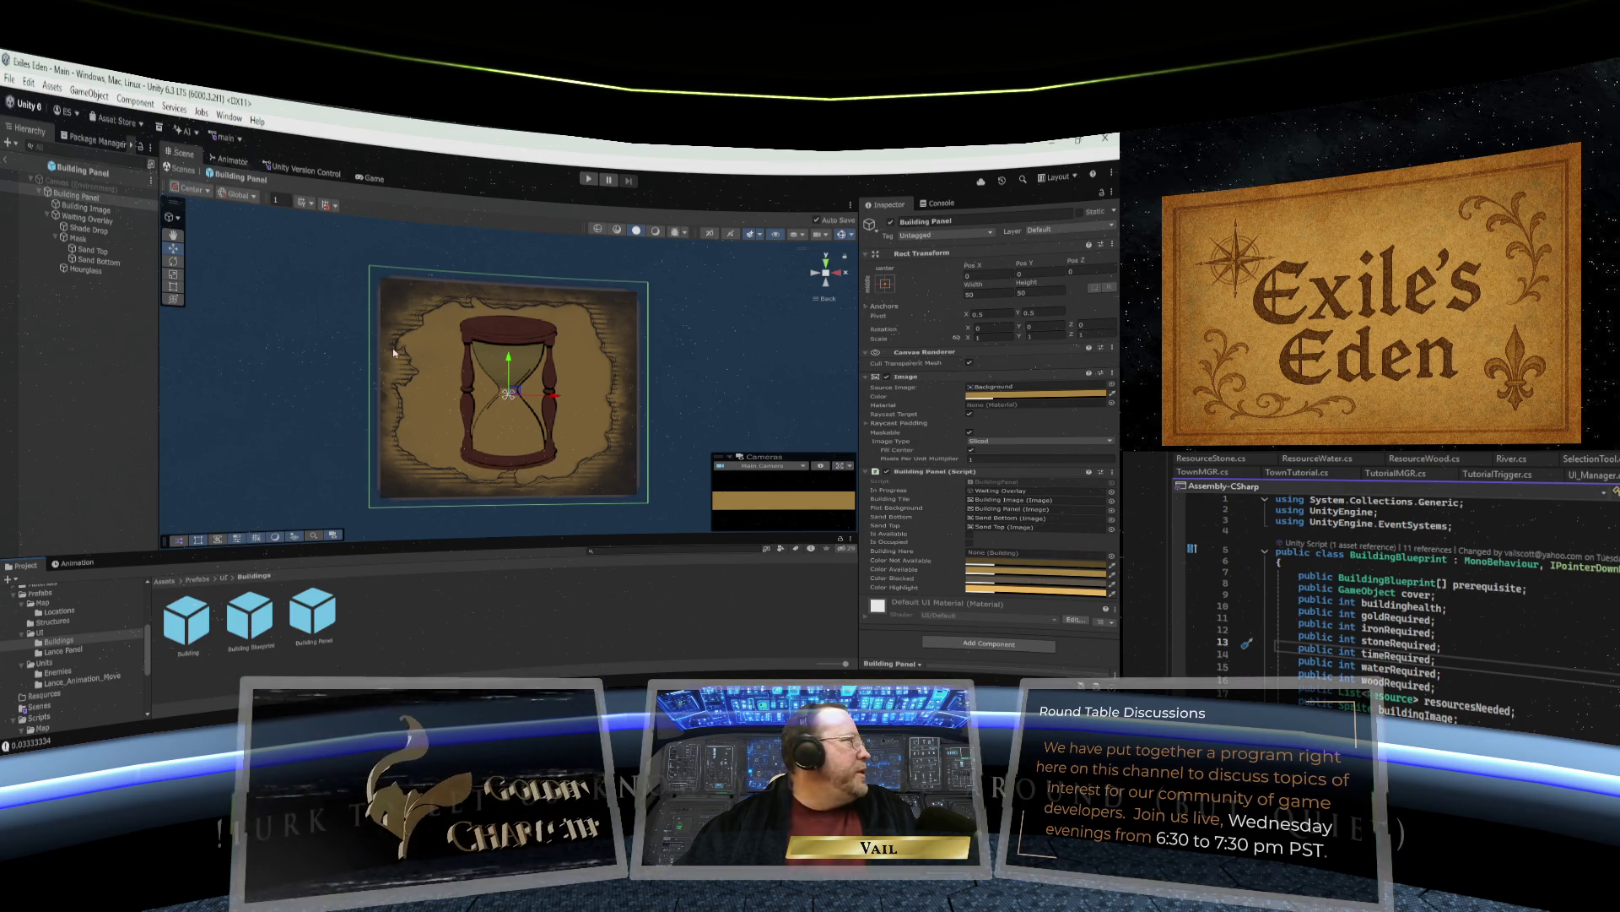
Inspect the Mask's Sand Top and Sand Bottom, the Hourglass, and the Waiting Overlay objects.
{"action": "left_click", "coordinate": [56, 239]}
{"action": "left_click", "coordinate": [56, 238]}
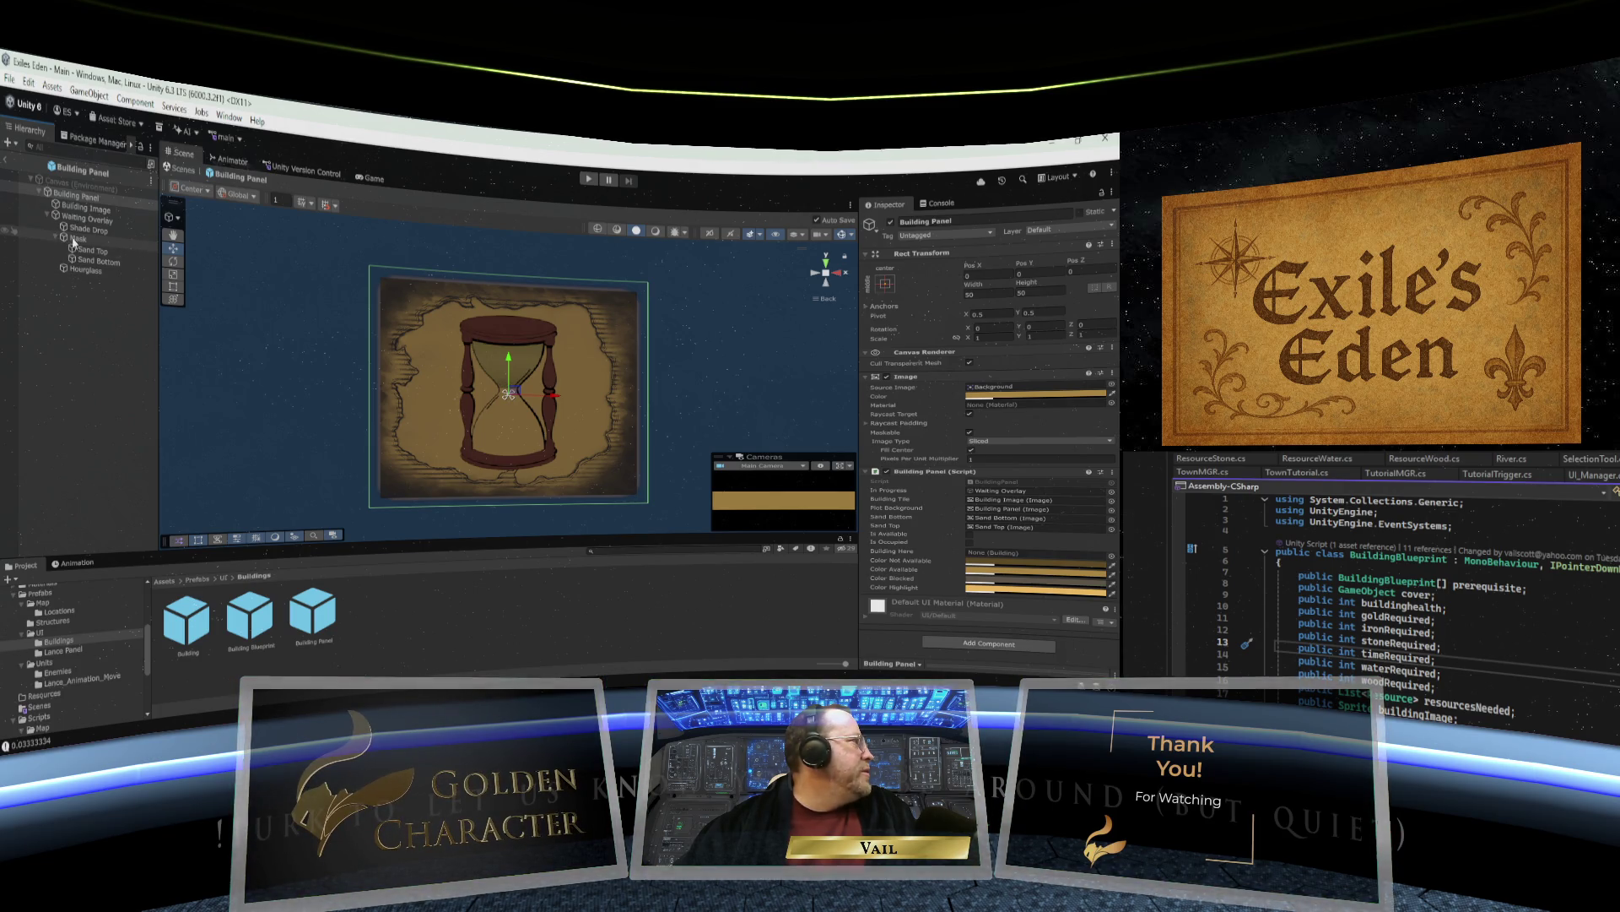
{"action": "left_click", "coordinate": [76, 271]}
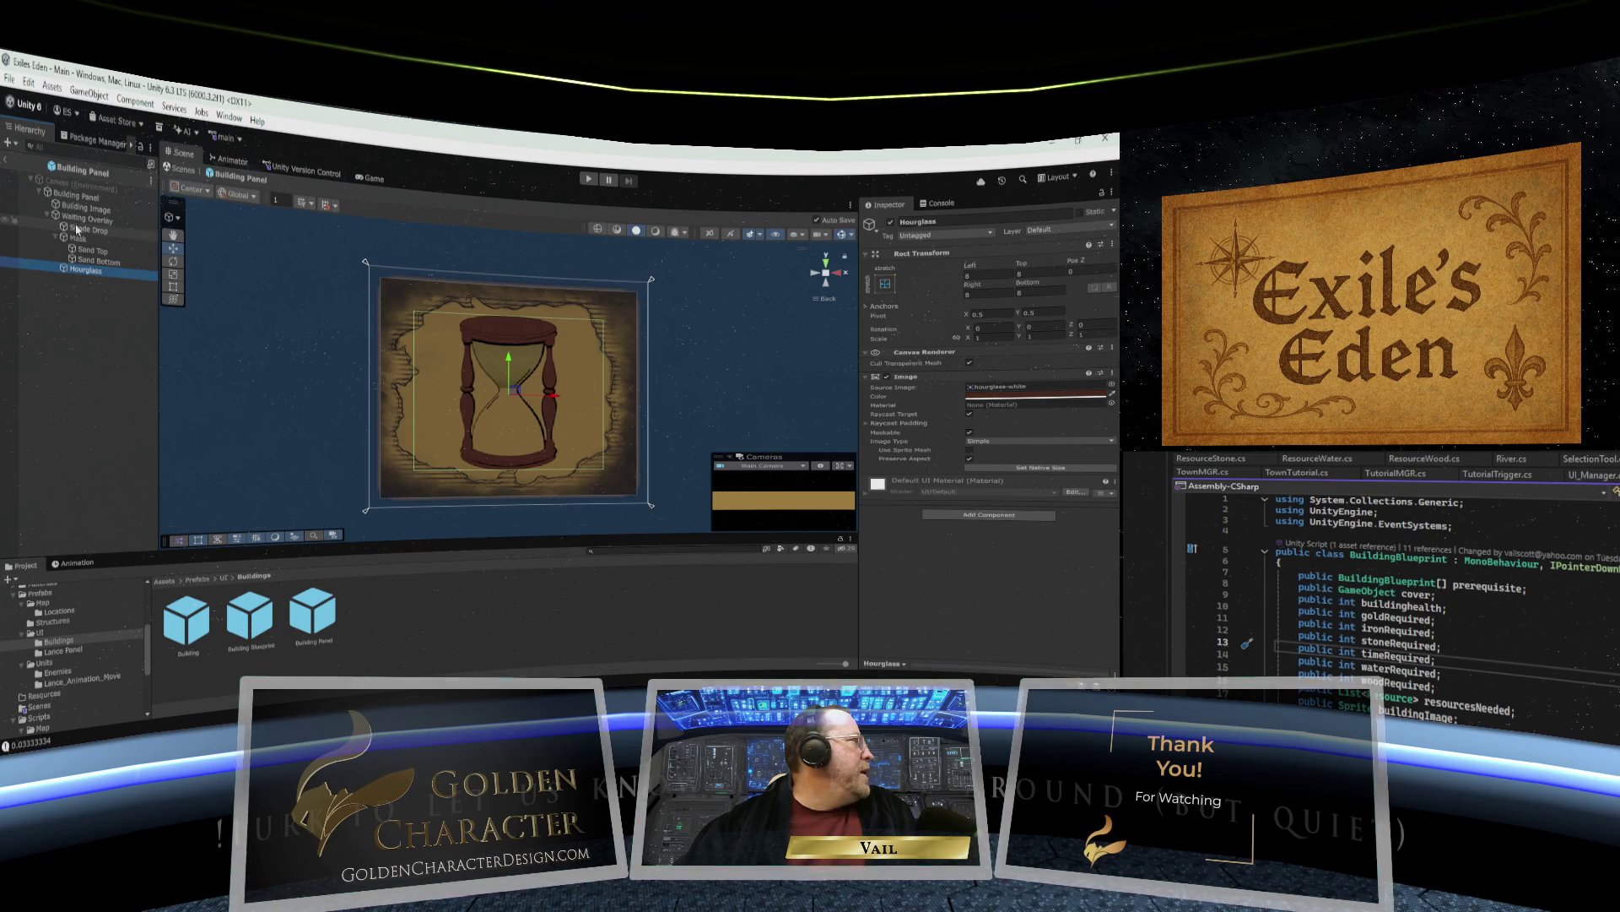
{"action": "left_click", "coordinate": [45, 213]}
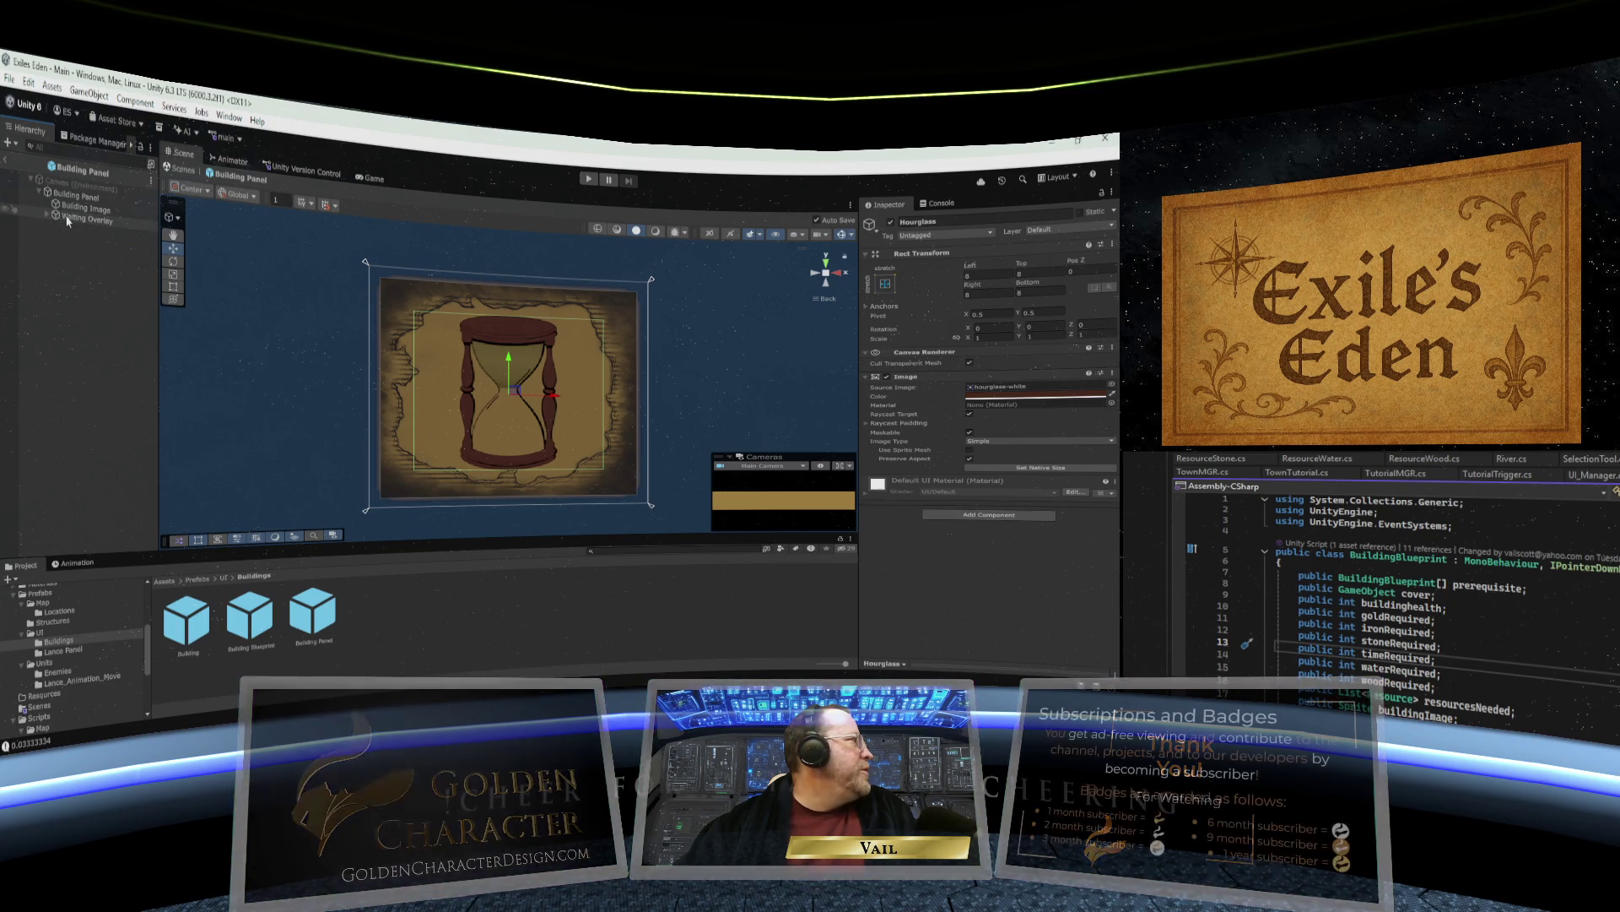
{"action": "left_click", "coordinate": [69, 220]}
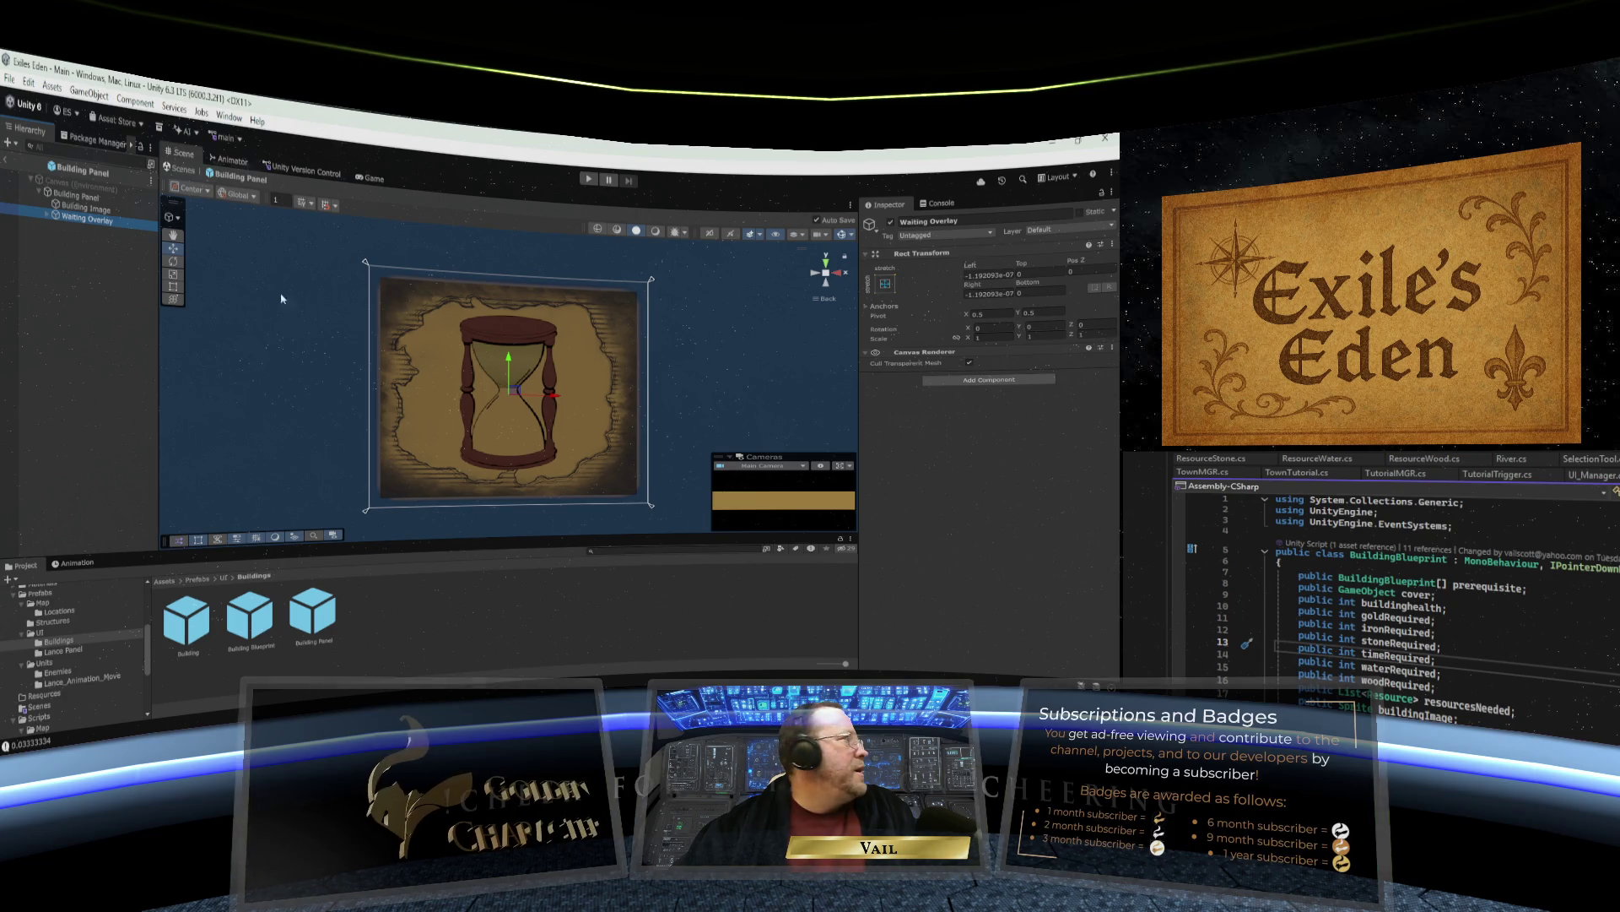
{"action": "left_click", "coordinate": [47, 216]}
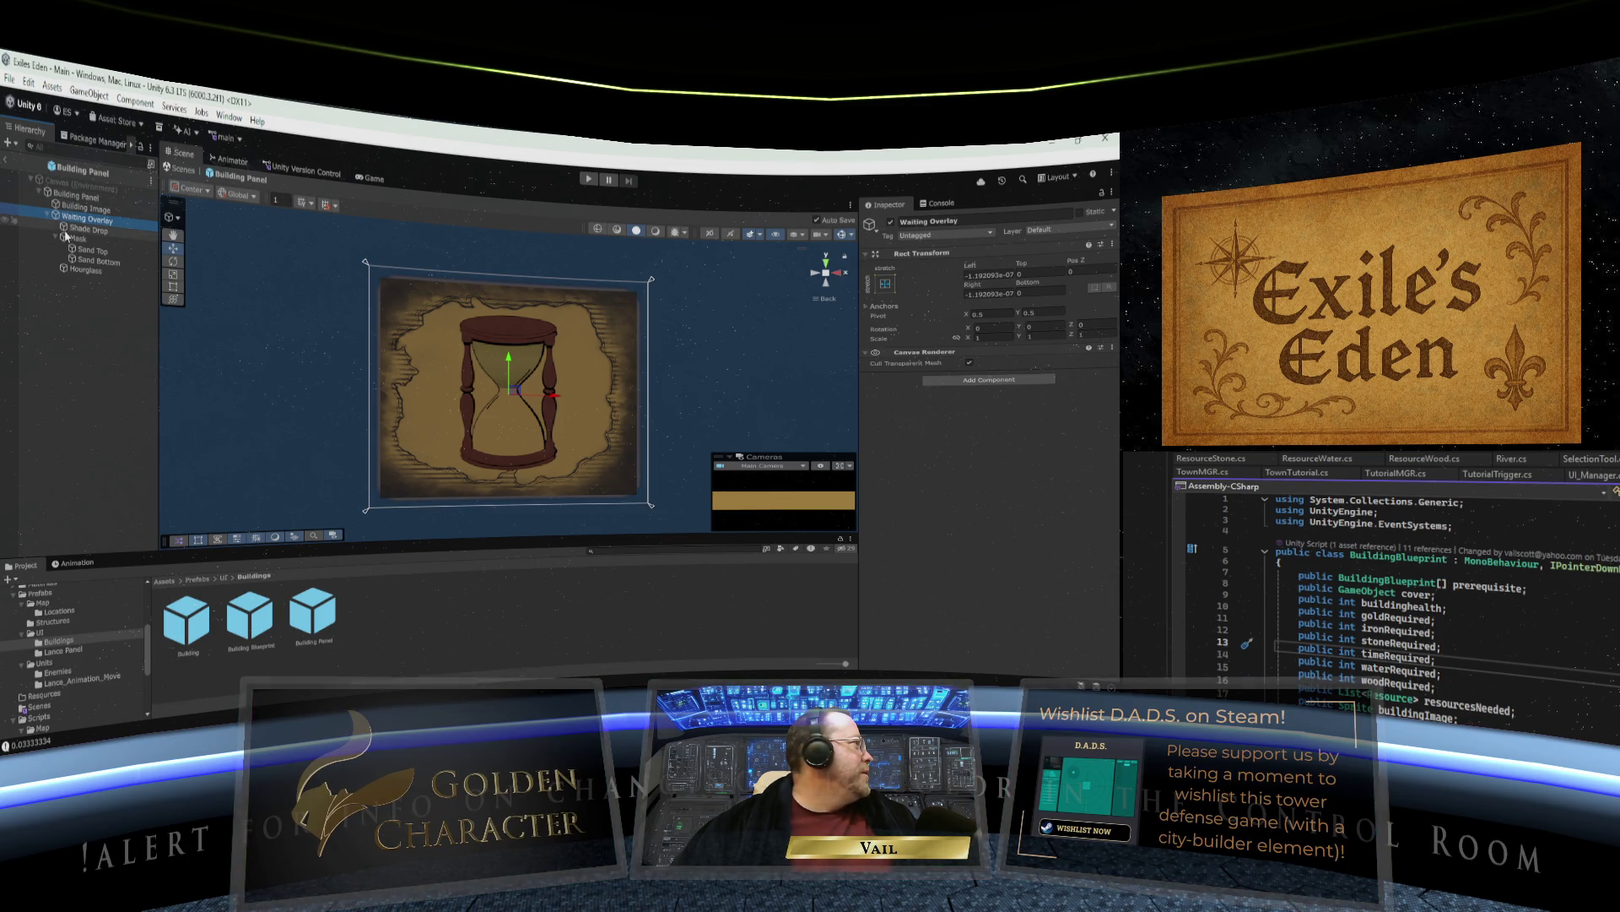
{"action": "left_click", "coordinate": [47, 217]}
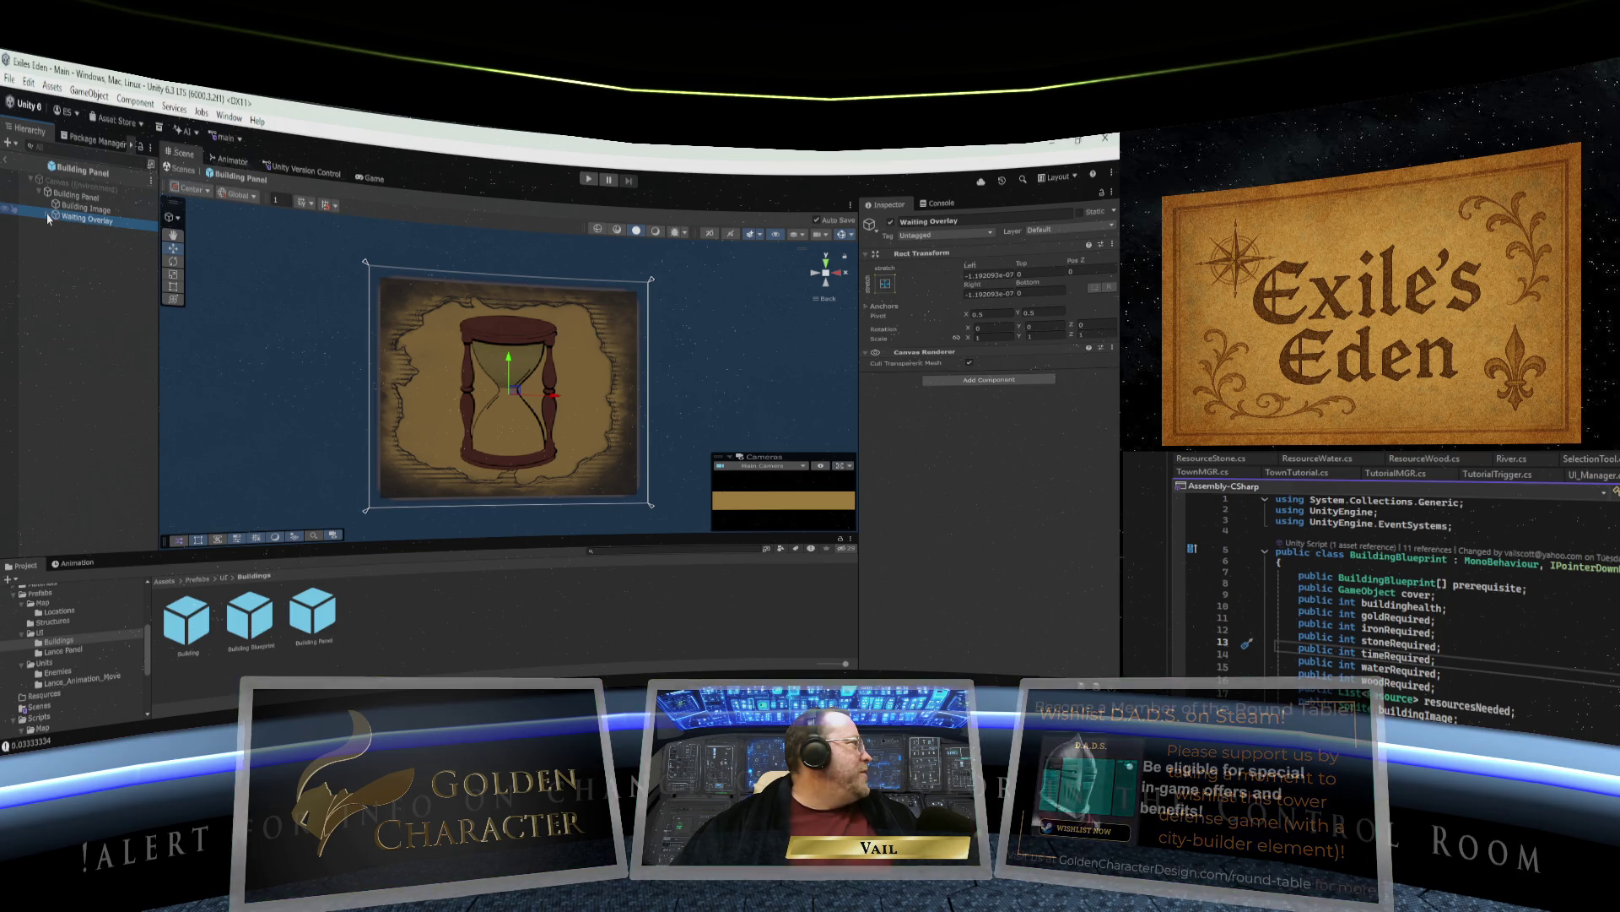
{"action": "left_click", "coordinate": [47, 216]}
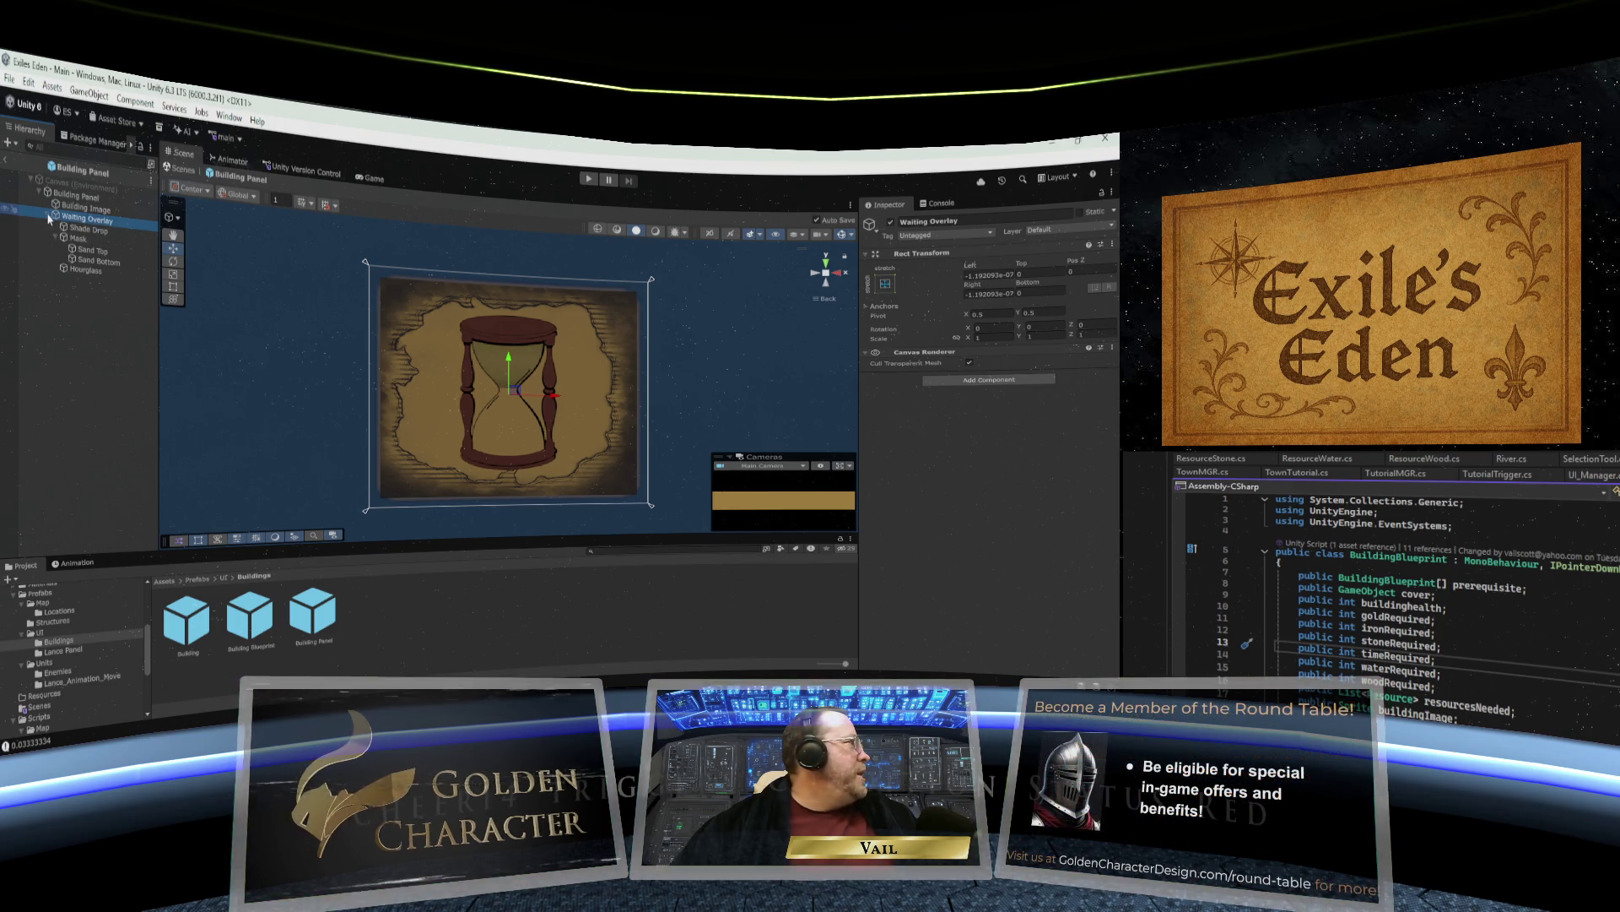
{"action": "left_click", "coordinate": [47, 217]}
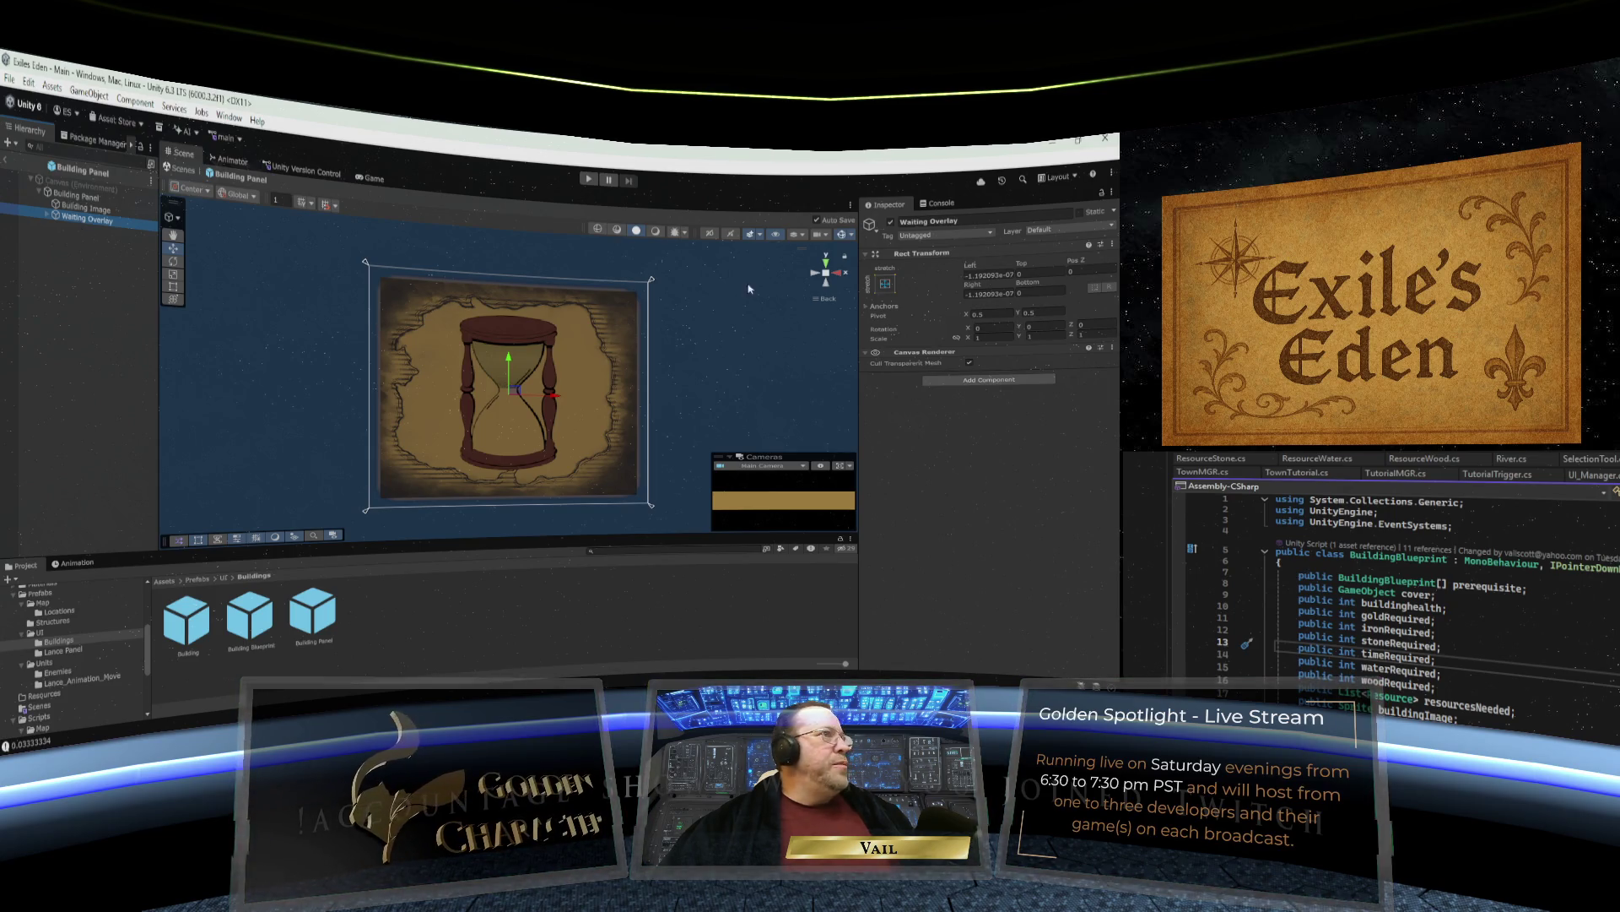
{"action": "left_click", "coordinate": [891, 222]}
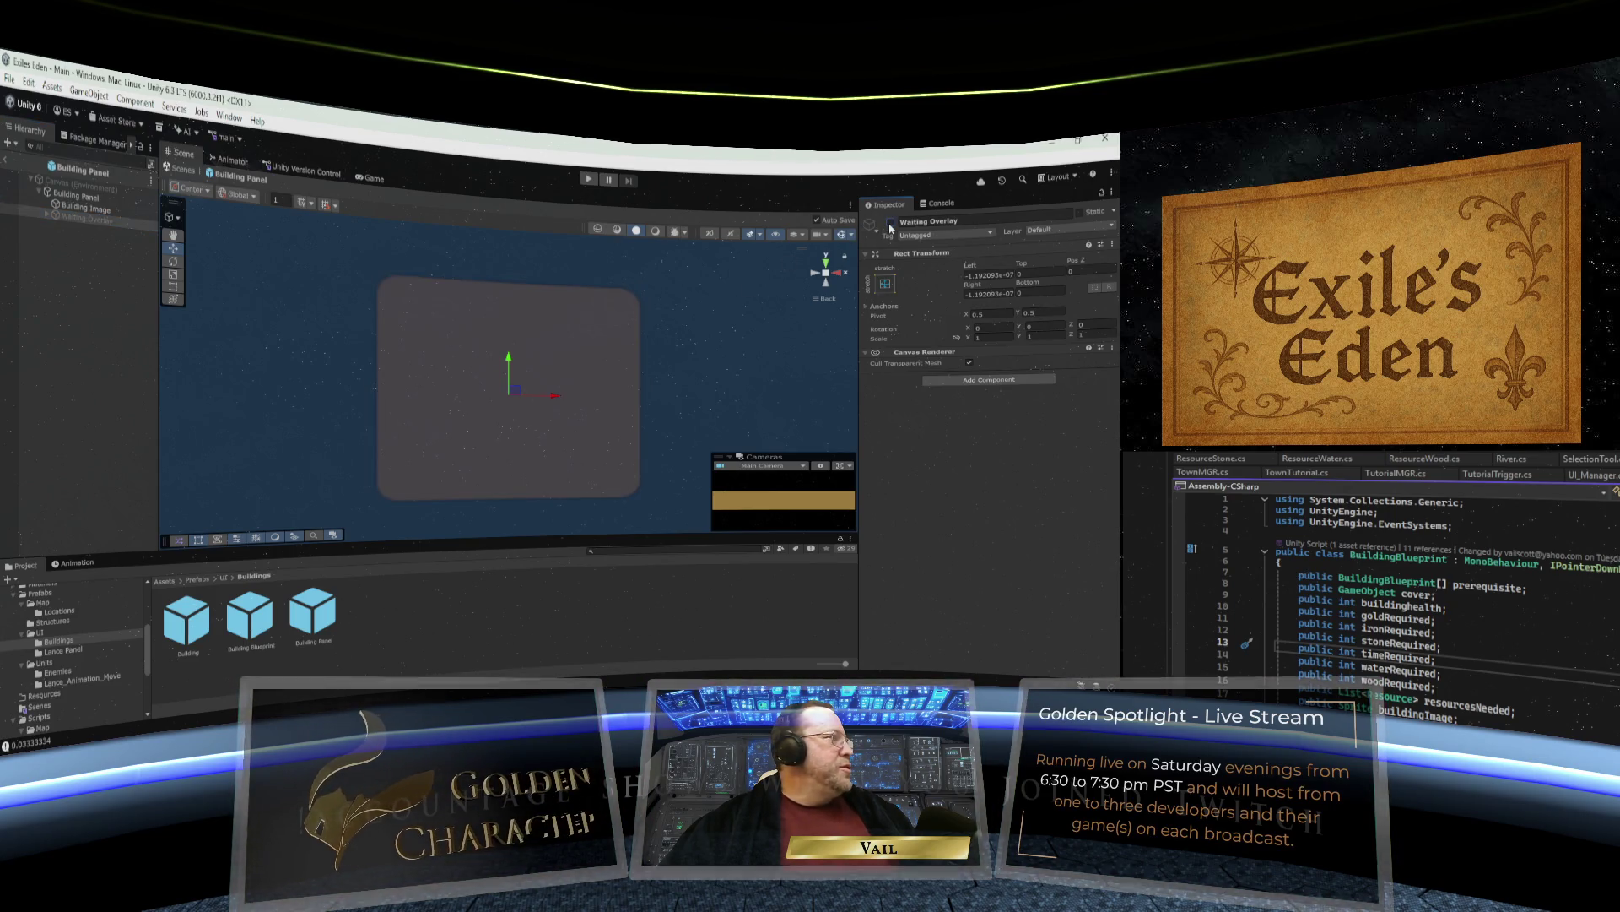
{"action": "left_click", "coordinate": [891, 222]}
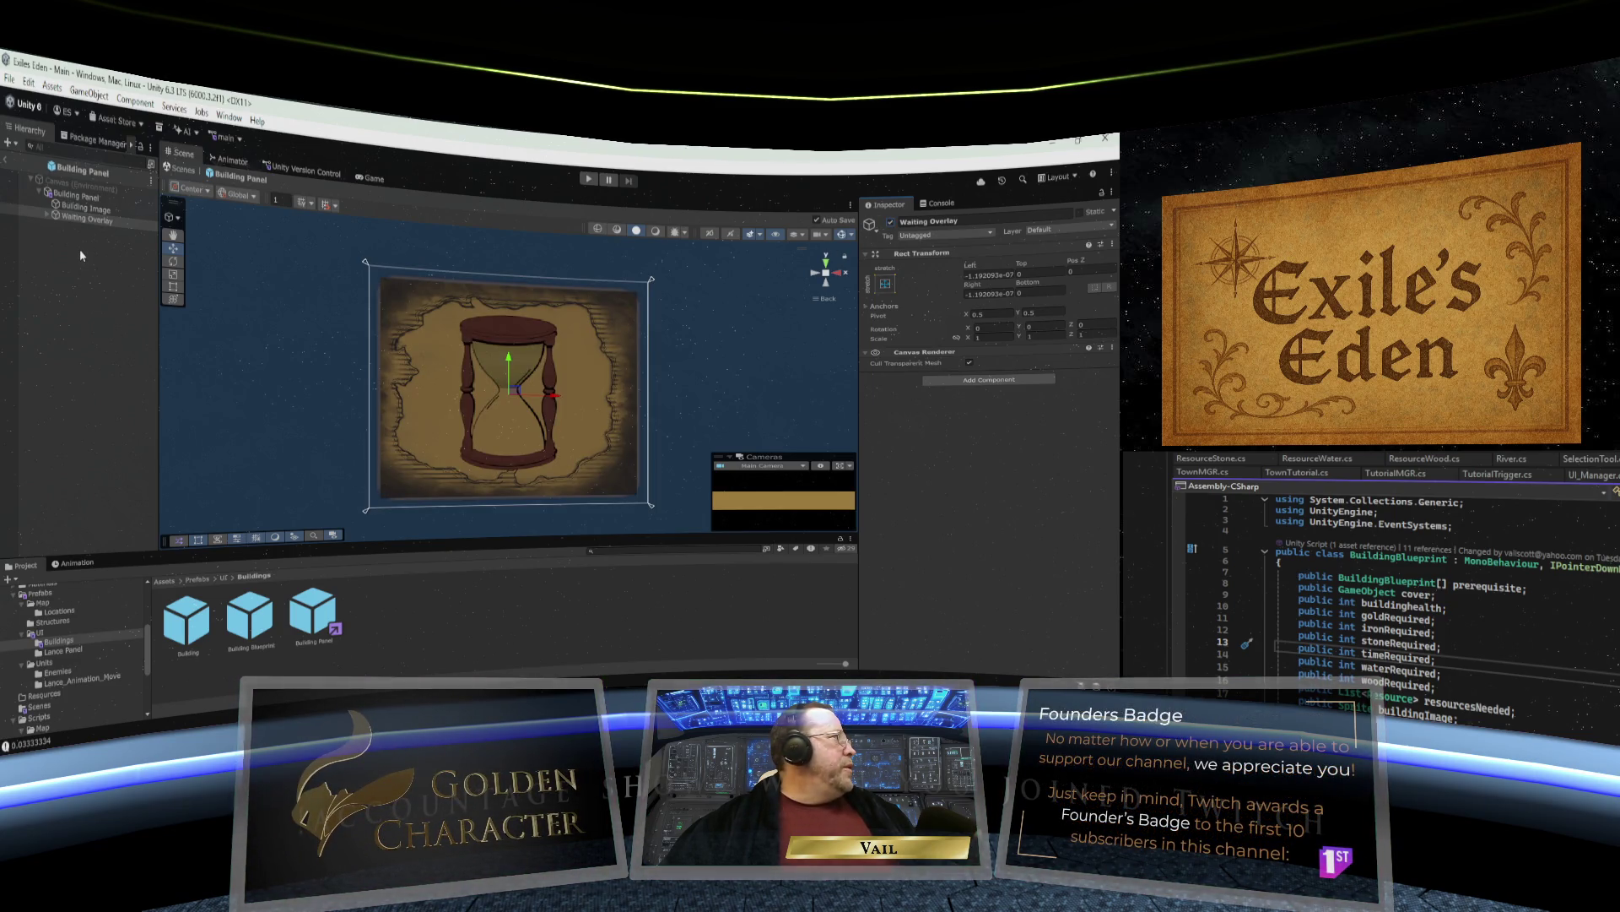
{"action": "left_click", "coordinate": [47, 217]}
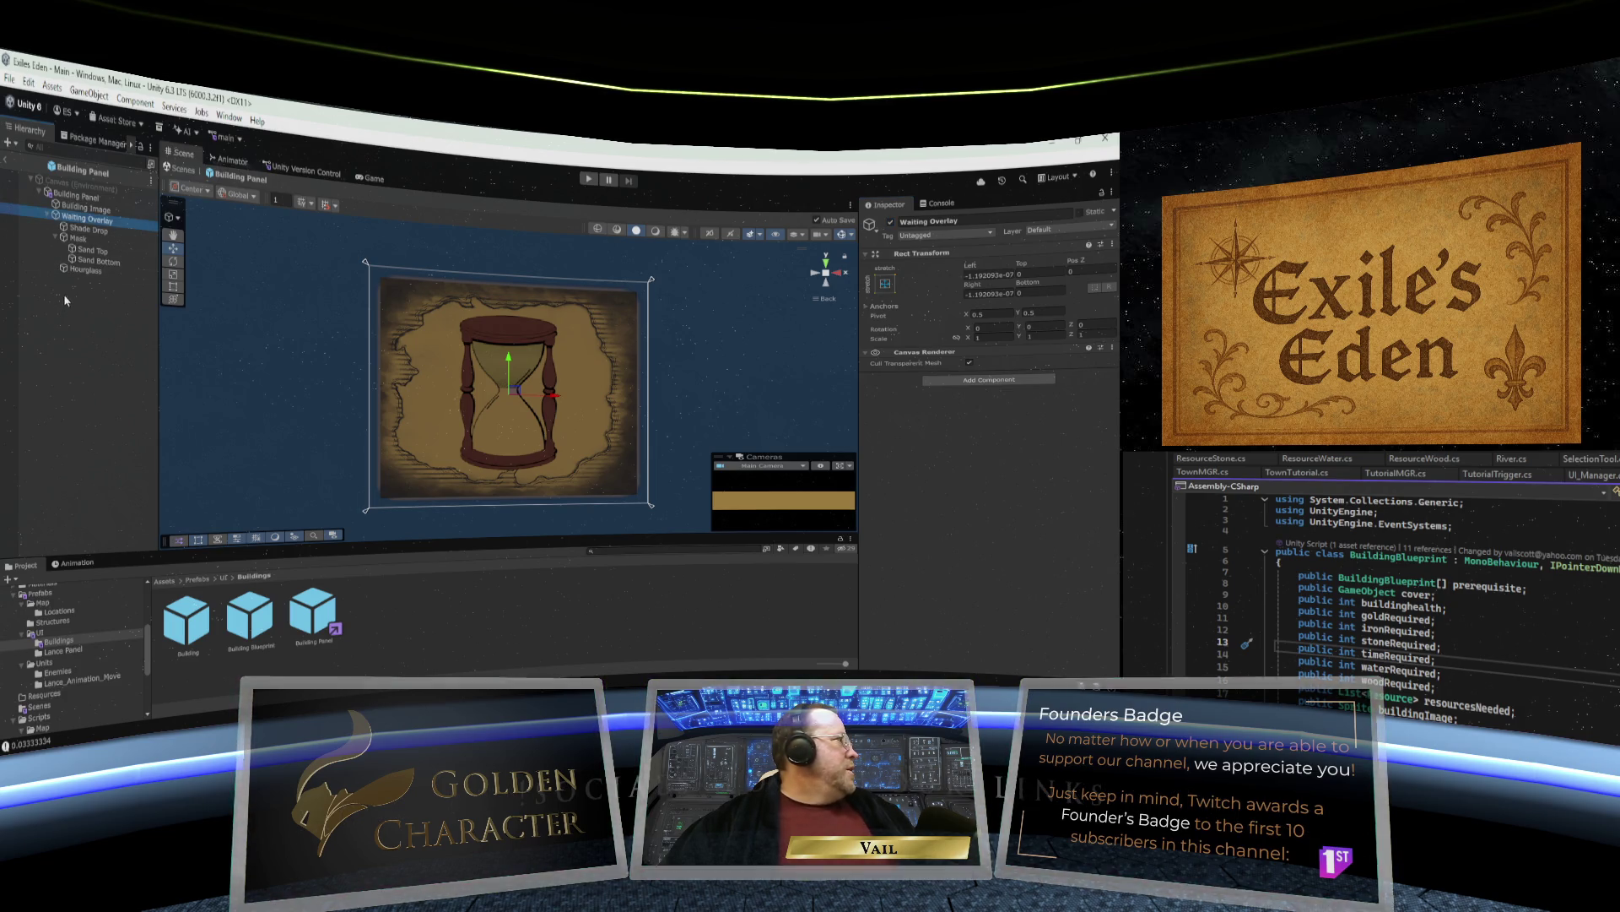
Add a Button - TextMeshPro to the prefab and set its anchor preset to stretch-stretch.
{"action": "right_click", "coordinate": [58, 217]}
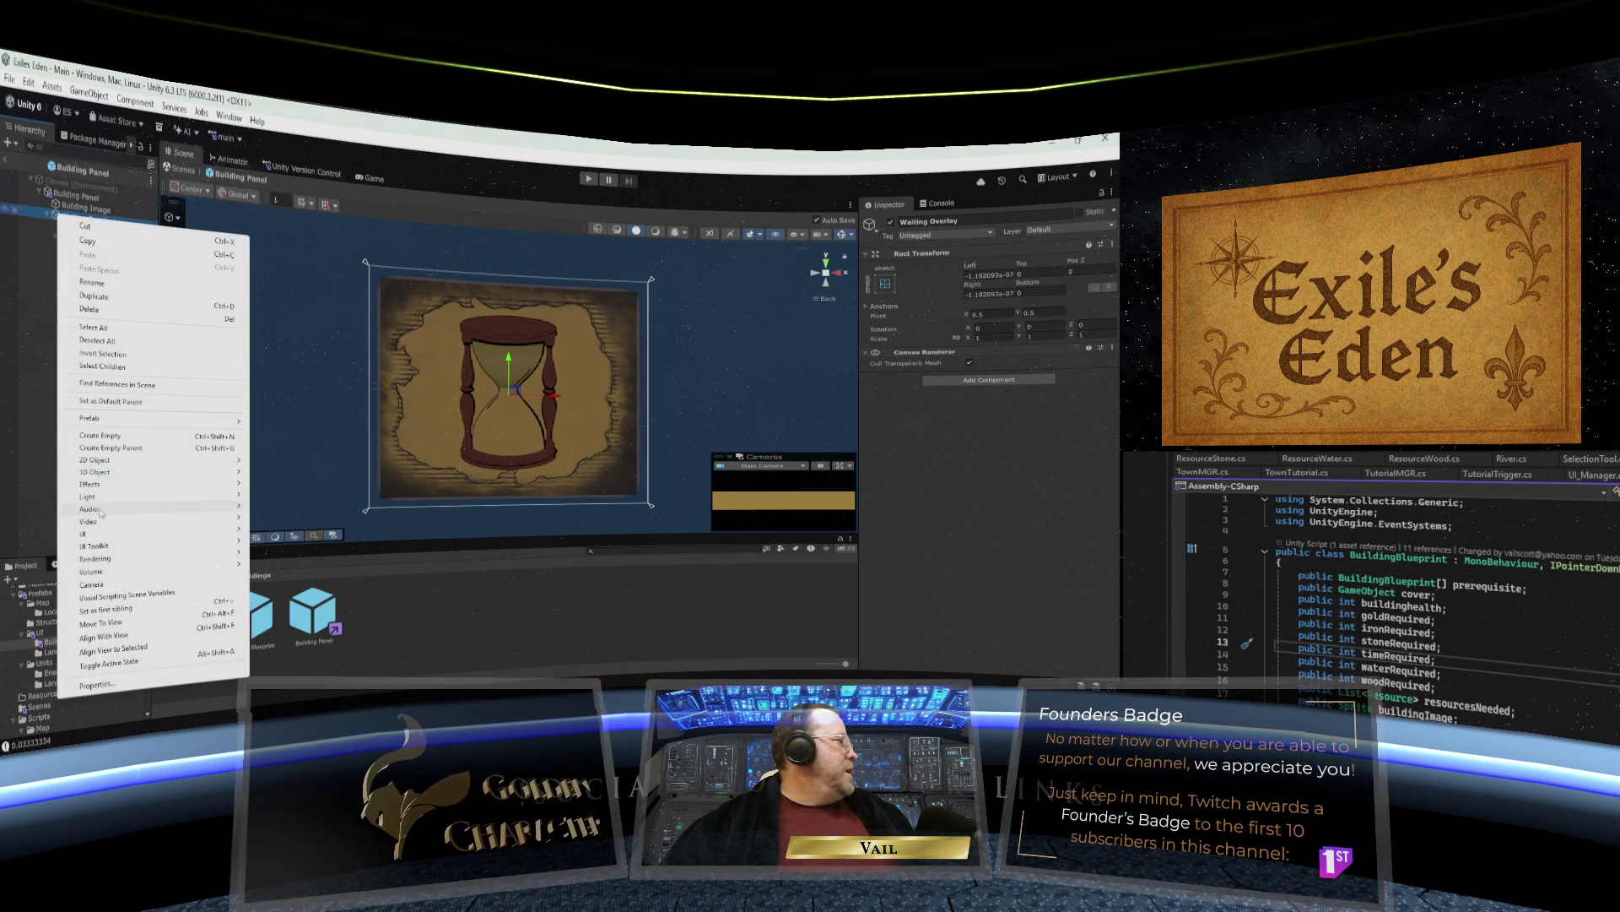
{"action": "mouse_move", "coordinate": [100, 512]}
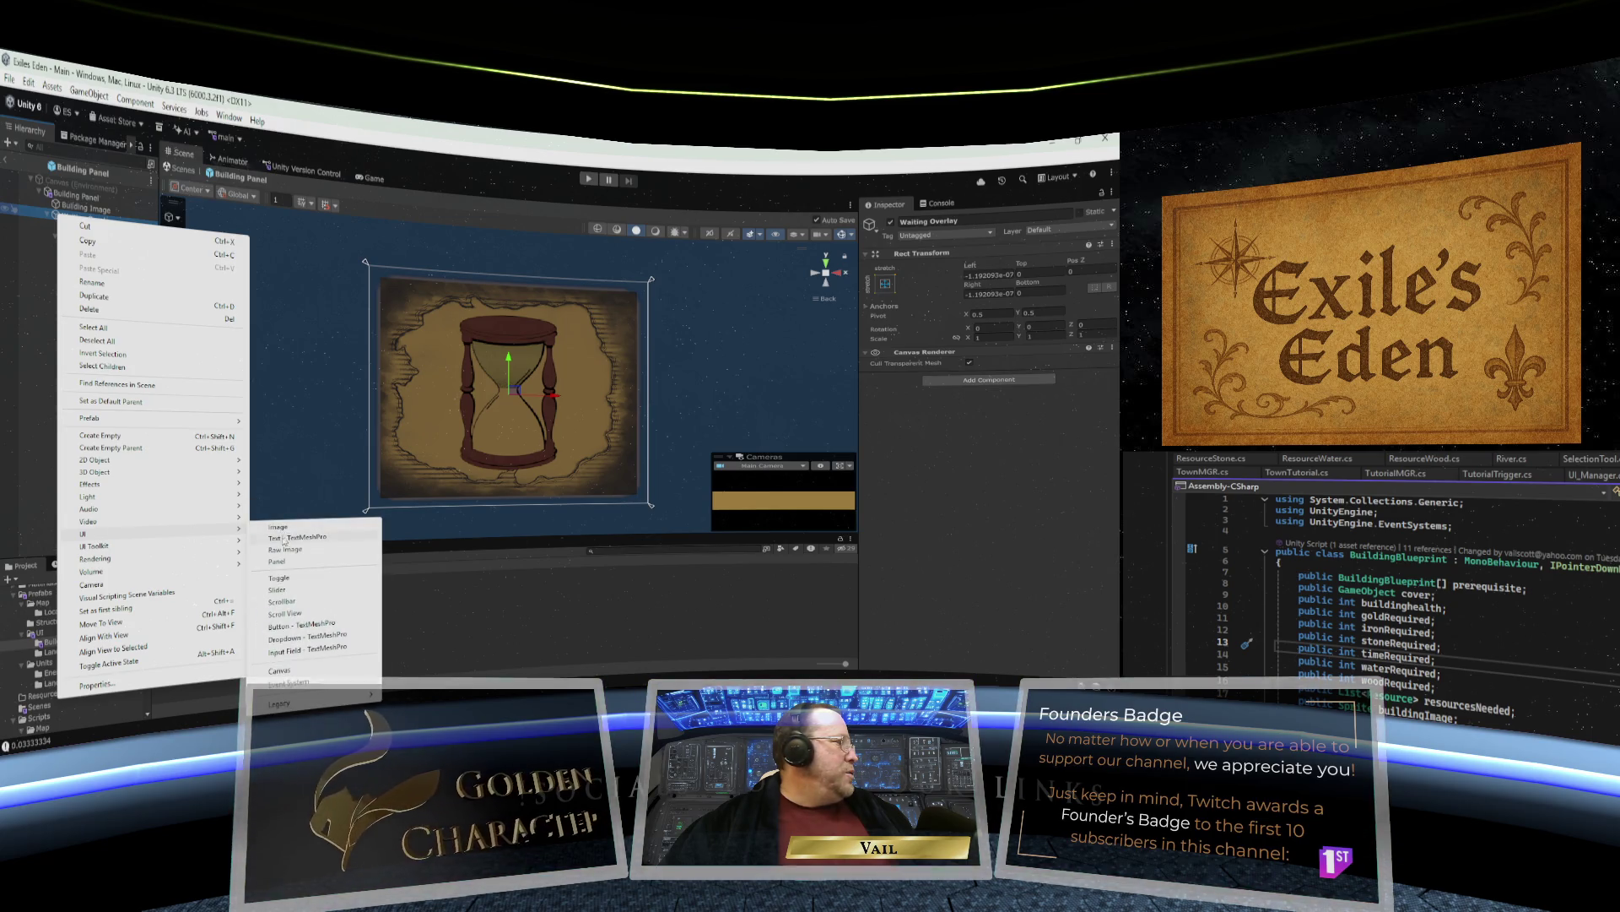
{"action": "left_click", "coordinate": [292, 629]}
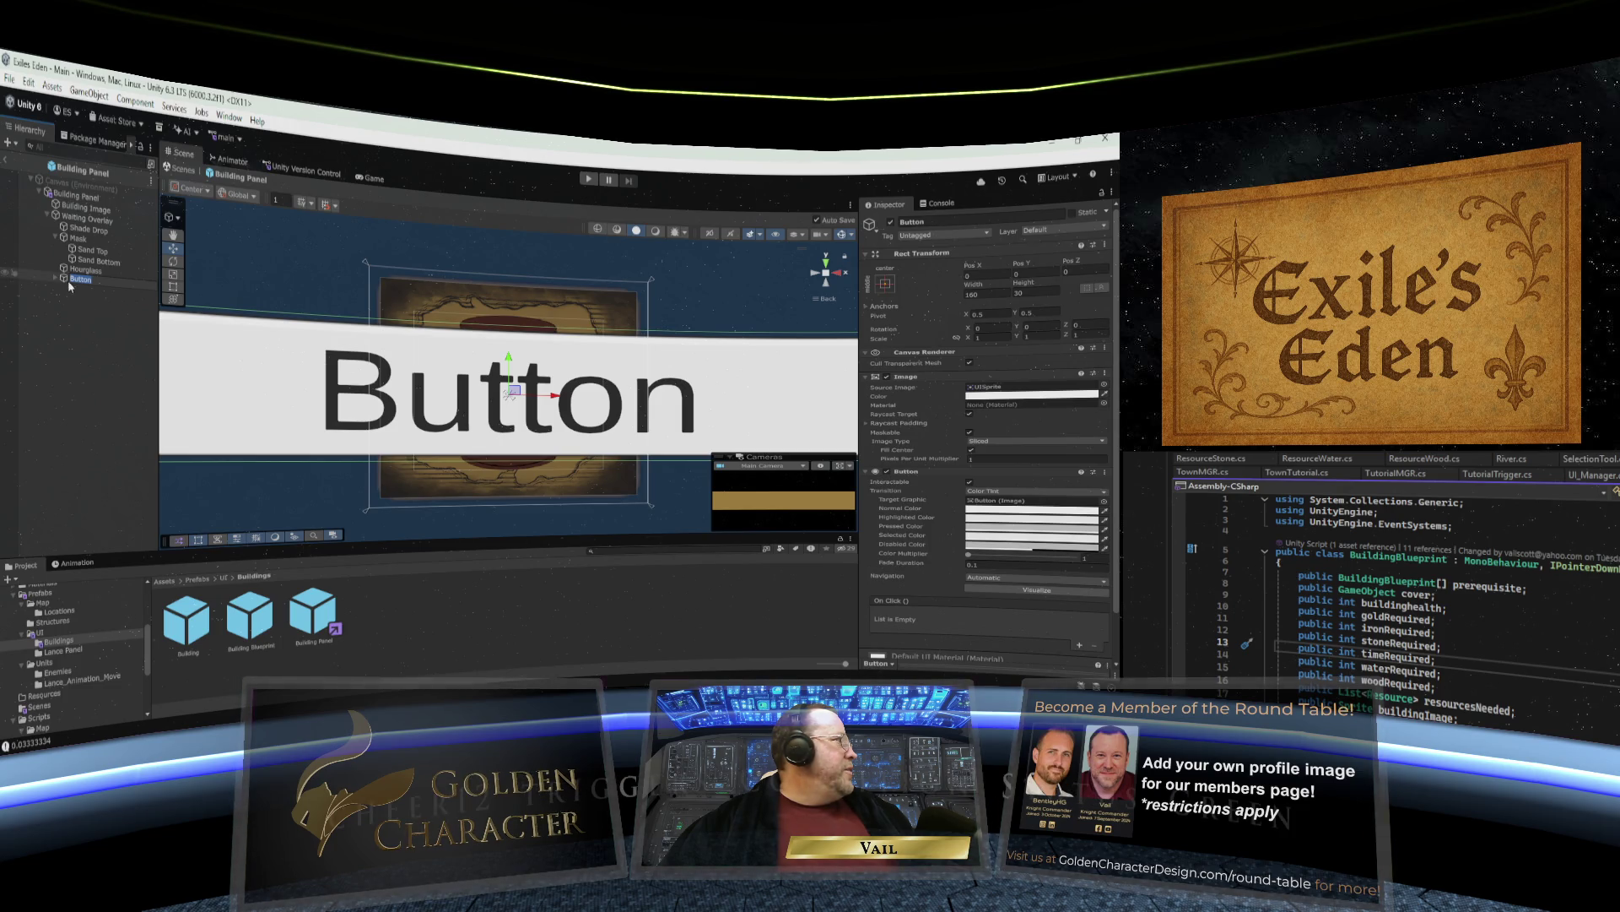
{"action": "left_click", "coordinate": [64, 281]}
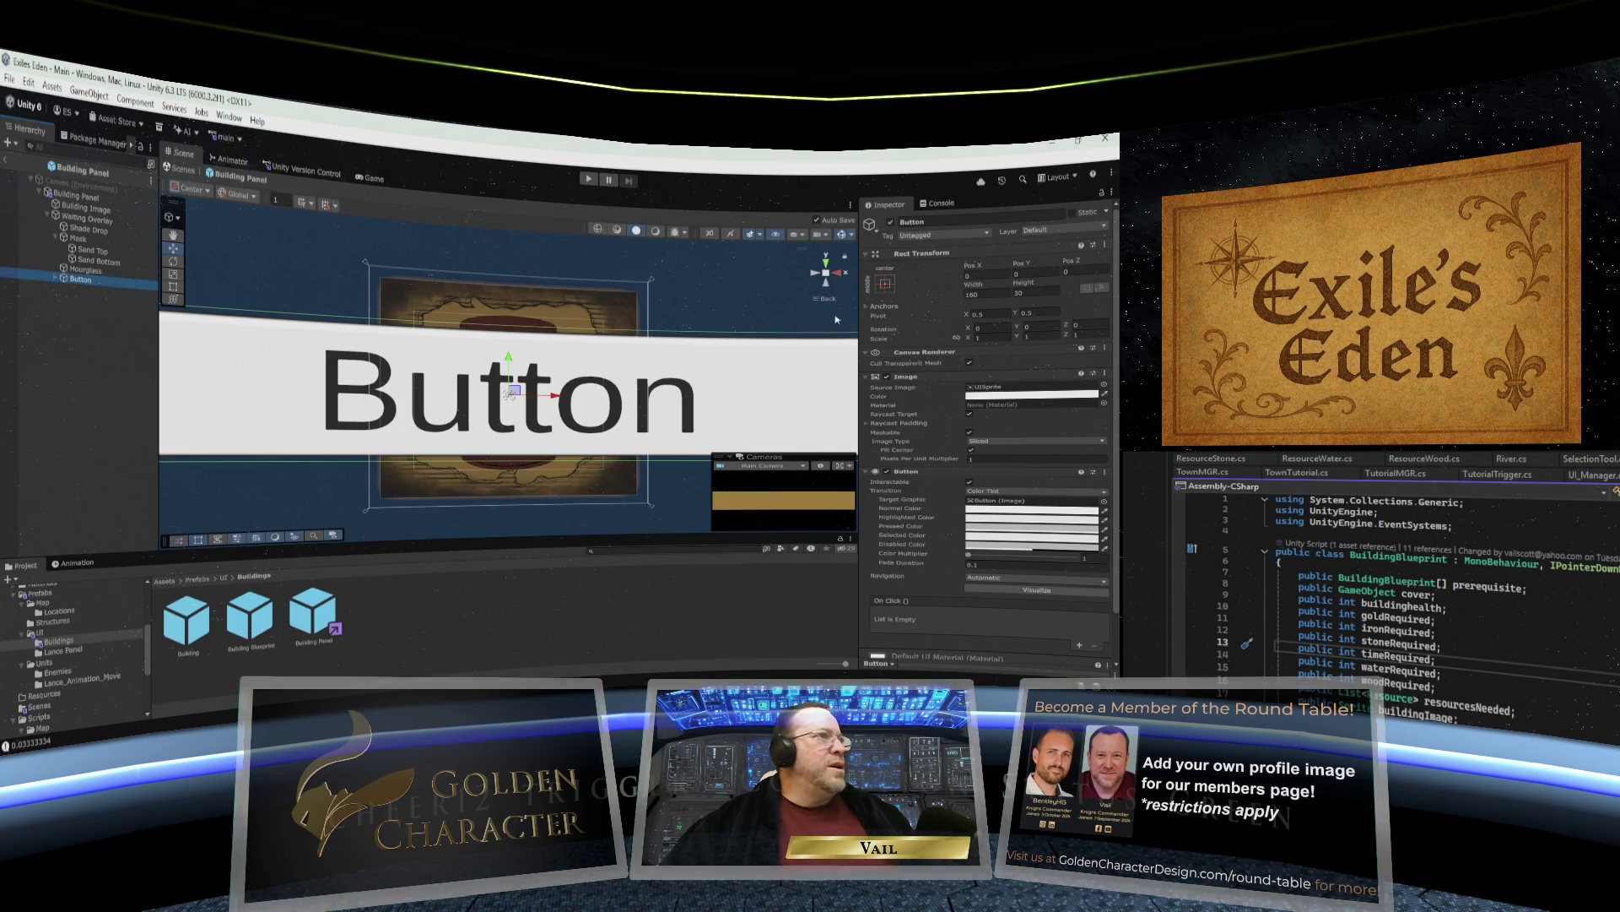
{"action": "left_click", "coordinate": [883, 285]}
{"action": "left_click", "coordinate": [1011, 423], "text": "alt"}
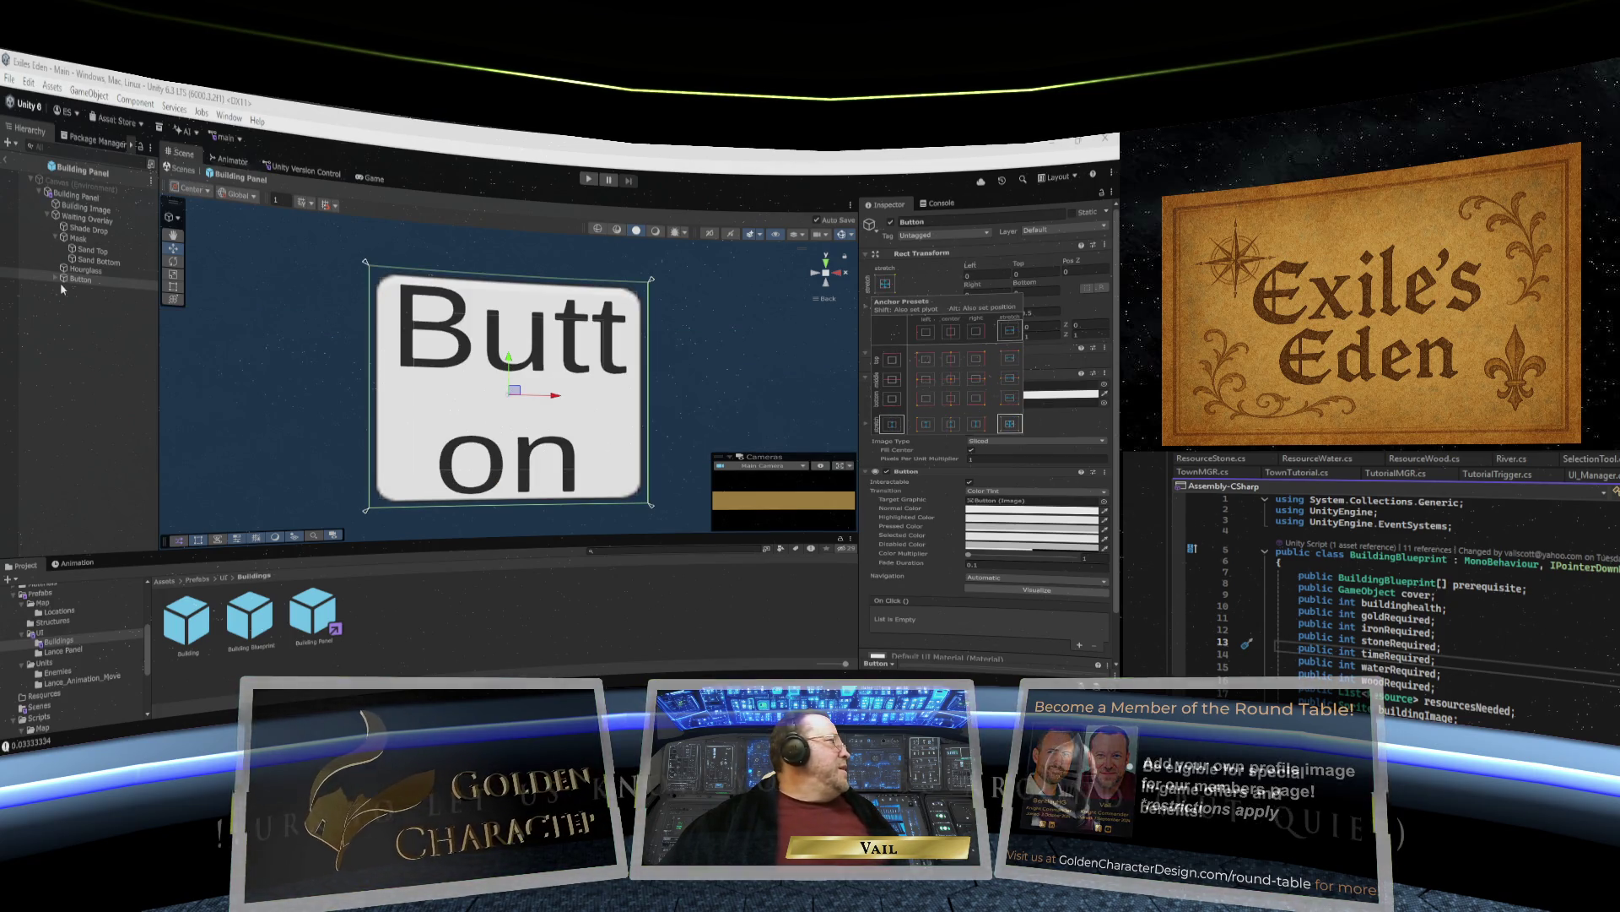
Delete the button's Text (TMP) child and set its Image colour alpha to 0.
{"action": "left_click", "coordinate": [55, 279]}
{"action": "left_click", "coordinate": [74, 291]}
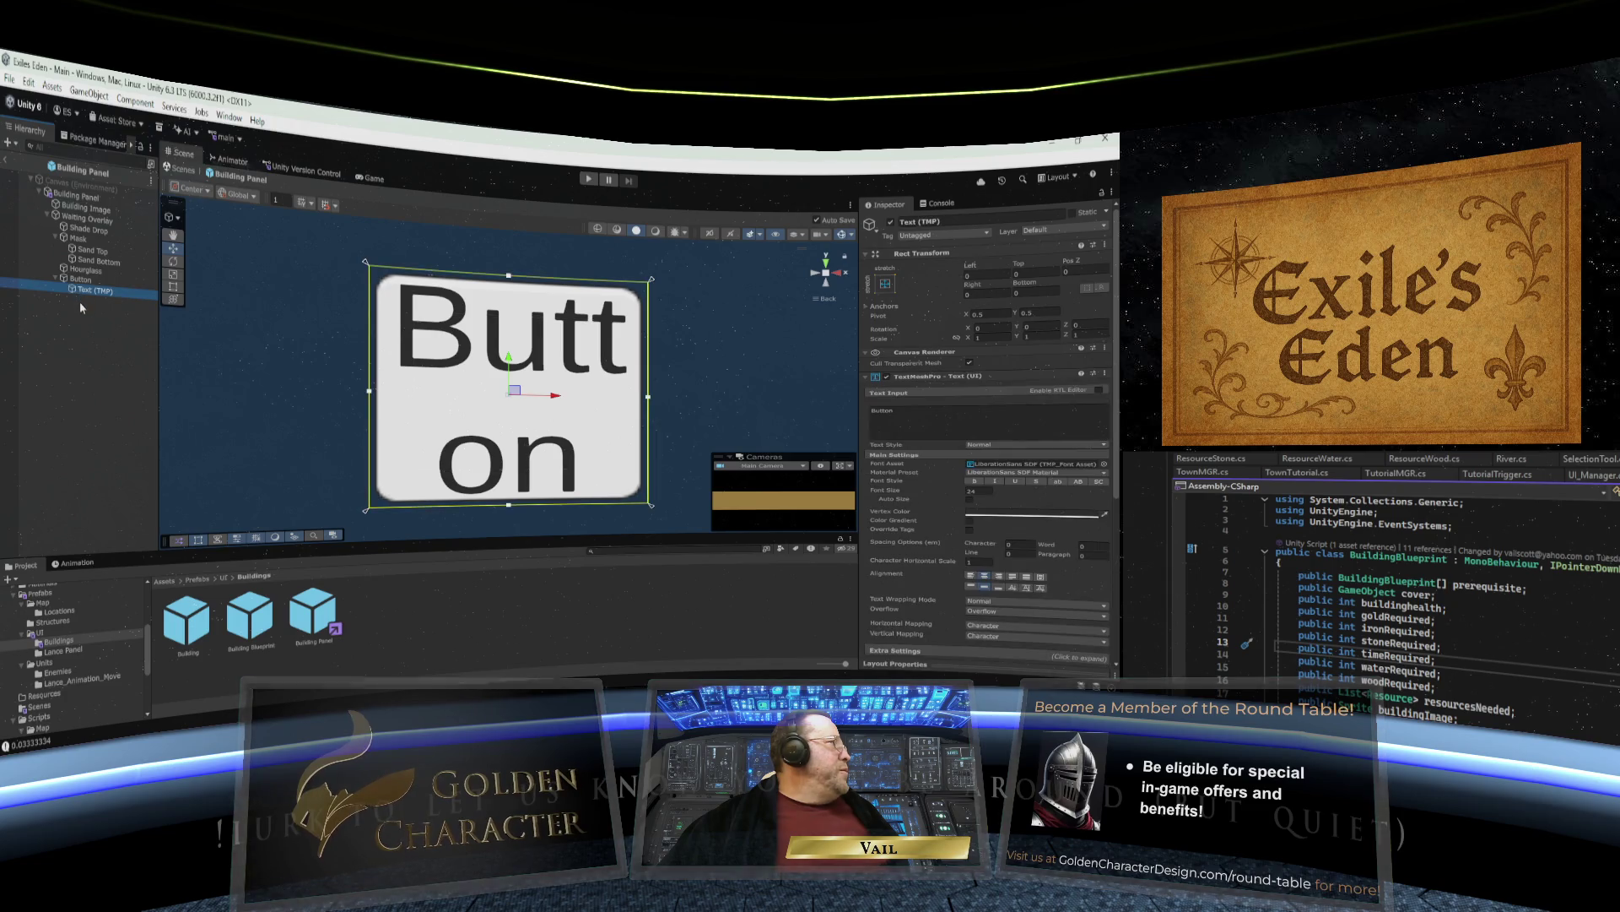
{"action": "key", "text": "Delete"}
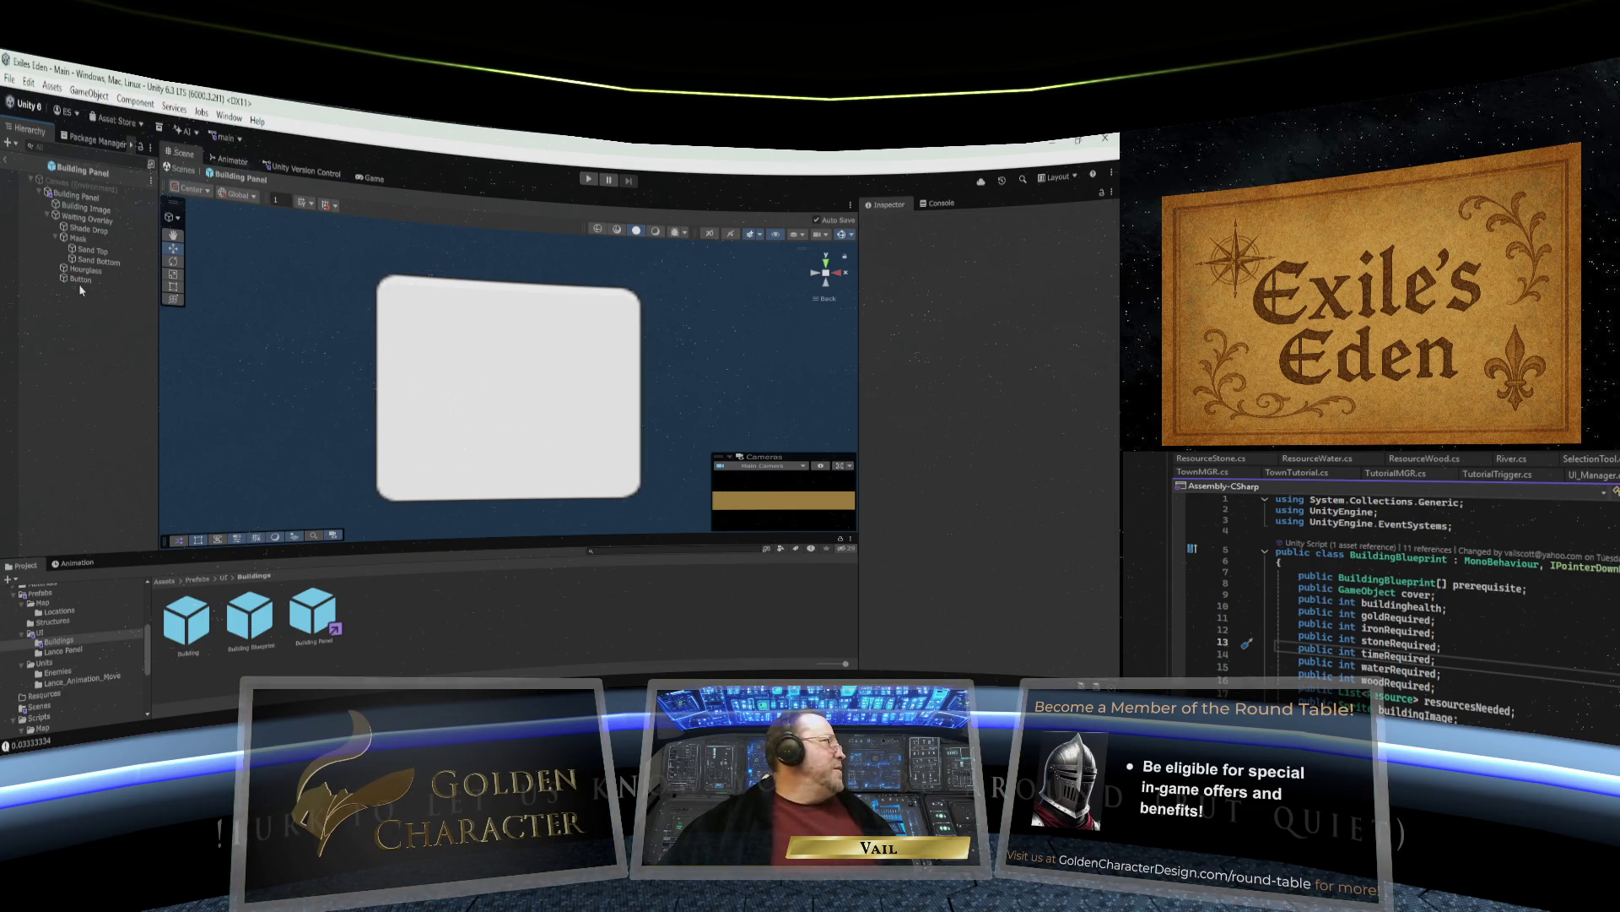
{"action": "left_click", "coordinate": [80, 278]}
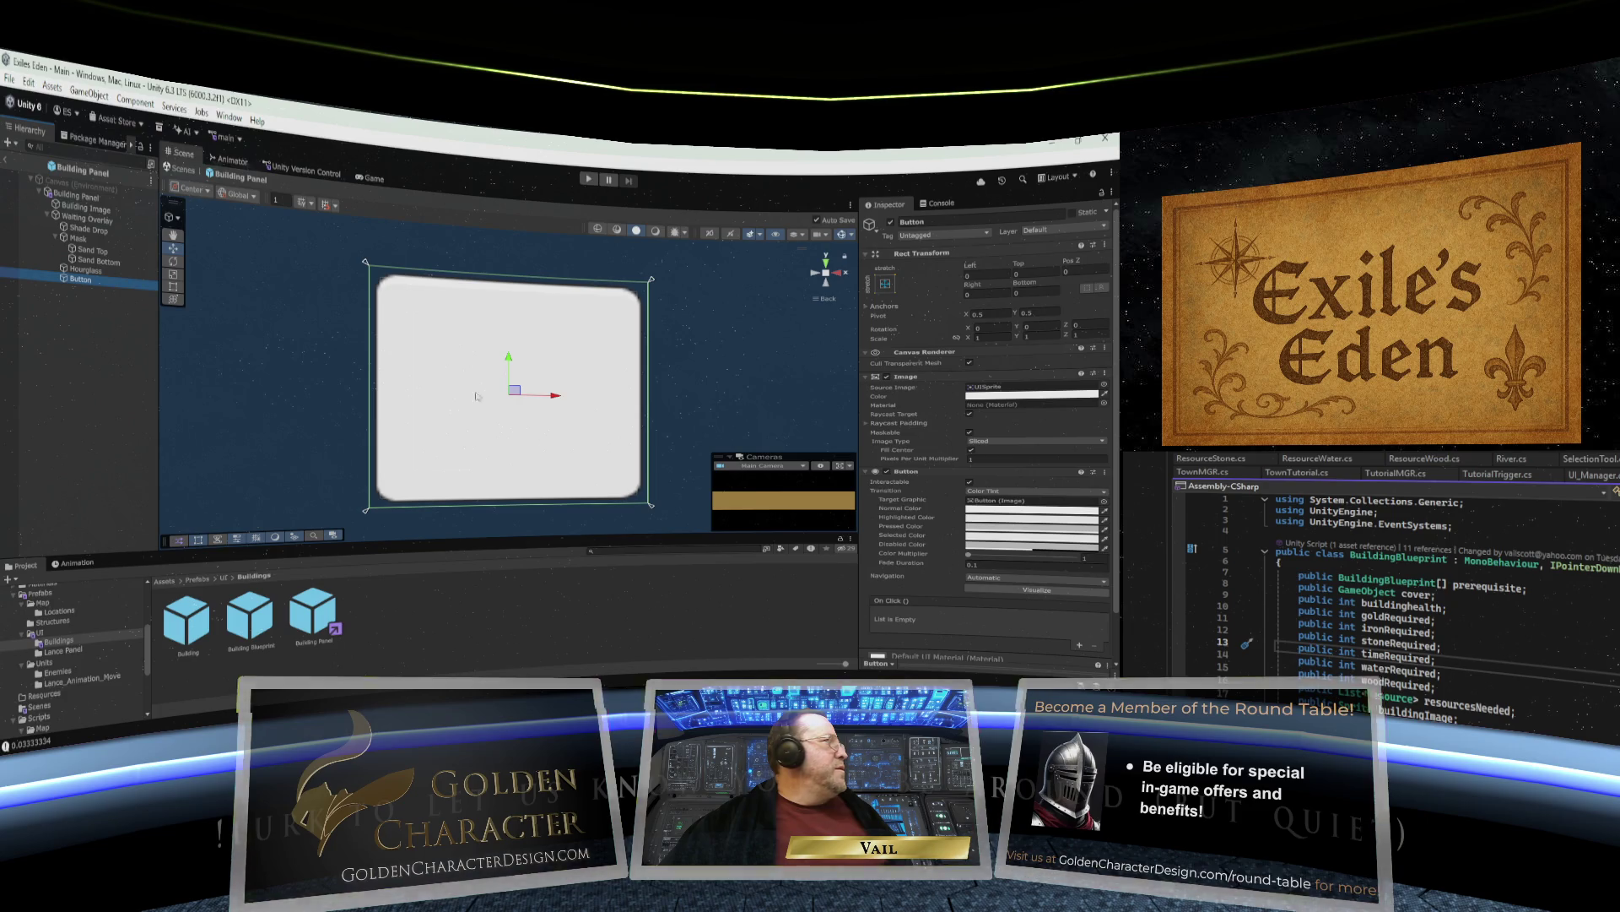
{"action": "left_click", "coordinate": [1031, 395]}
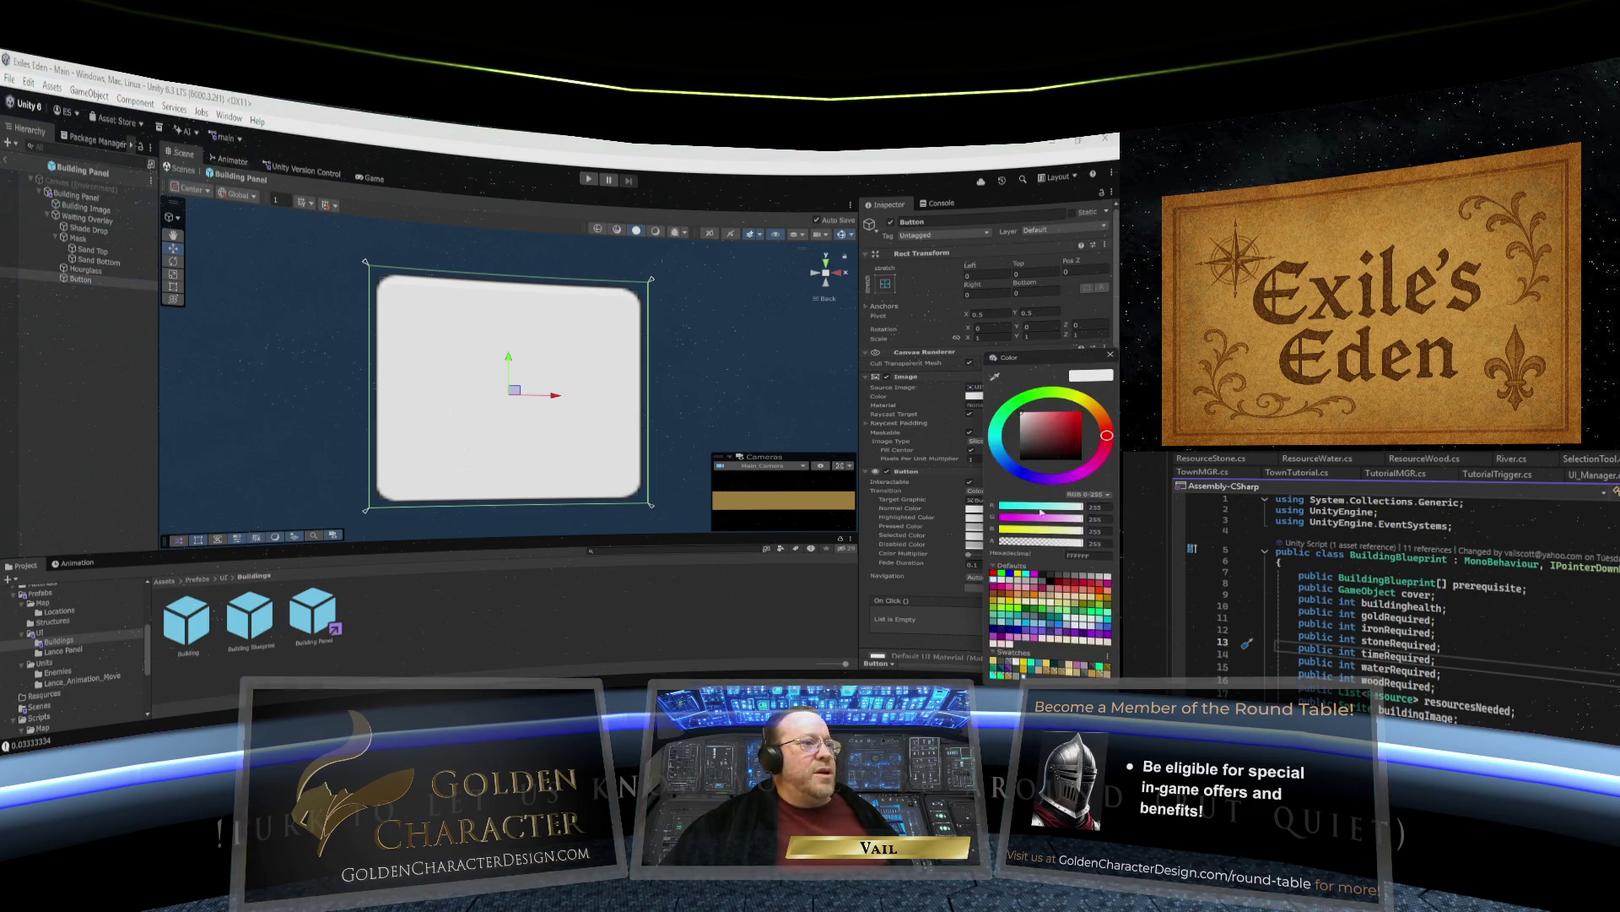
{"action": "left_click_drag", "start_coordinate": [1077, 547], "coordinate": [972, 545]}
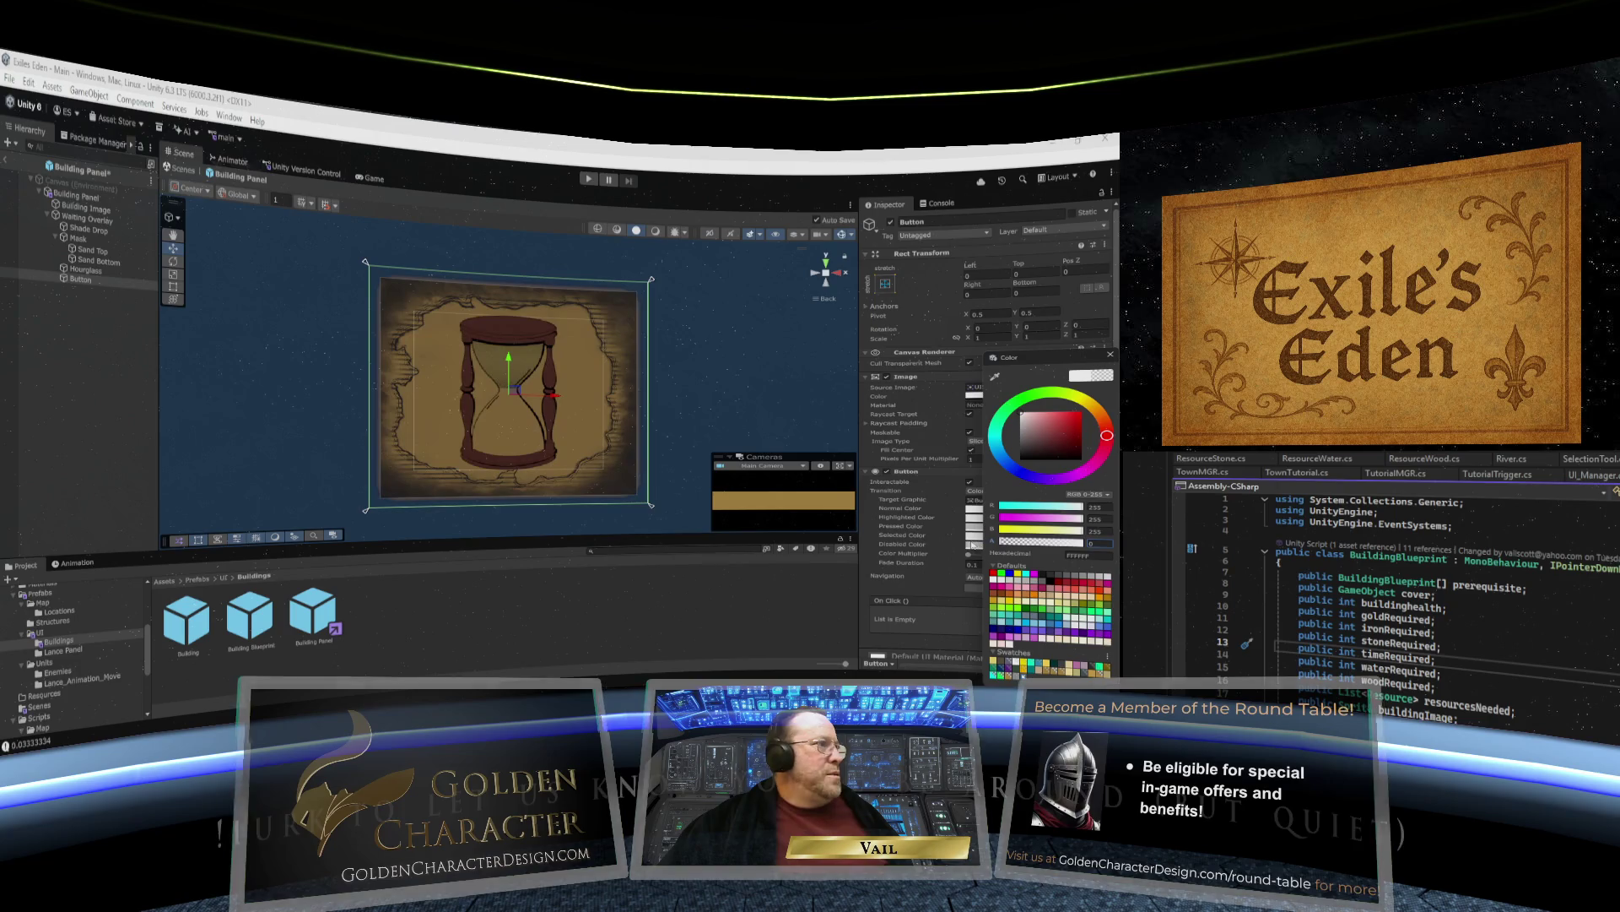
{"action": "left_click", "coordinate": [1110, 355]}
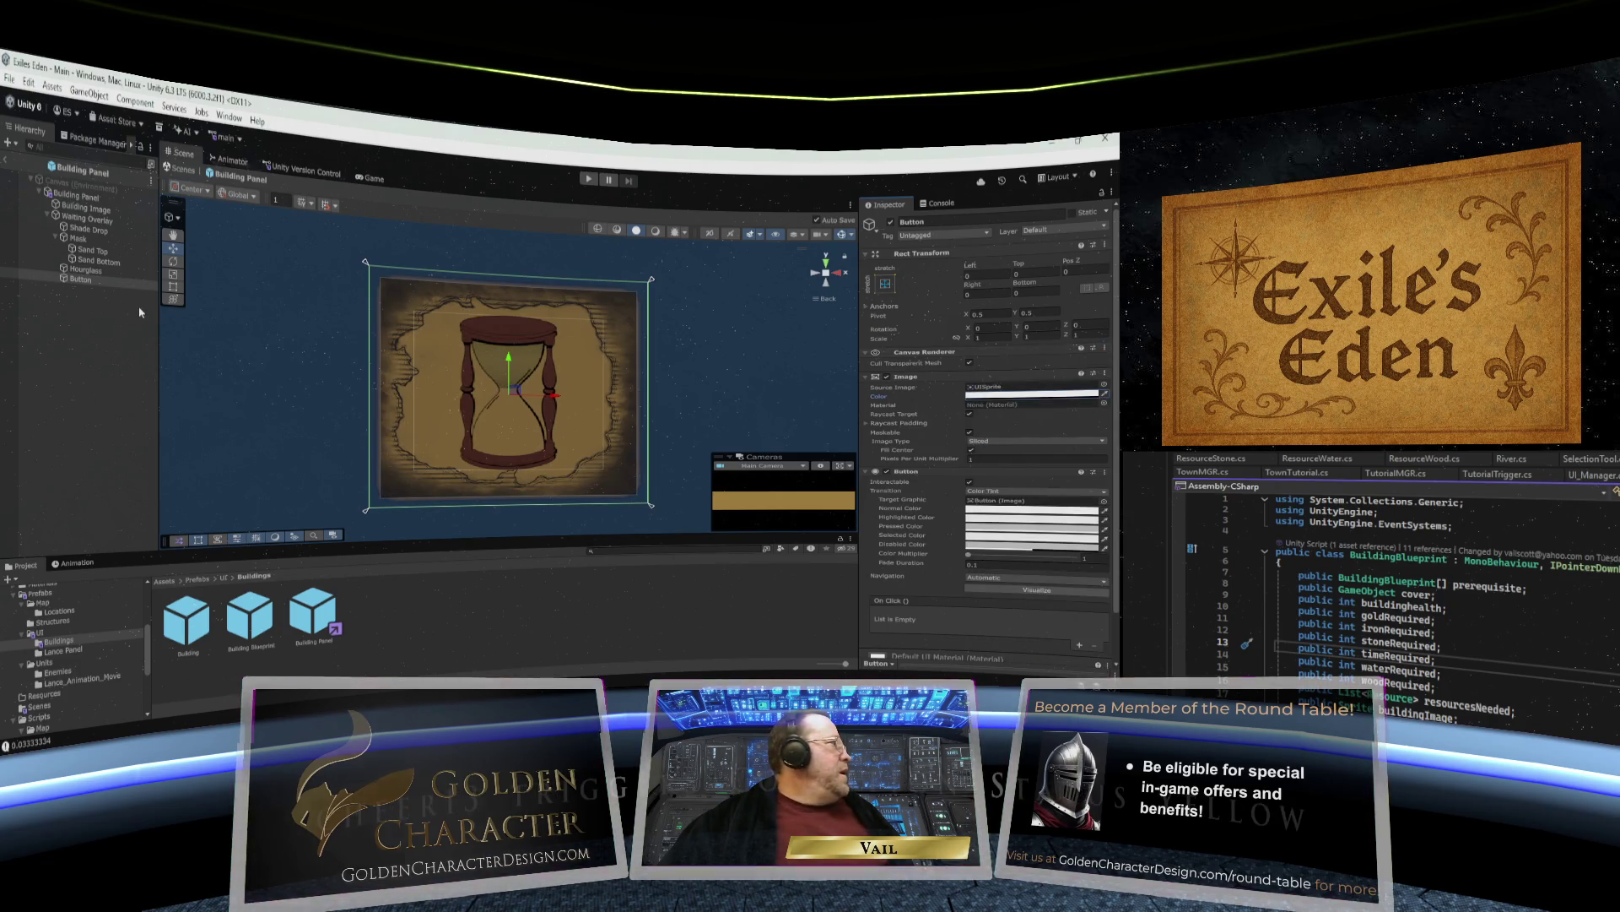
Rename the Button object in the Hierarchy to 'Cancel Button'.
{"action": "right_click", "coordinate": [78, 274]}
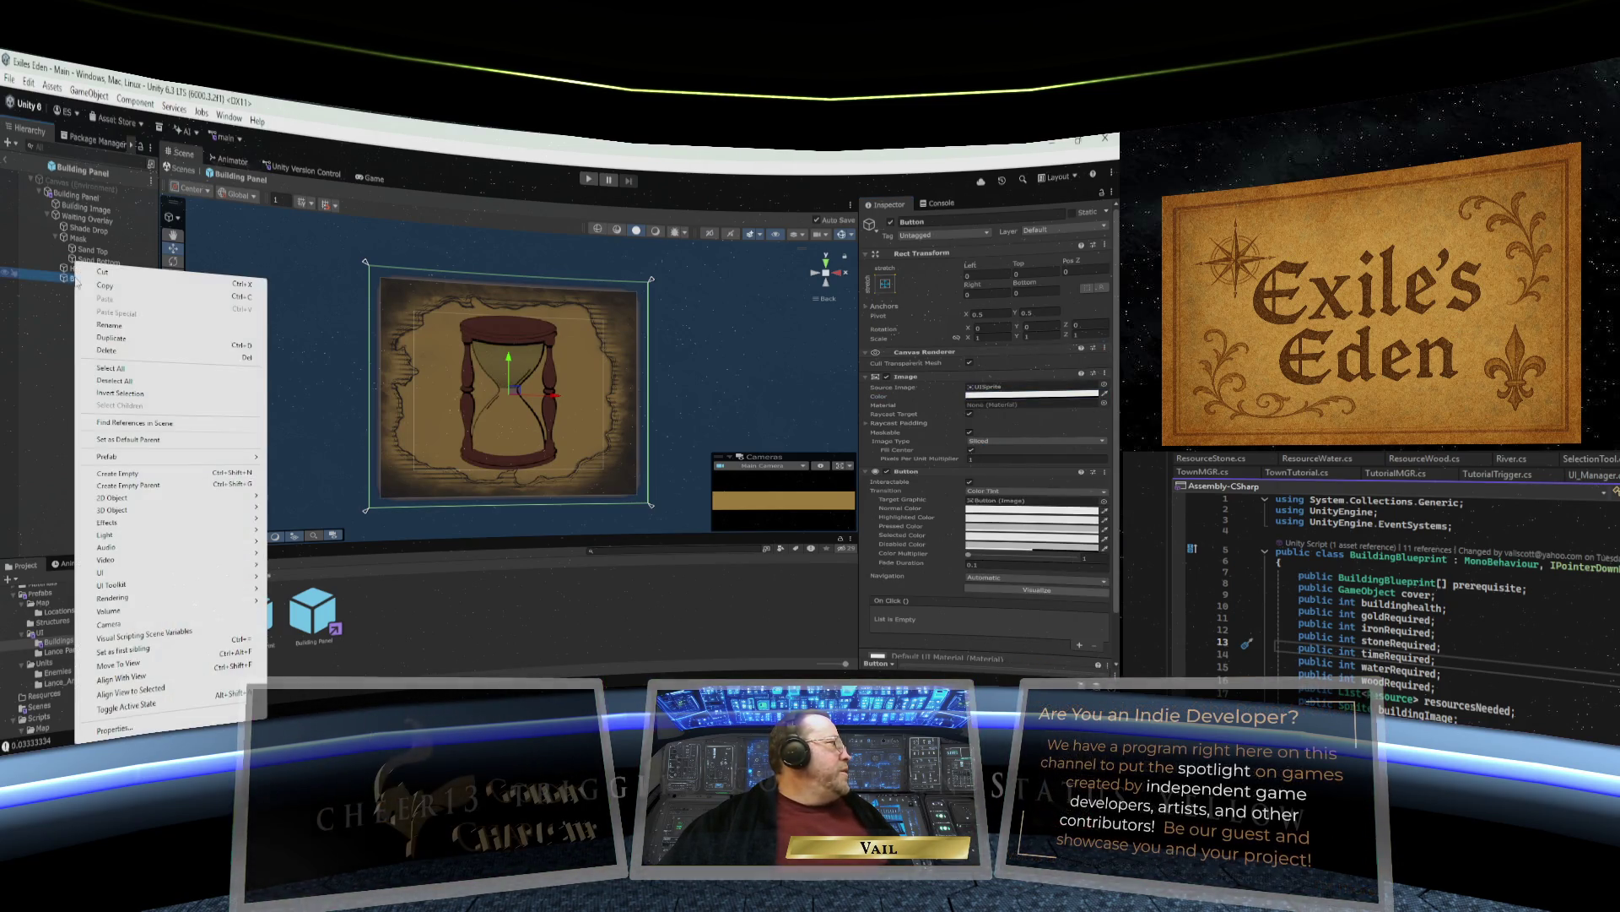
{"action": "left_click", "coordinate": [126, 326]}
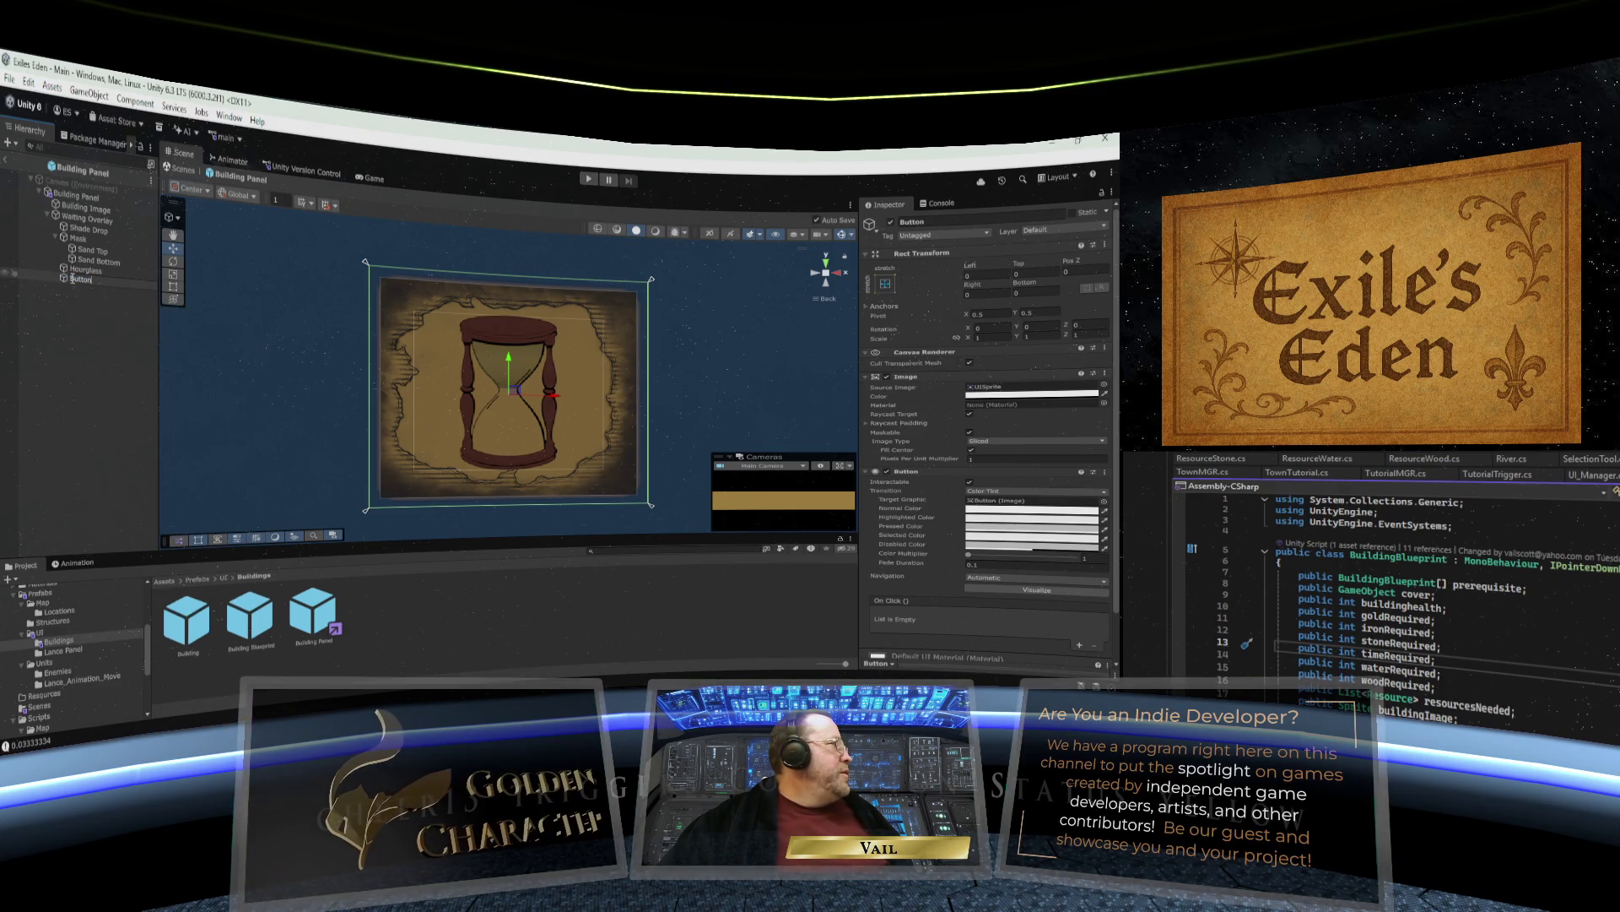
{"action": "key", "text": "Return"}
{"action": "type", "text": "Cancel Button"}
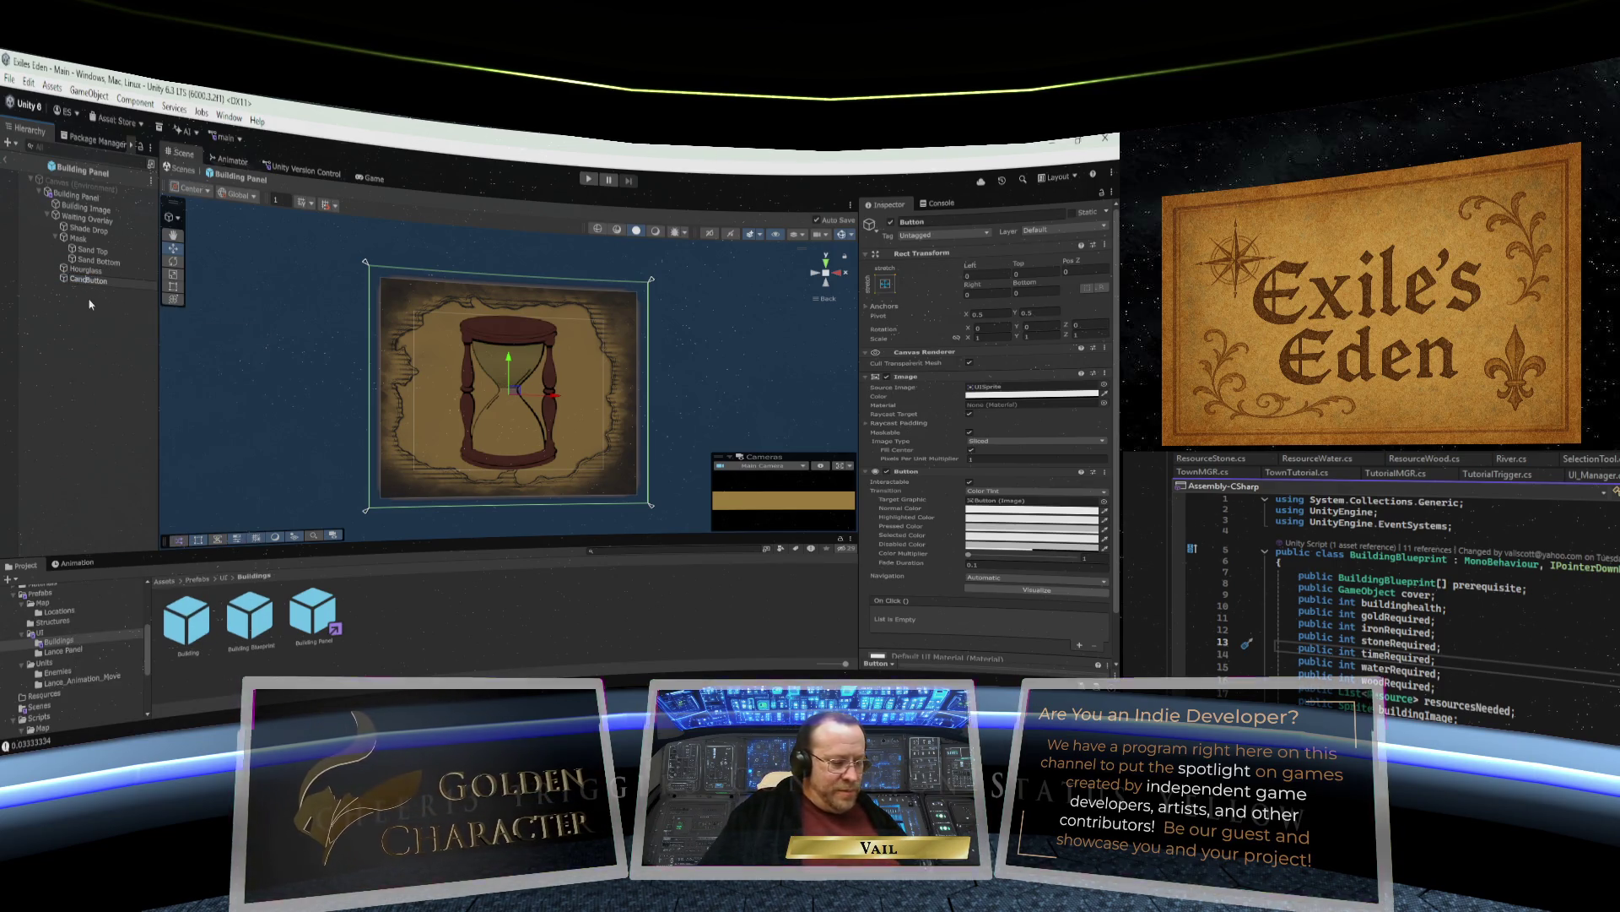
{"action": "key", "text": "Return"}
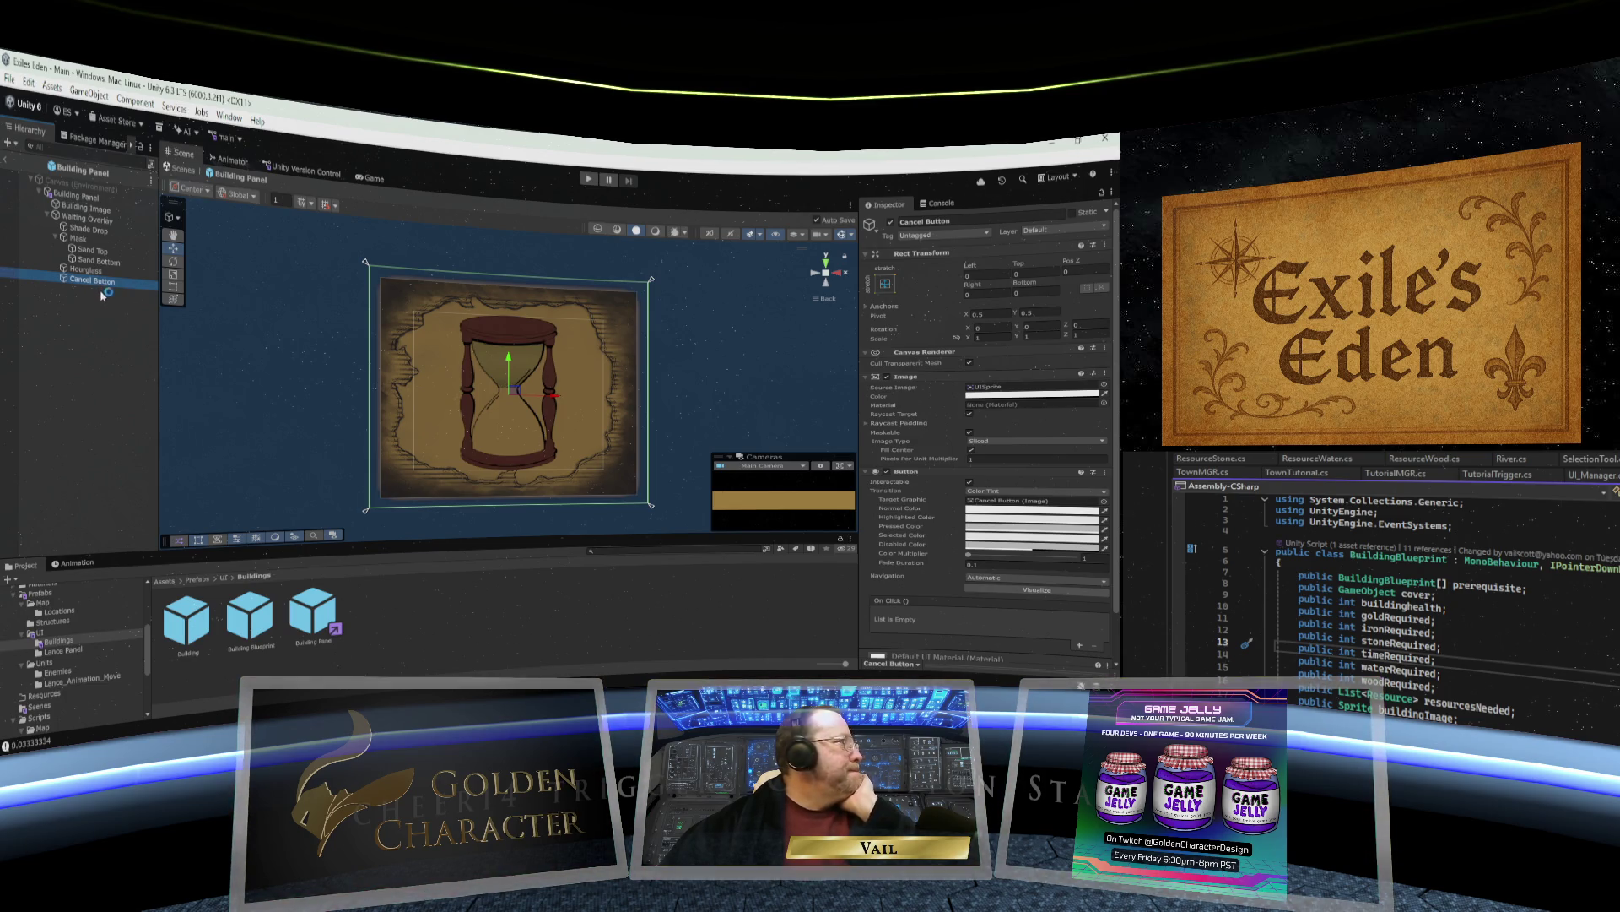
{"action": "scroll", "coordinate": [942, 360], "scroll_direction": "down", "scroll_amount": 2}
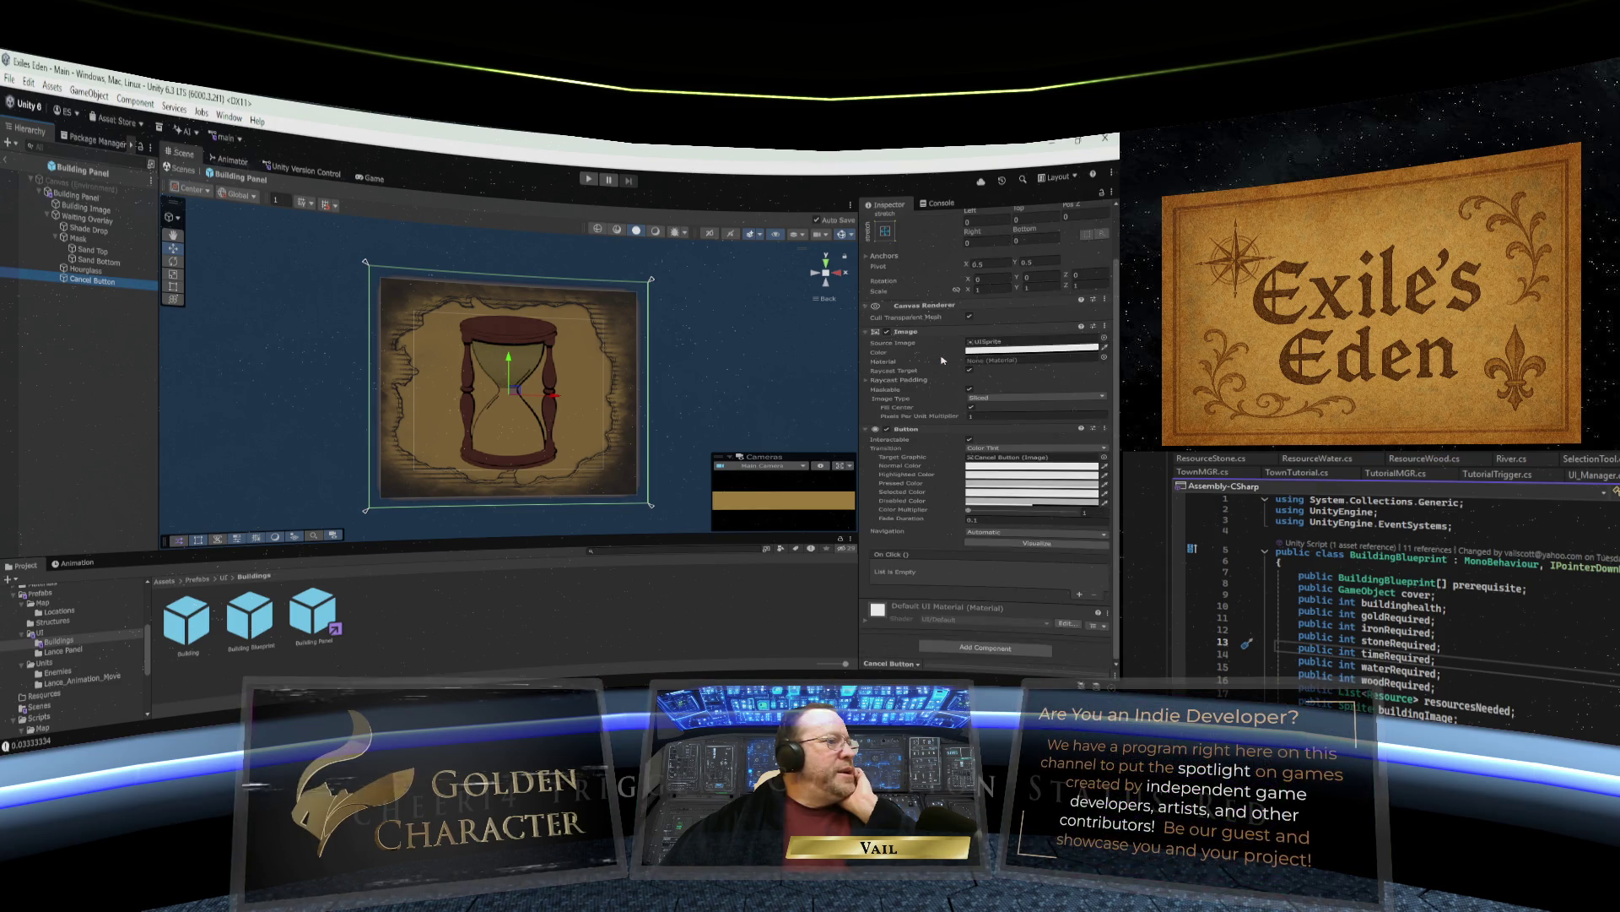
{"action": "scroll", "coordinate": [942, 361], "scroll_direction": "up", "scroll_amount": 2}
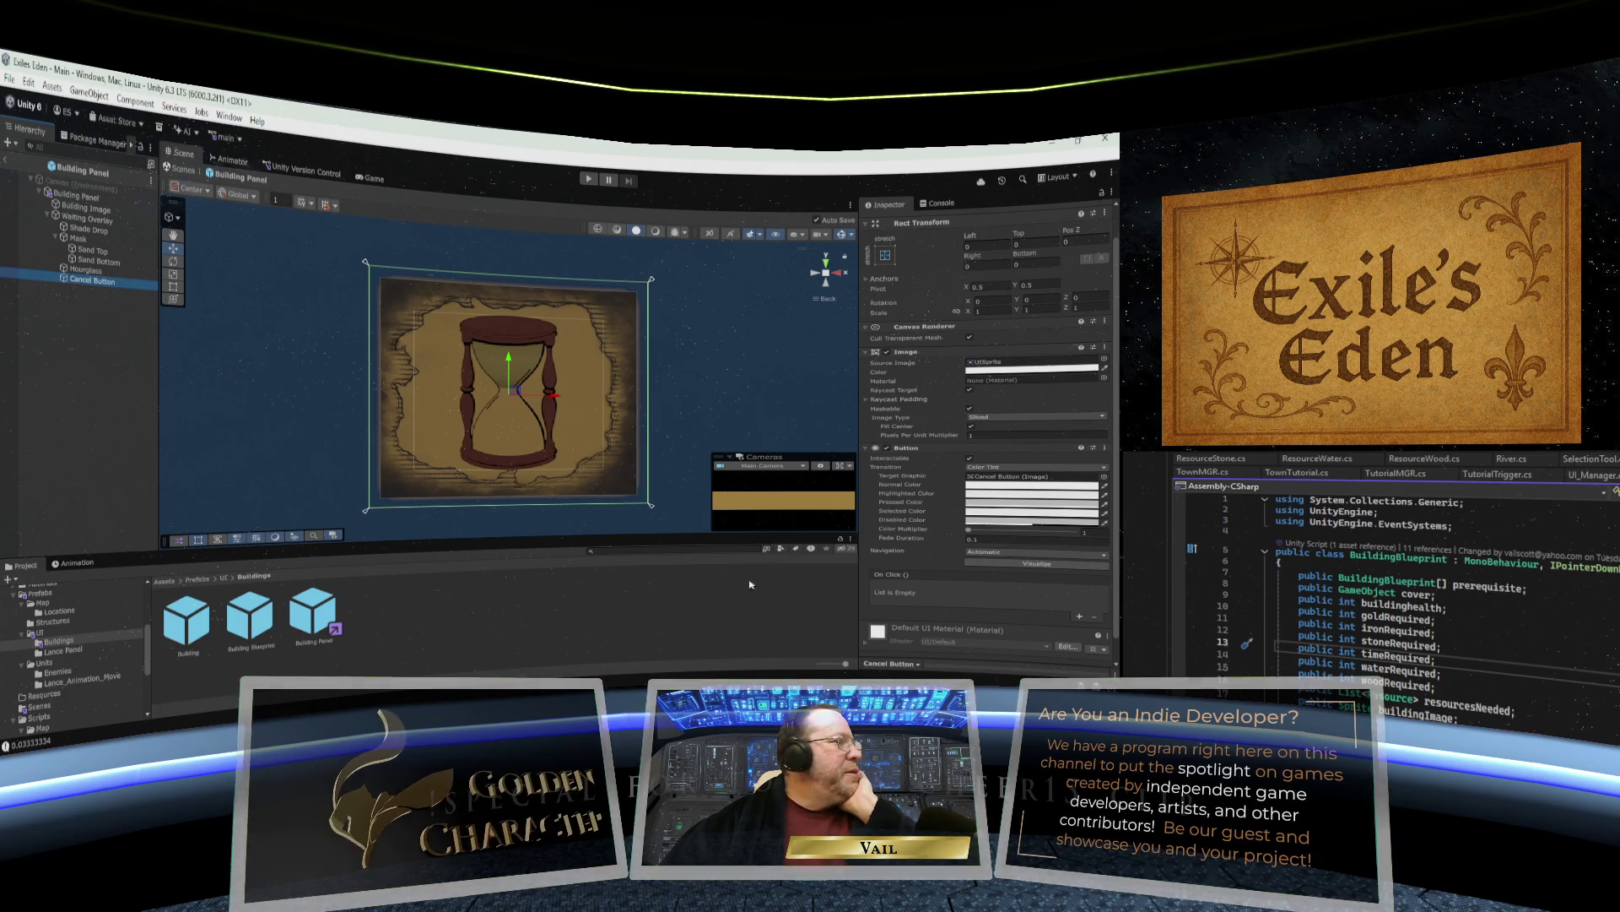
{"action": "scroll", "coordinate": [949, 588], "scroll_direction": "down", "scroll_amount": 1}
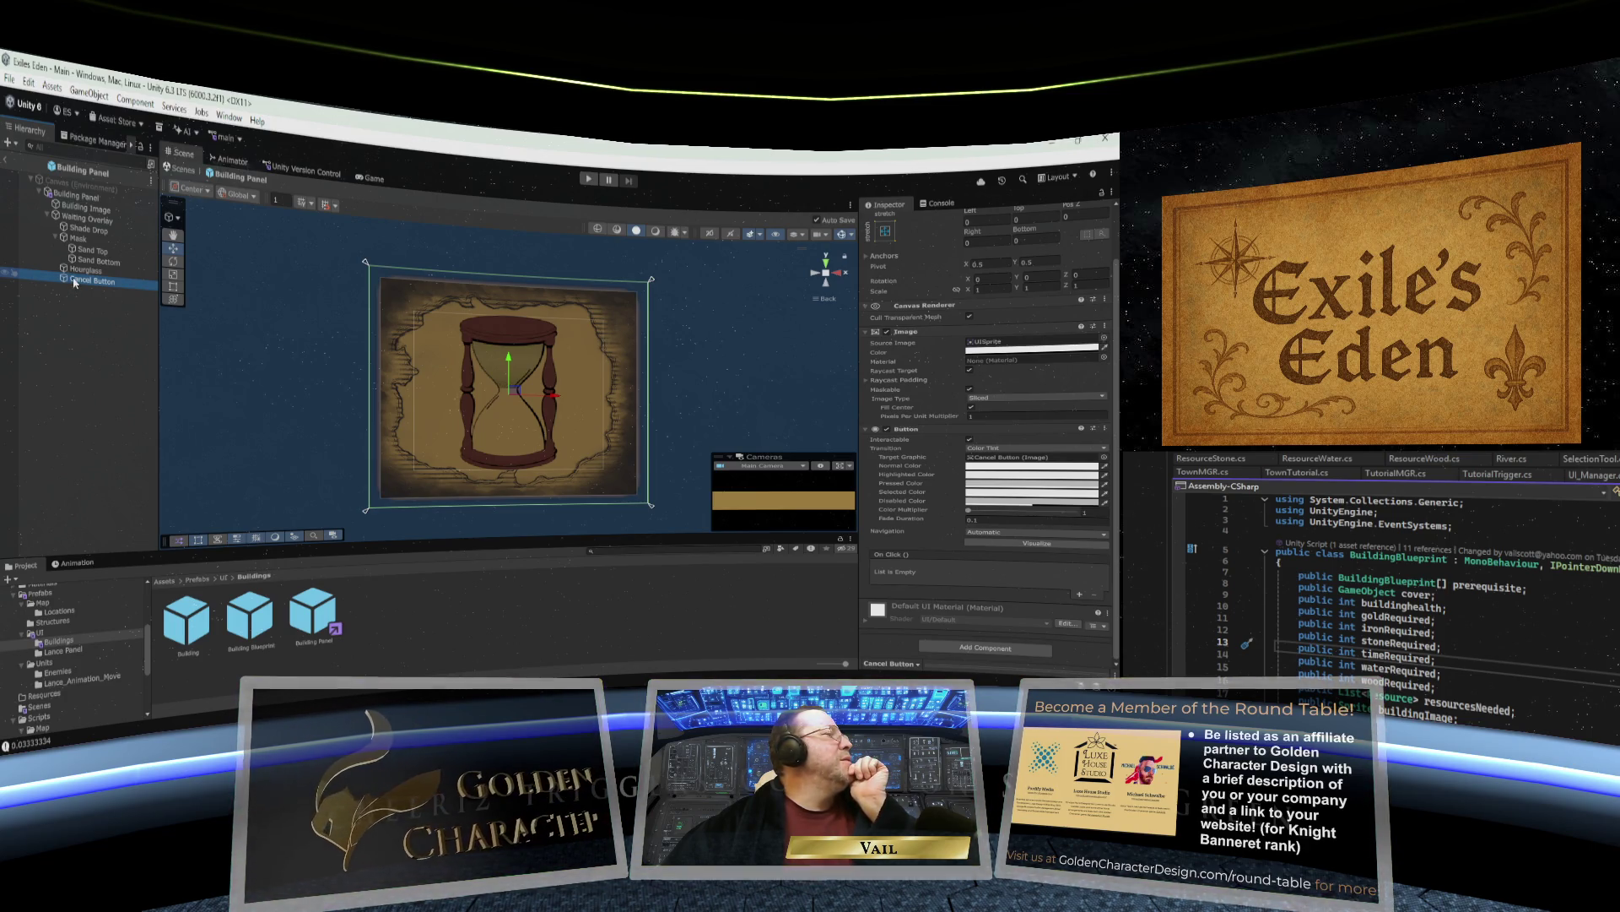
Create a UI > Panel nested under Cancel Button in the Hierarchy.
{"action": "right_click", "coordinate": [74, 282]}
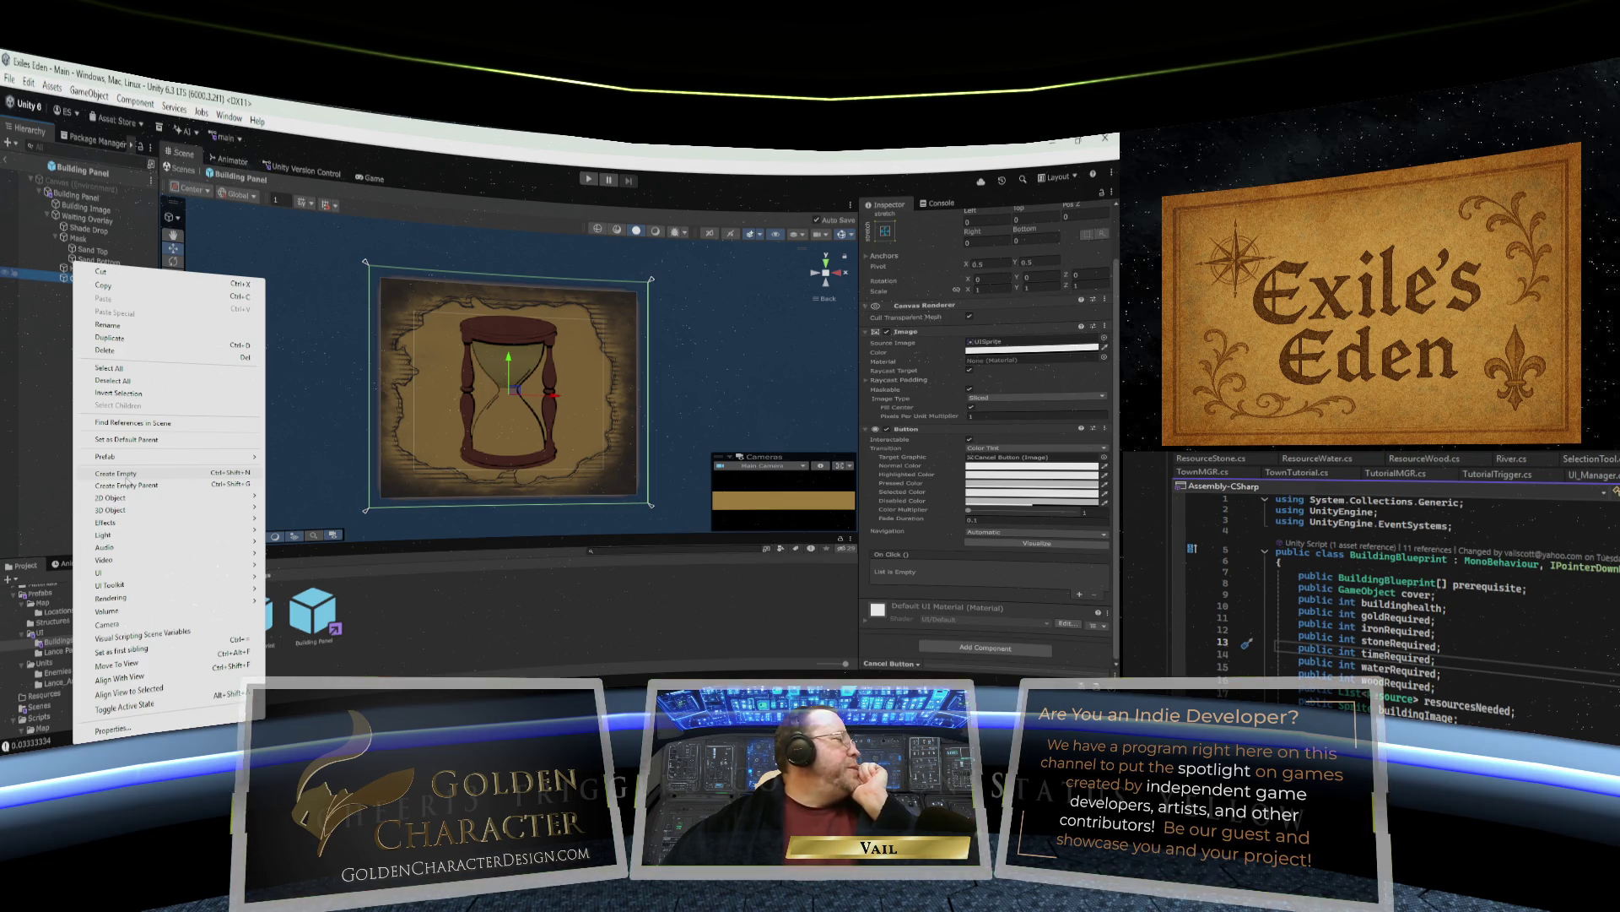
{"action": "mouse_move", "coordinate": [124, 575]}
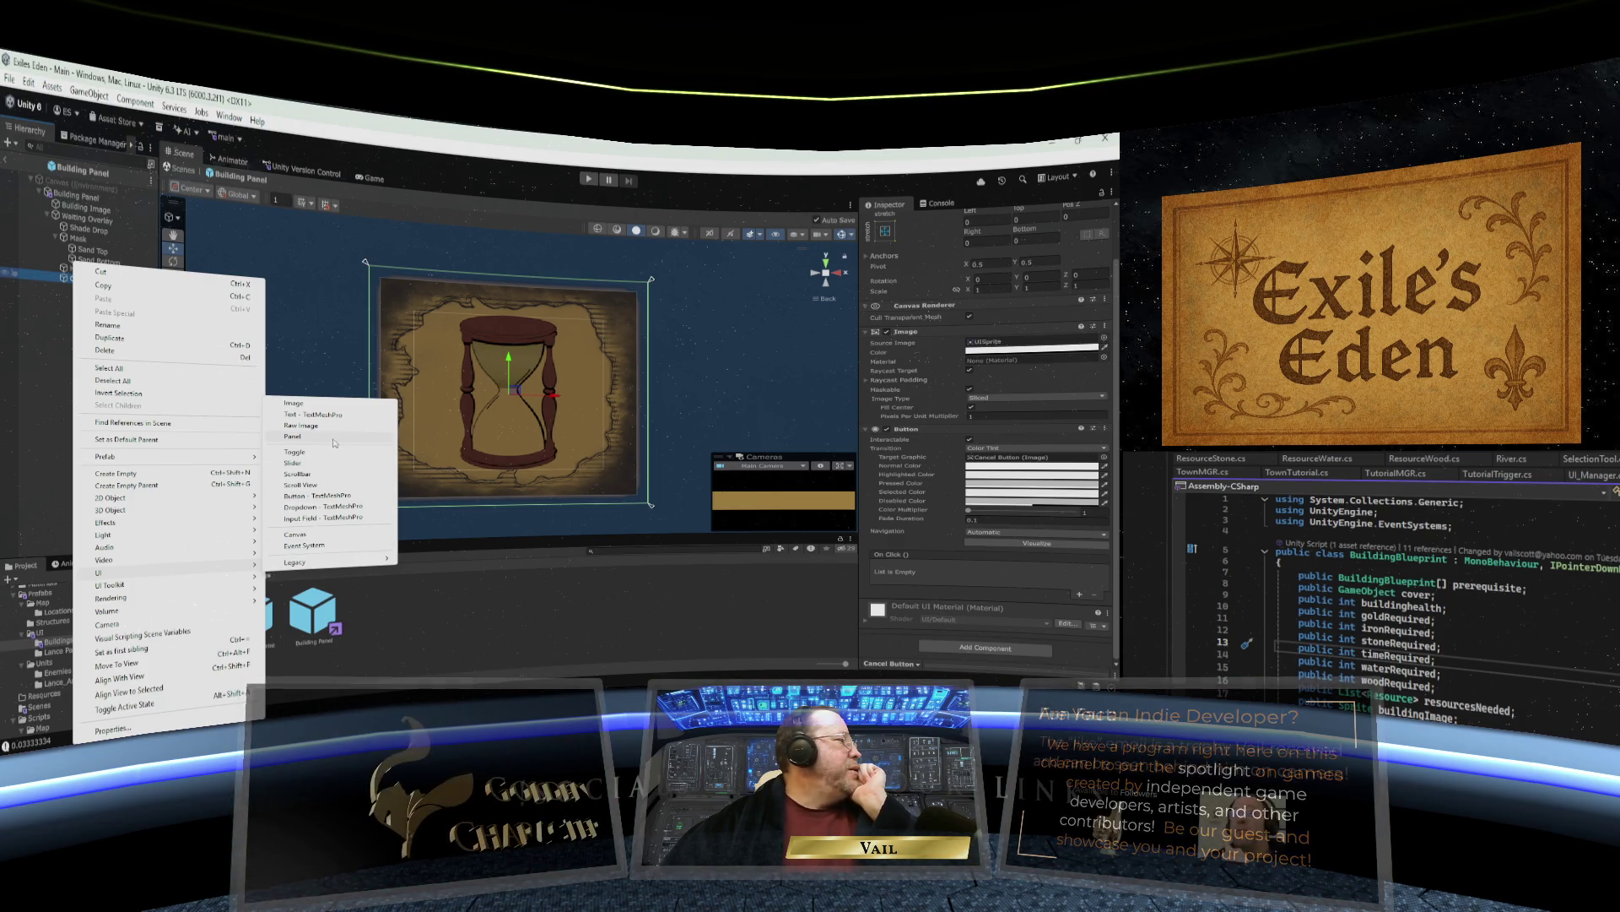
{"action": "left_click", "coordinate": [292, 436]}
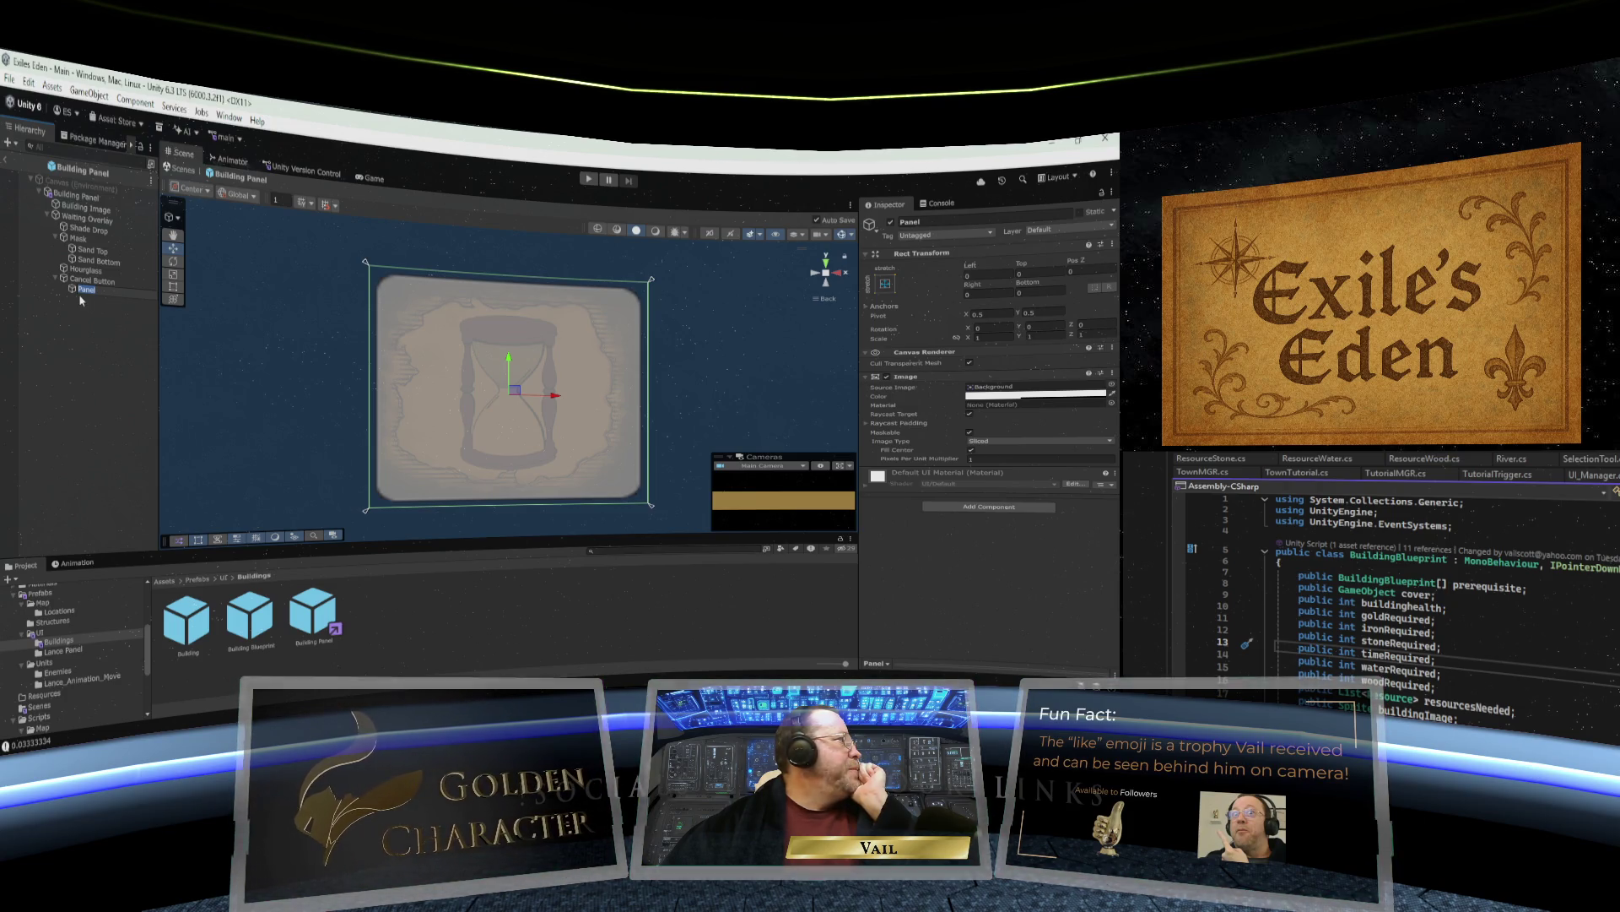
Rename the new panel under Cancel Button to 'Cancel Panel'.
{"action": "key", "text": "Return"}
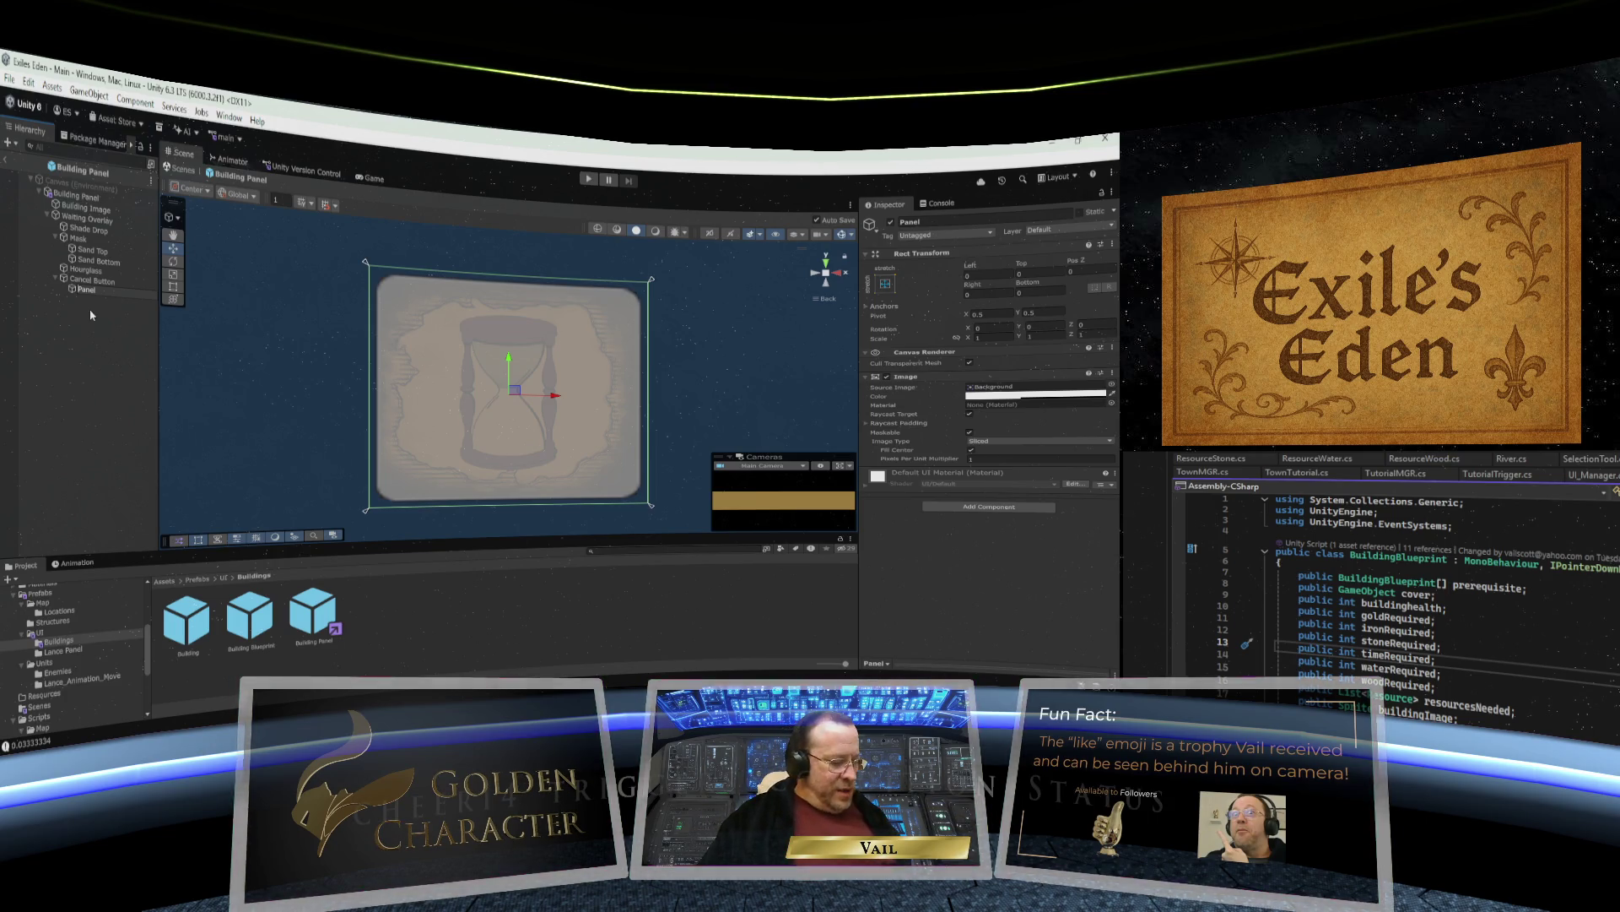
{"action": "type", "text": "Canc"}
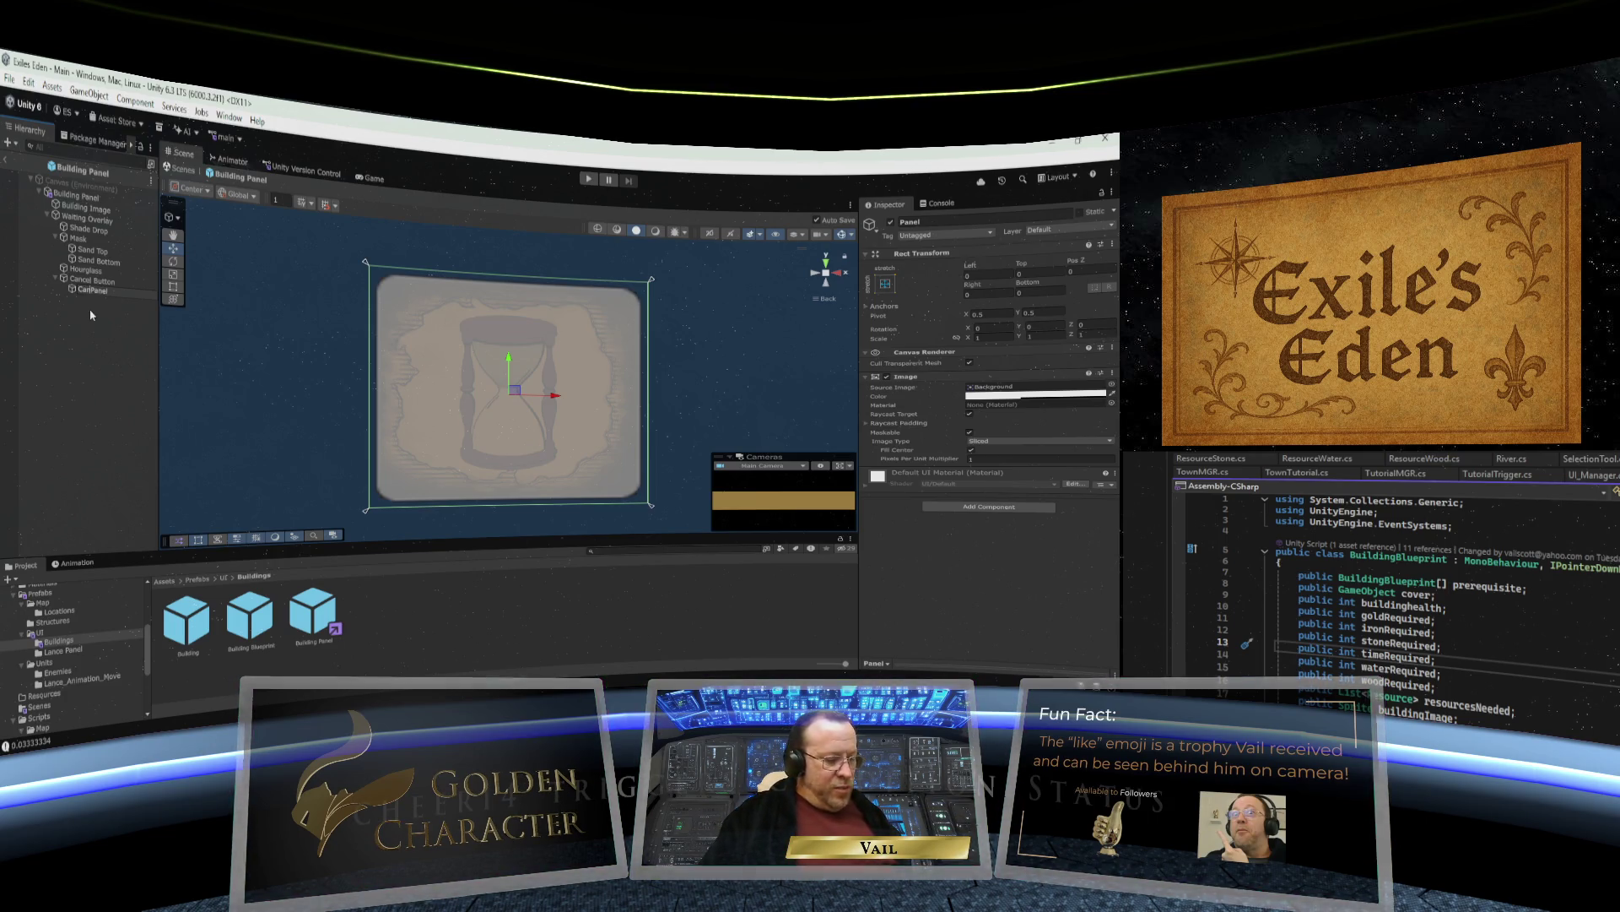
{"action": "type", "text": "el"}
{"action": "key", "text": "Return"}
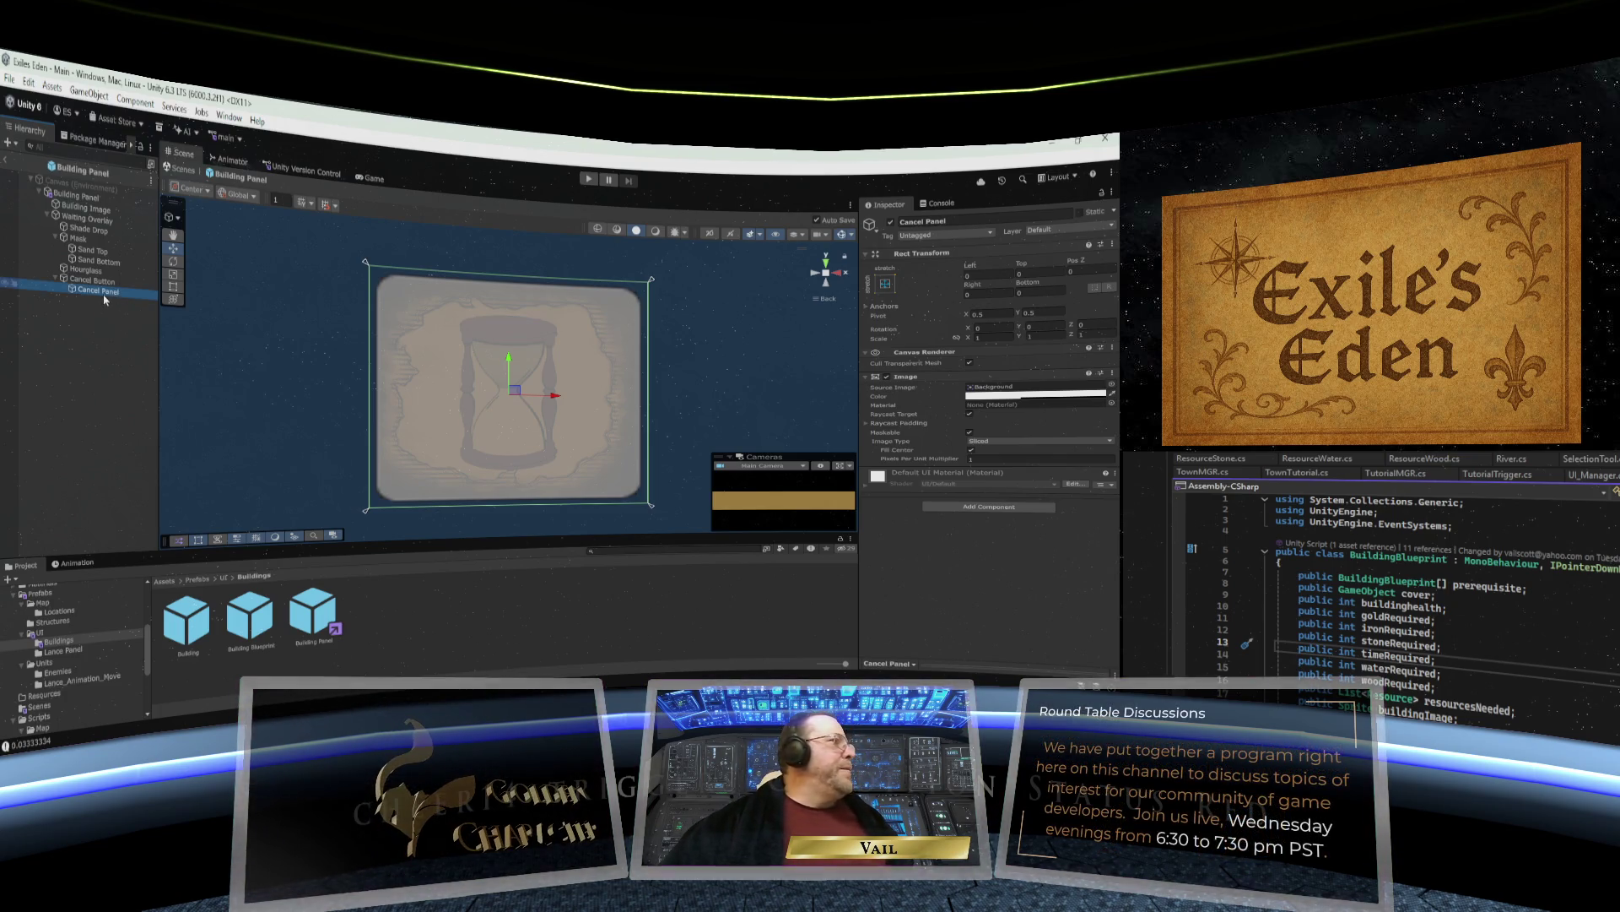
Set the Cancel Panel image colour's alpha to 0 so it is fully transparent.
{"action": "left_click", "coordinate": [1043, 394]}
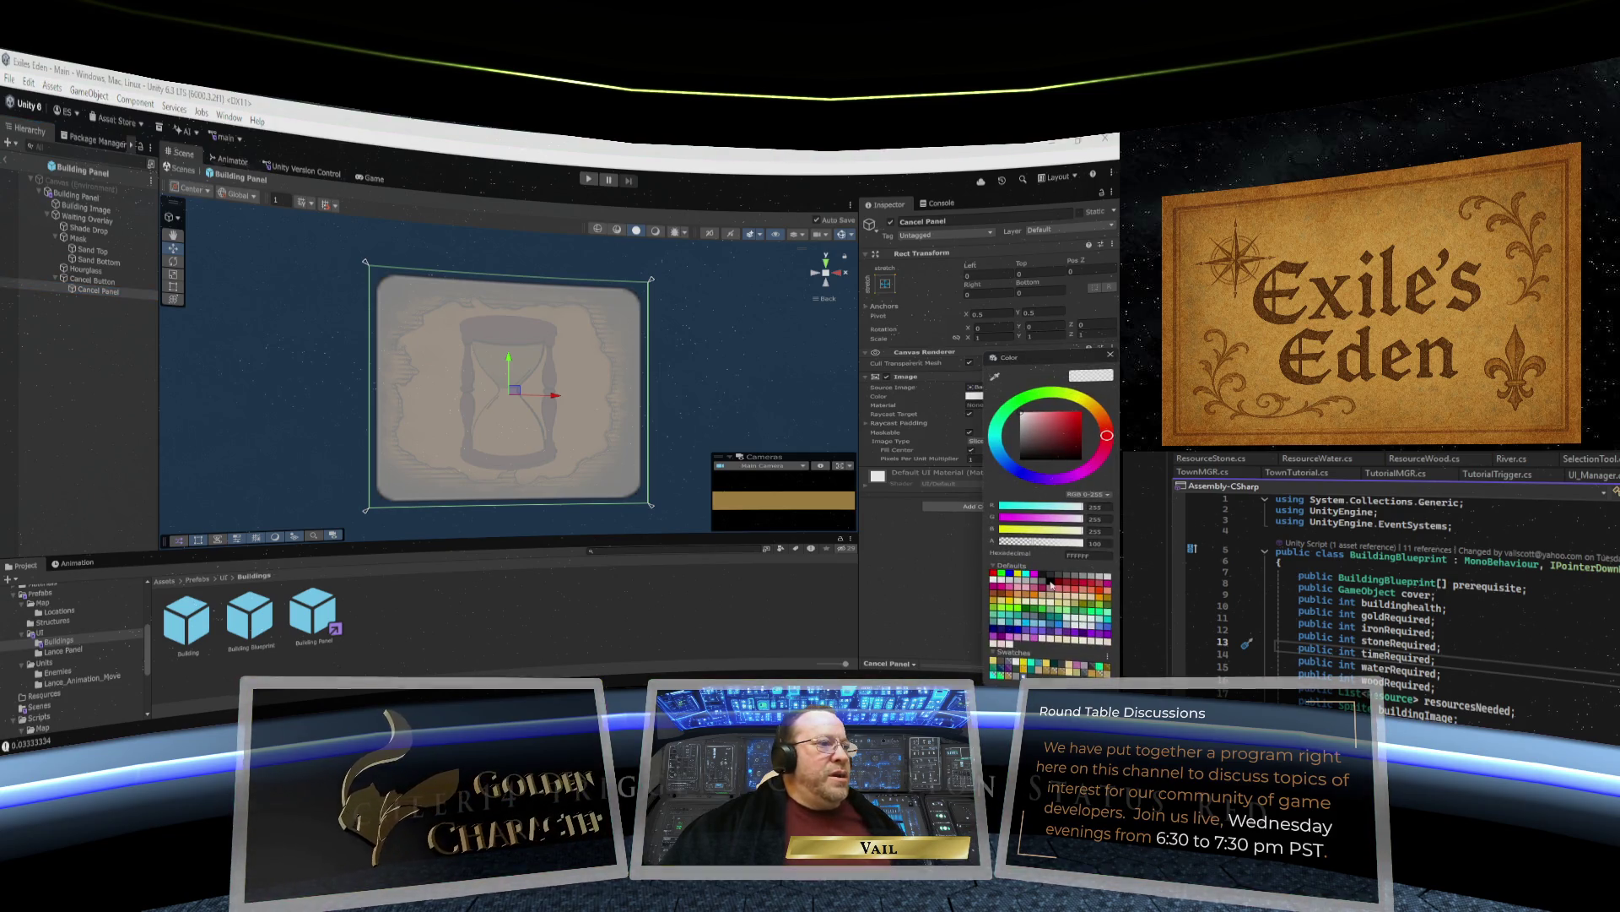
{"action": "left_click_drag", "start_coordinate": [1035, 546], "coordinate": [1084, 544]}
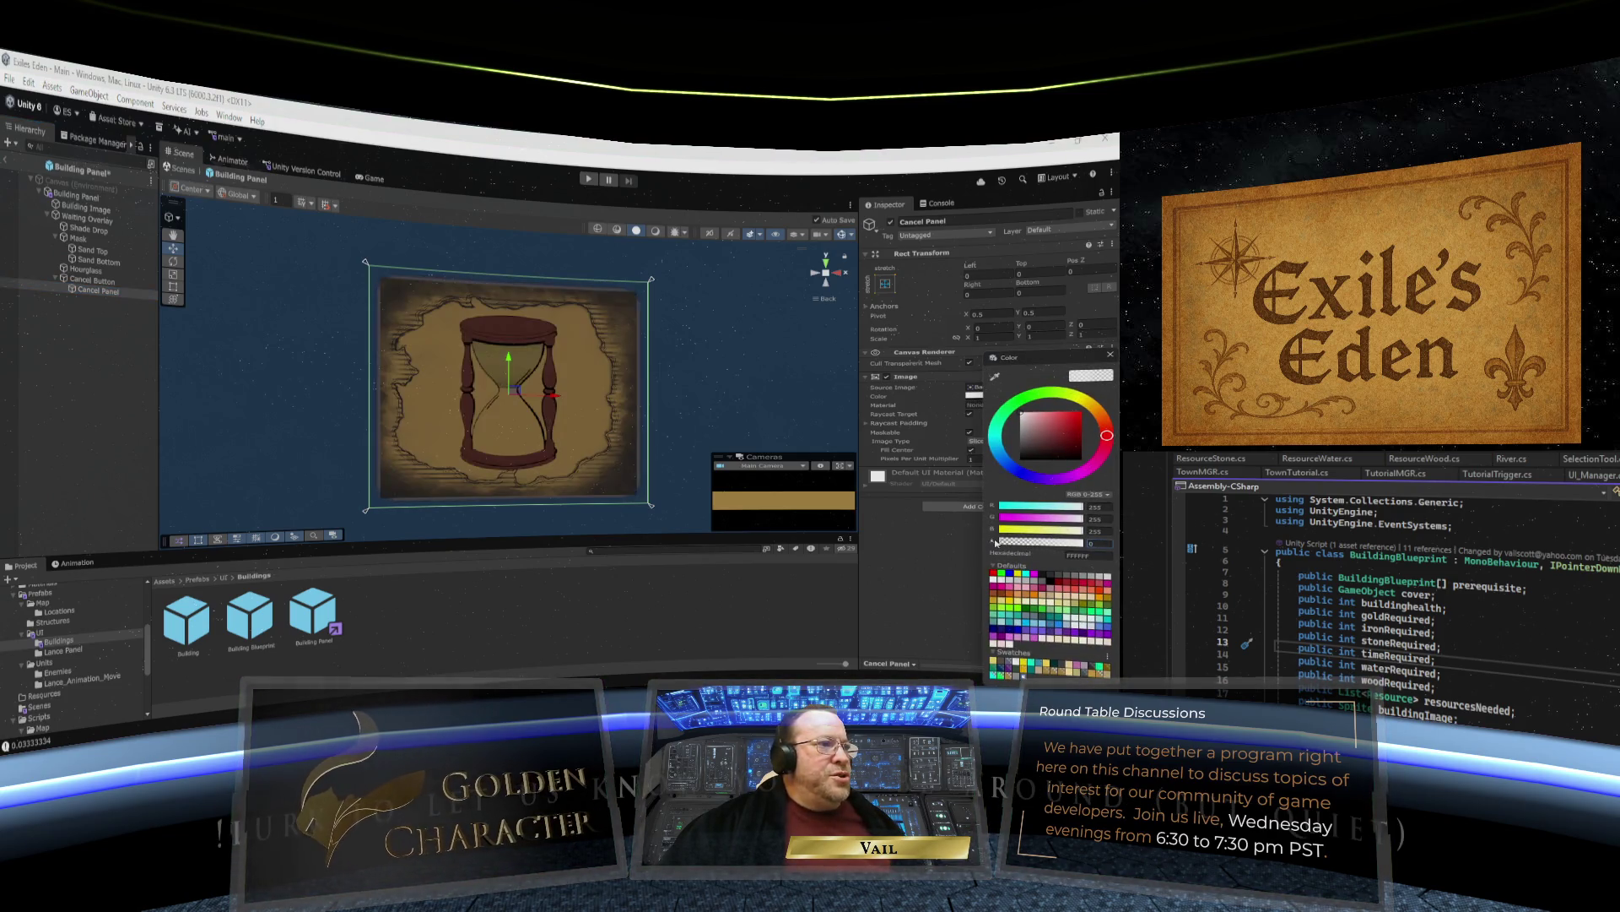
{"action": "left_click", "coordinate": [1107, 358]}
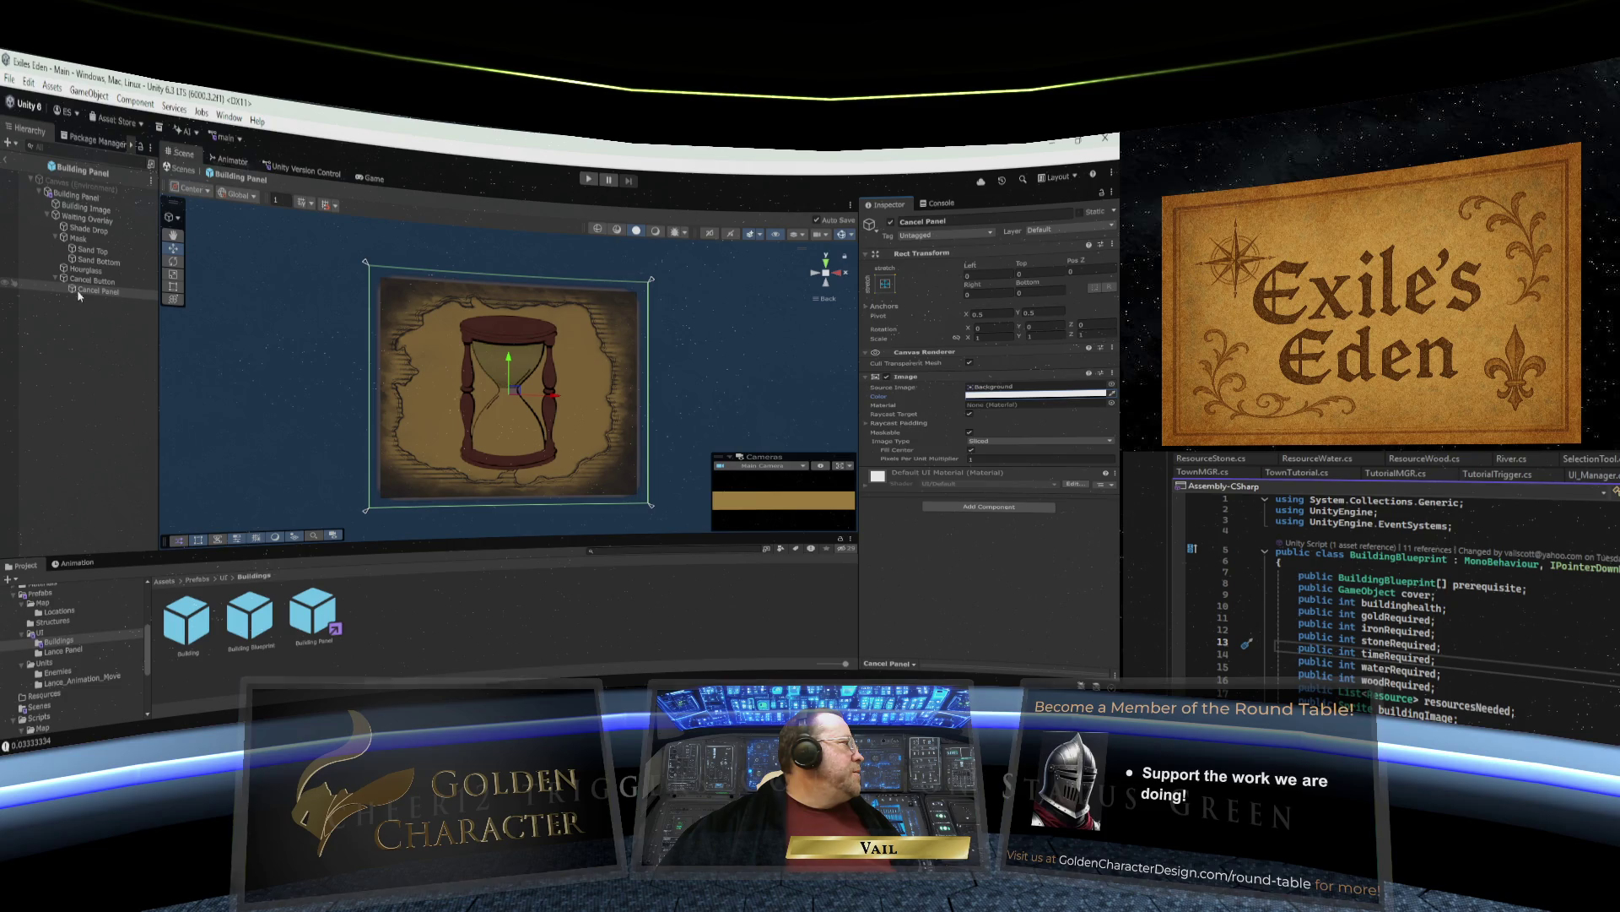
Add a UI Text - TextMeshPro object as a child of Cancel Panel.
{"action": "right_click", "coordinate": [81, 292]}
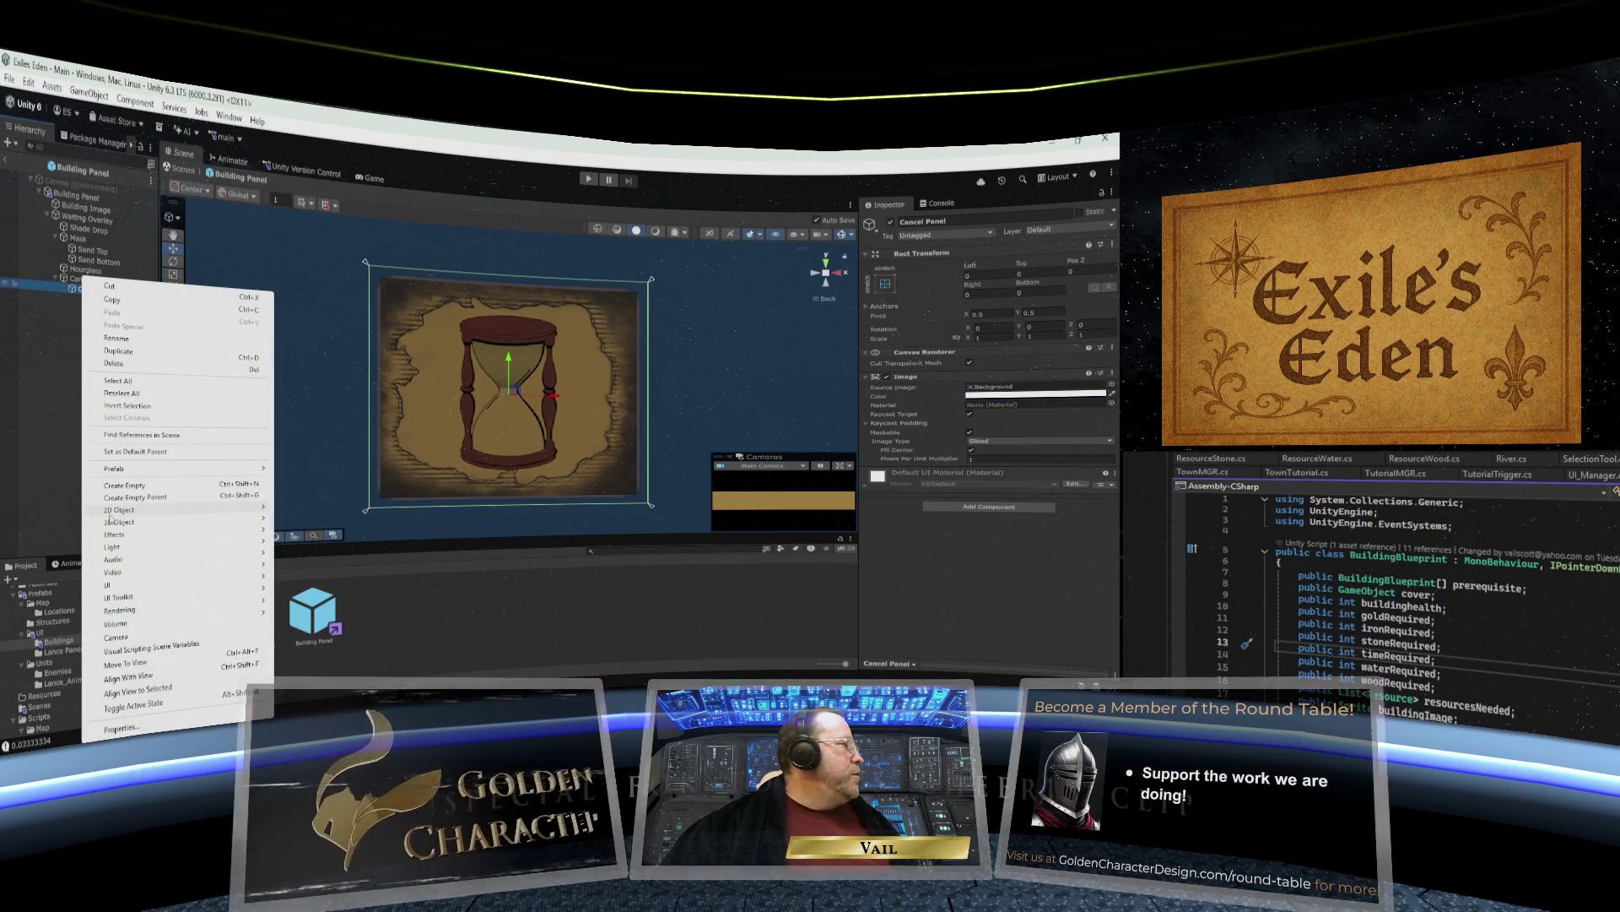
{"action": "mouse_move", "coordinate": [119, 586]}
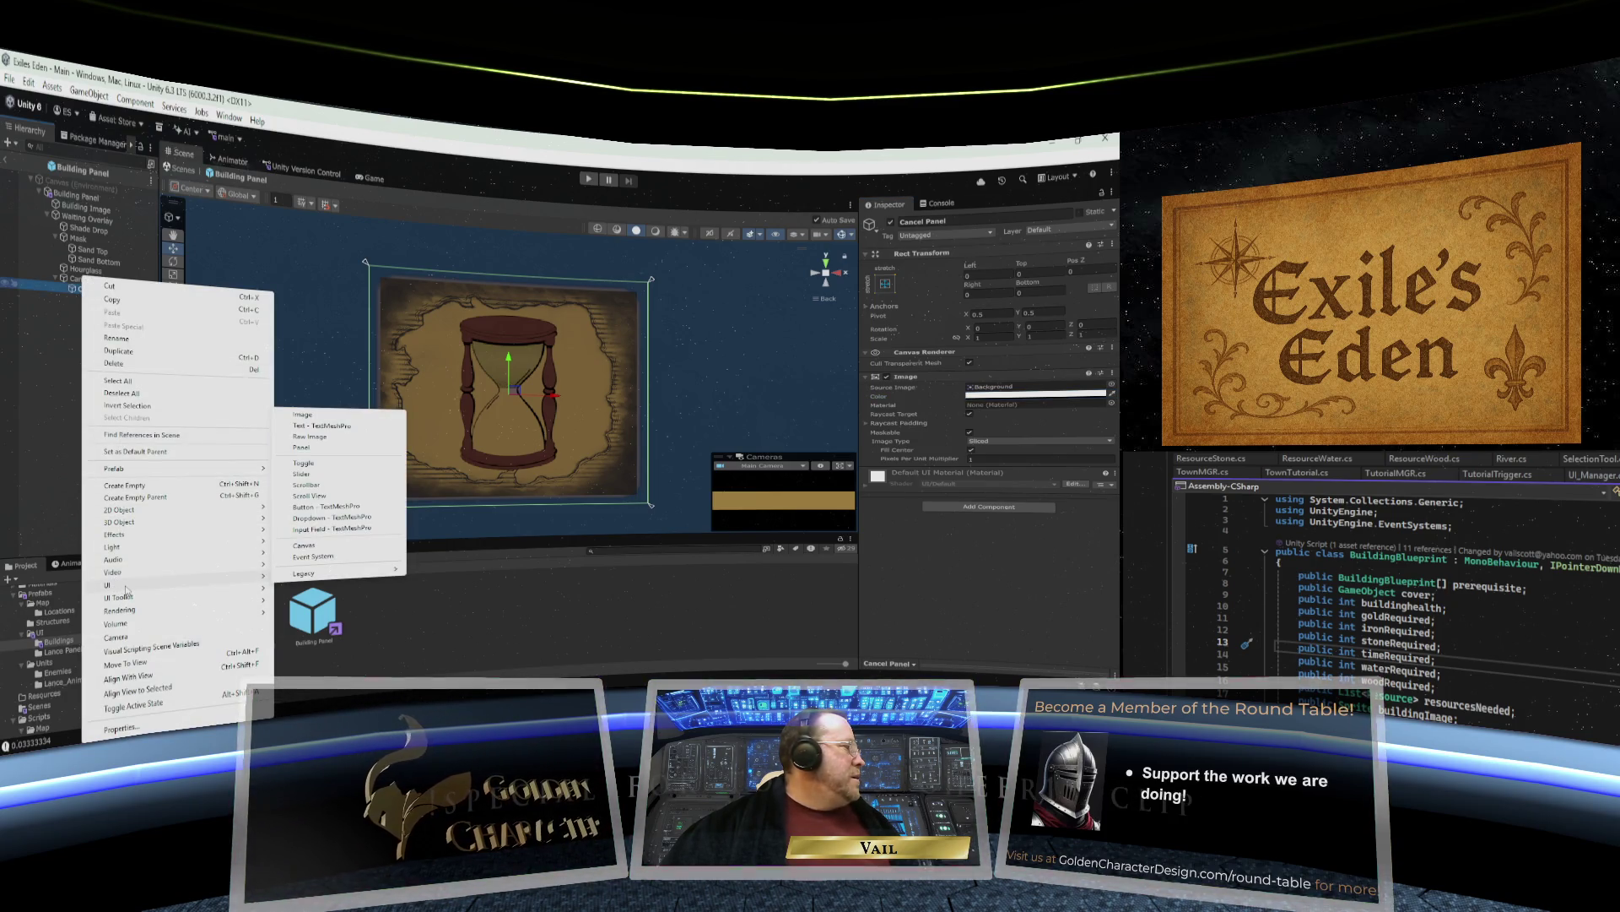
{"action": "left_click", "coordinate": [342, 426]}
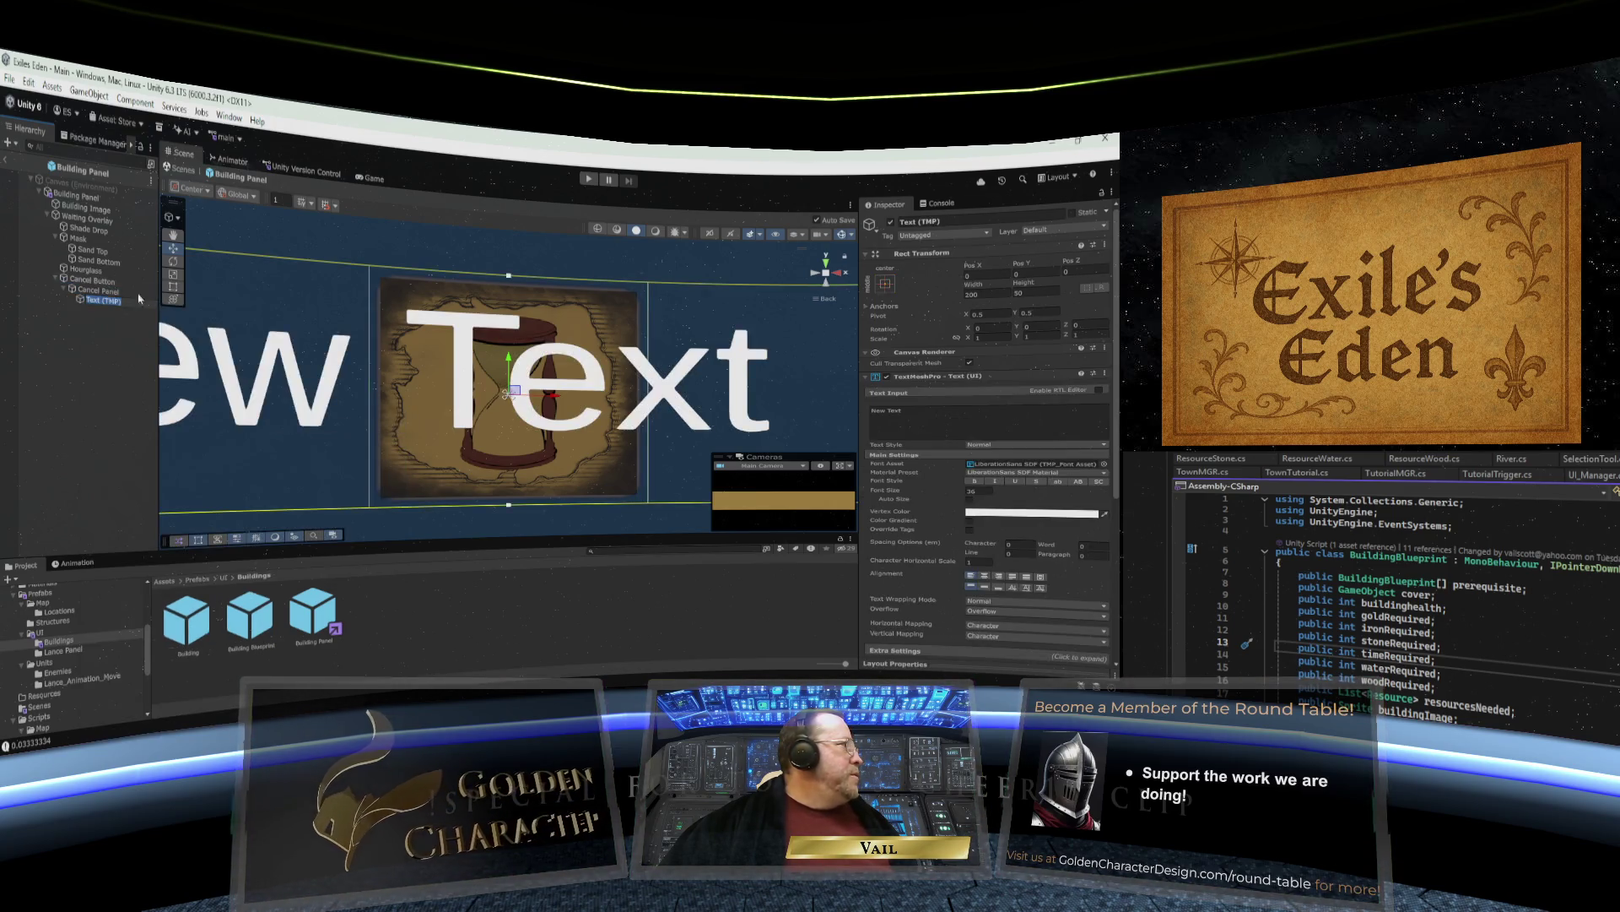
Rename the new Text (TMP) object to 'Header'.
{"action": "left_click", "coordinate": [83, 302]}
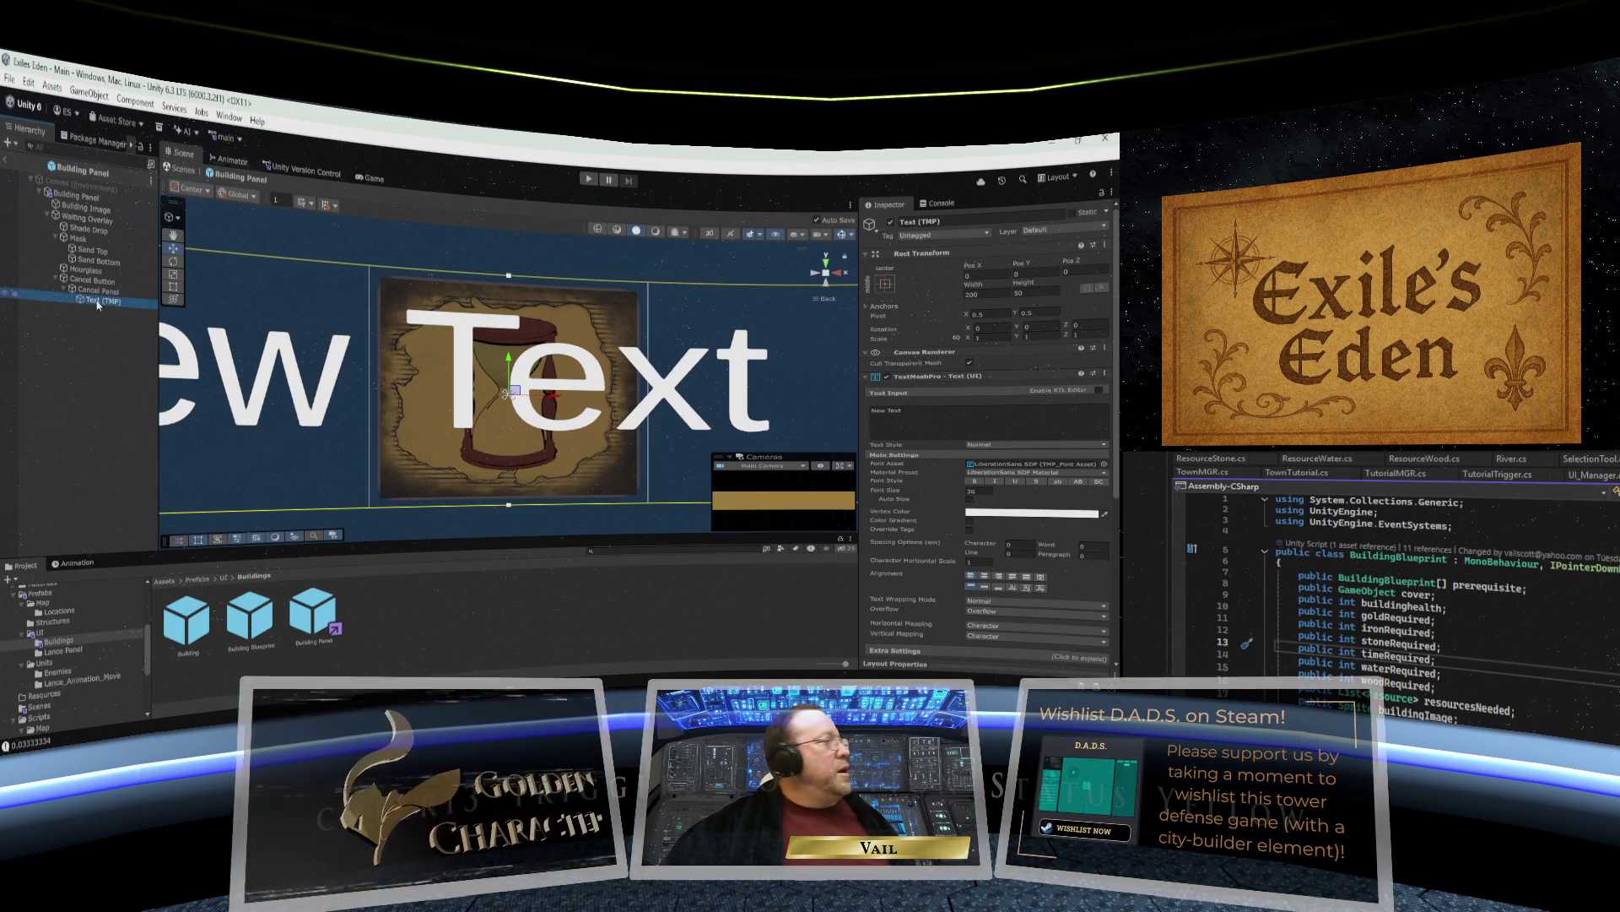
{"action": "left_click", "coordinate": [105, 303]}
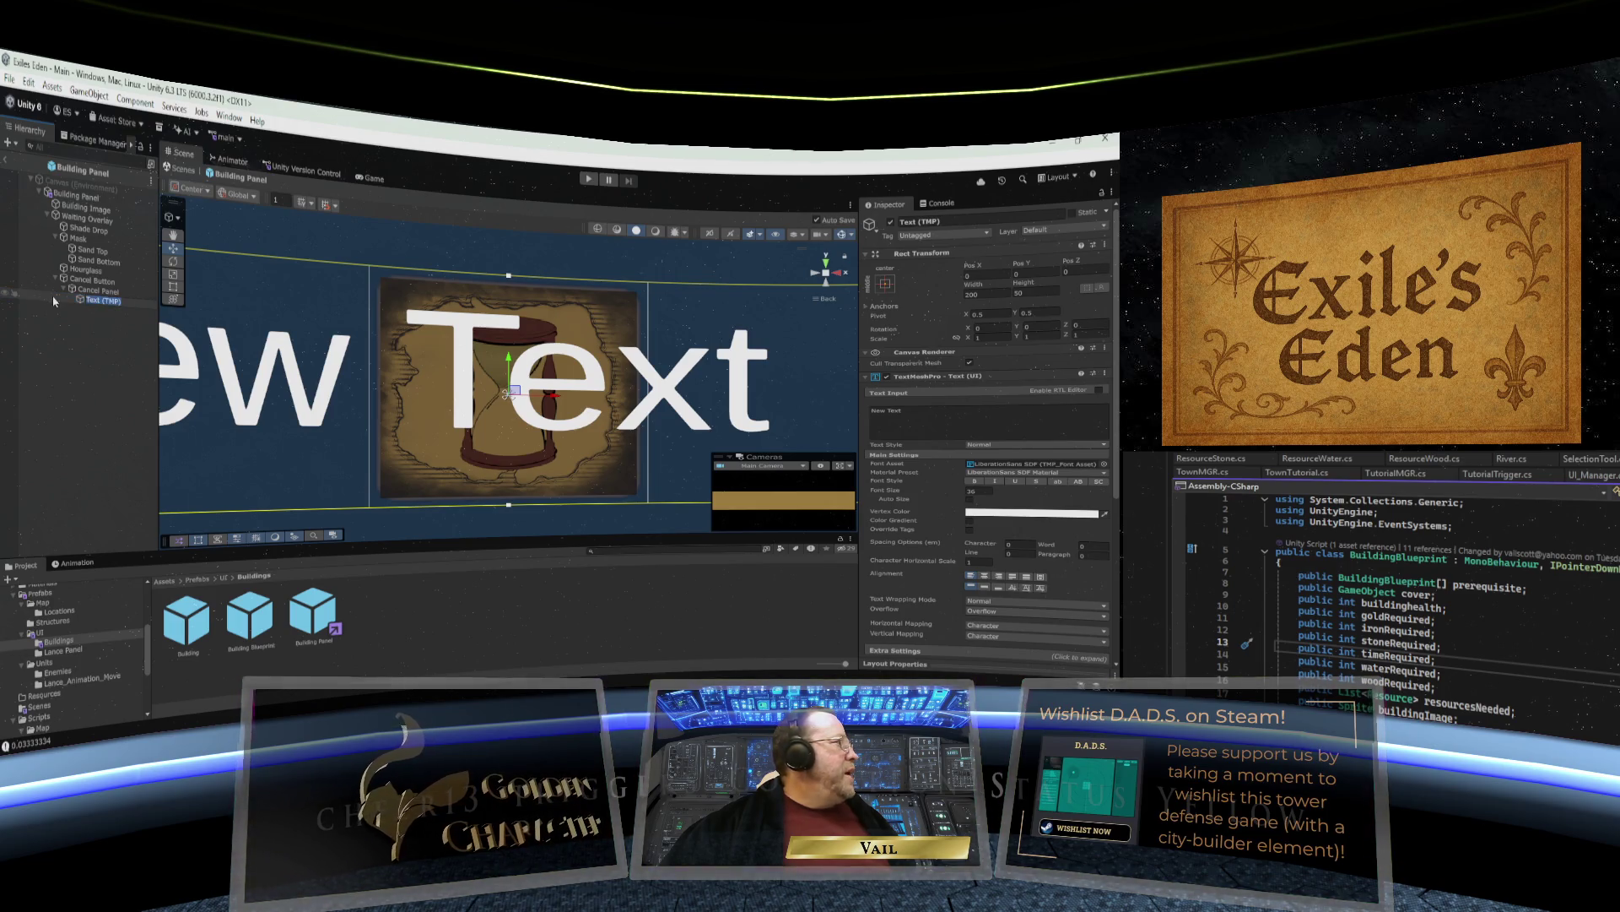
{"action": "type", "text": "Header"}
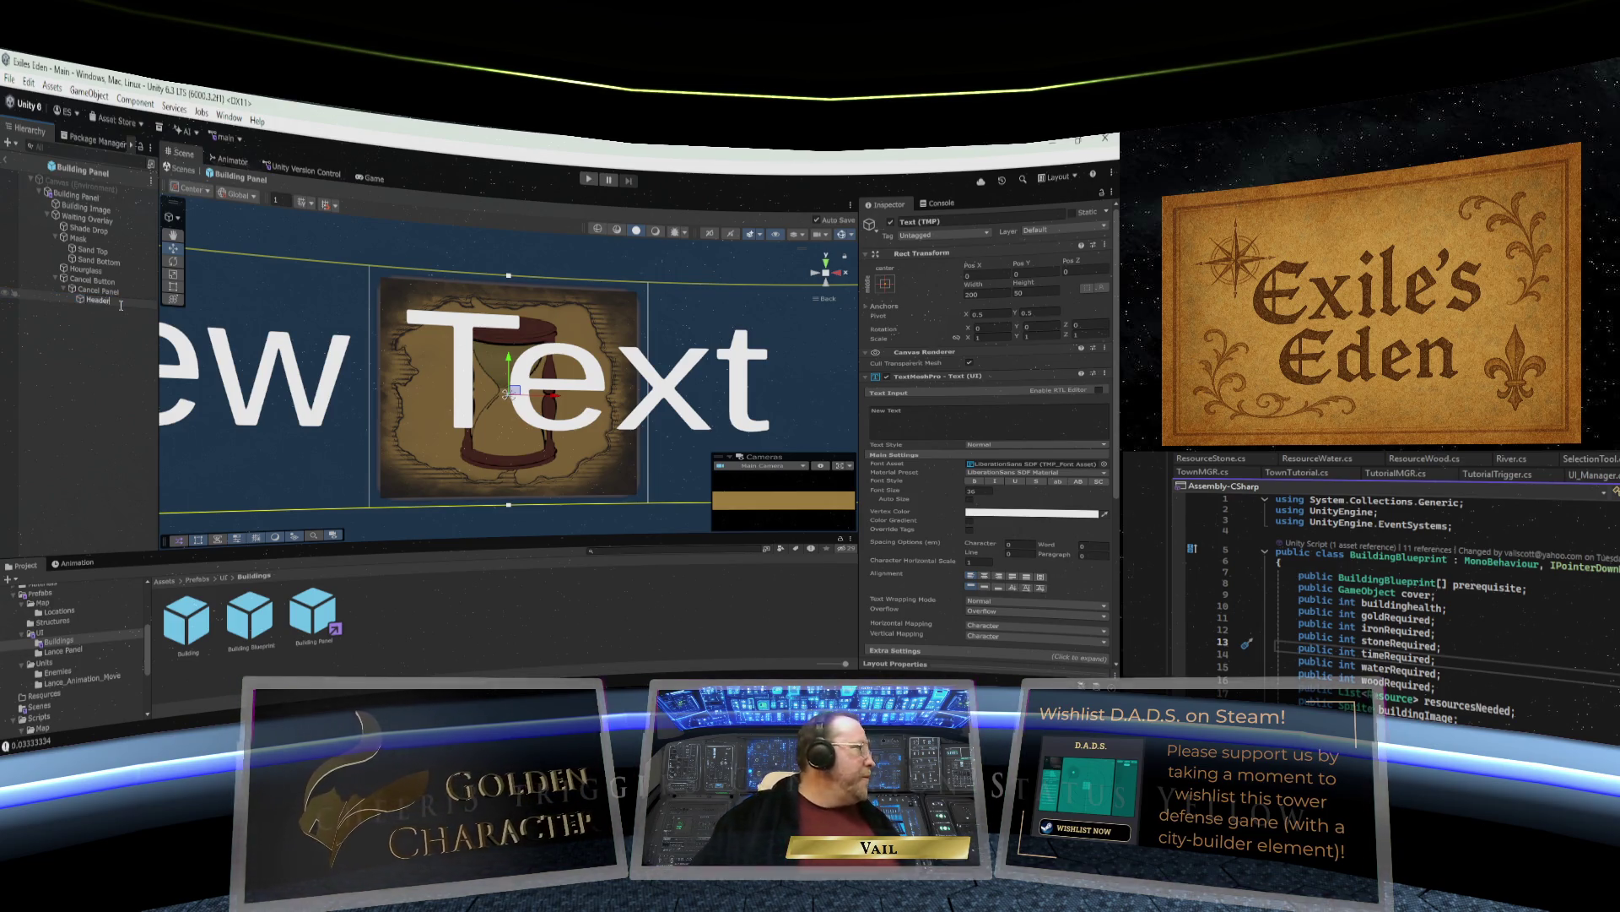
{"action": "key", "text": "Return"}
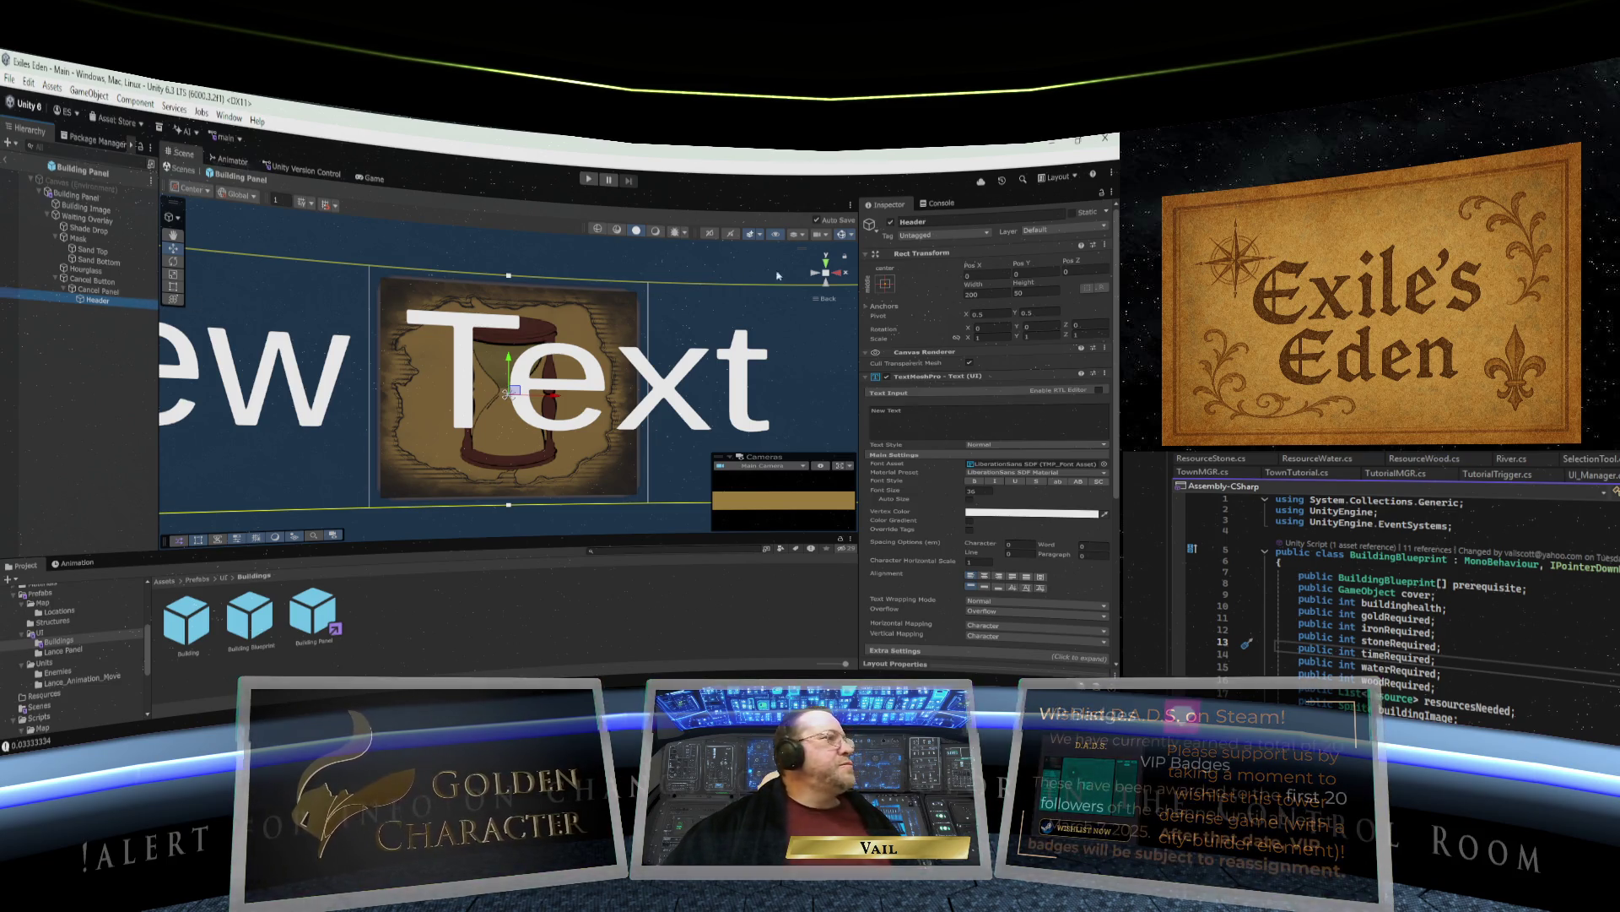
Anchor Header to stretch-stretch with Bottom offset 35 and Top offset 5.
{"action": "left_click", "coordinate": [888, 284]}
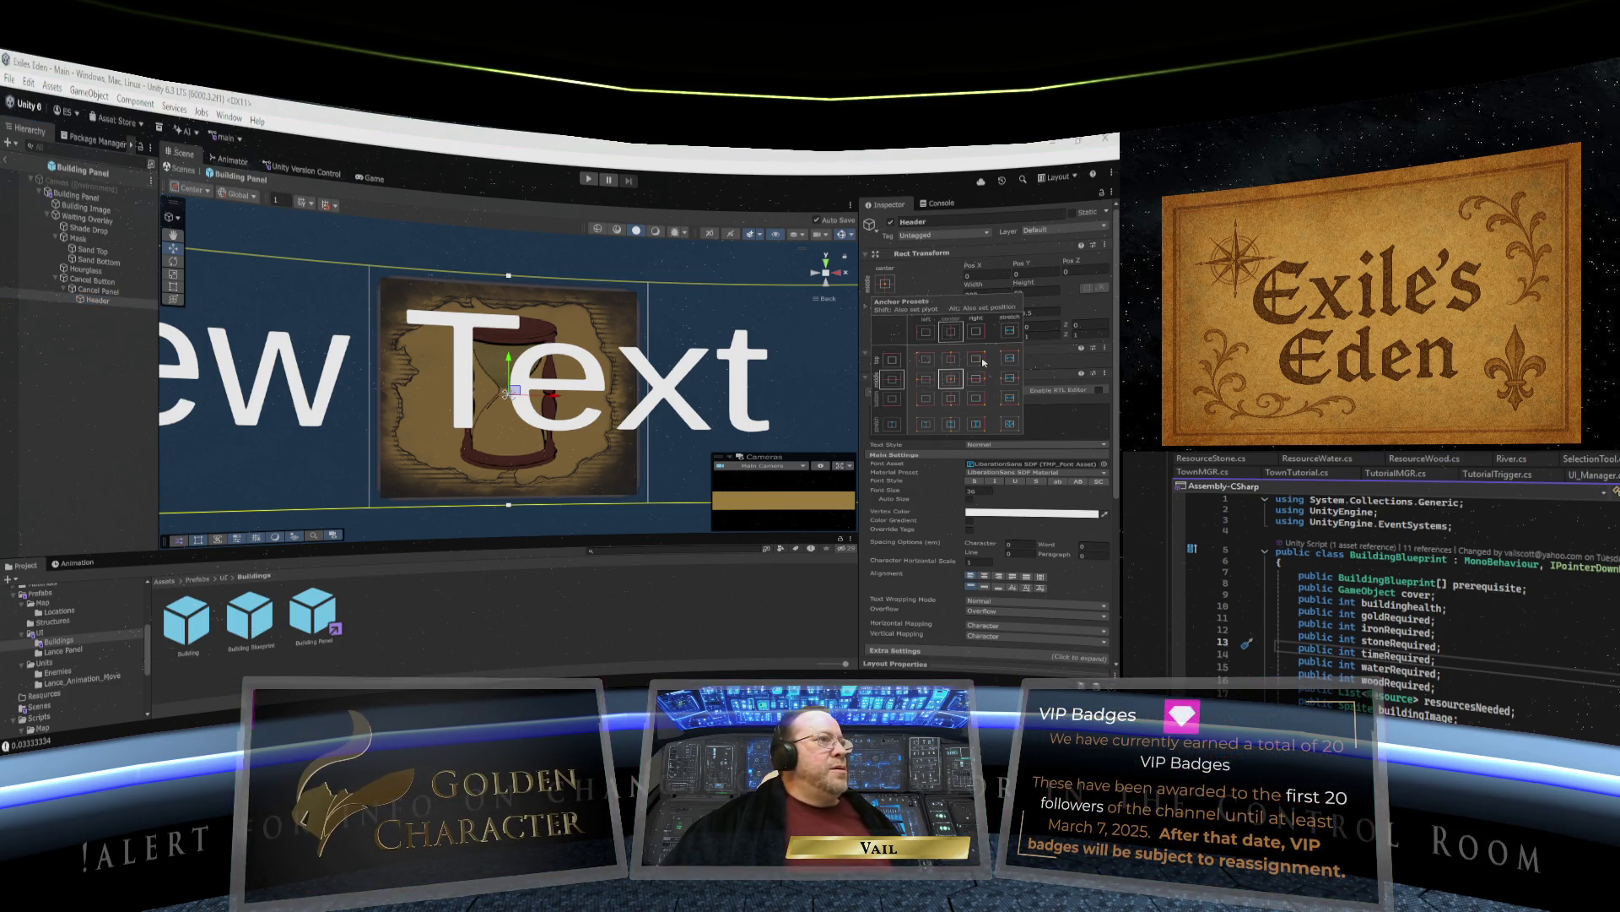
{"action": "left_click", "coordinate": [1009, 424], "text": "alt"}
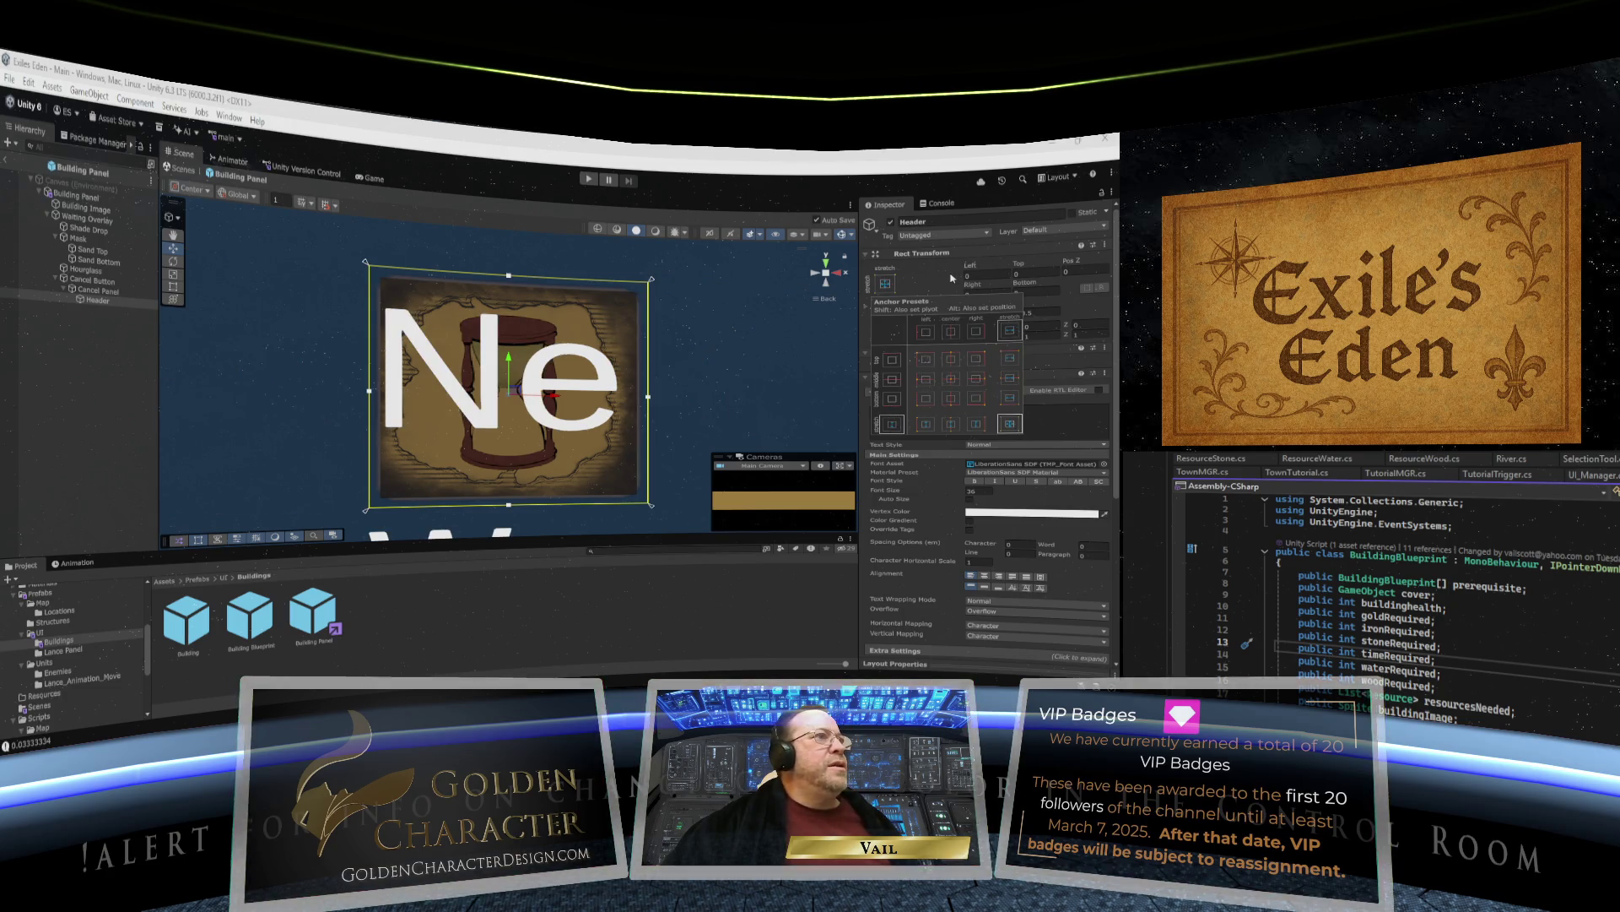
{"action": "left_click", "coordinate": [940, 283]}
{"action": "left_click", "coordinate": [1020, 292]}
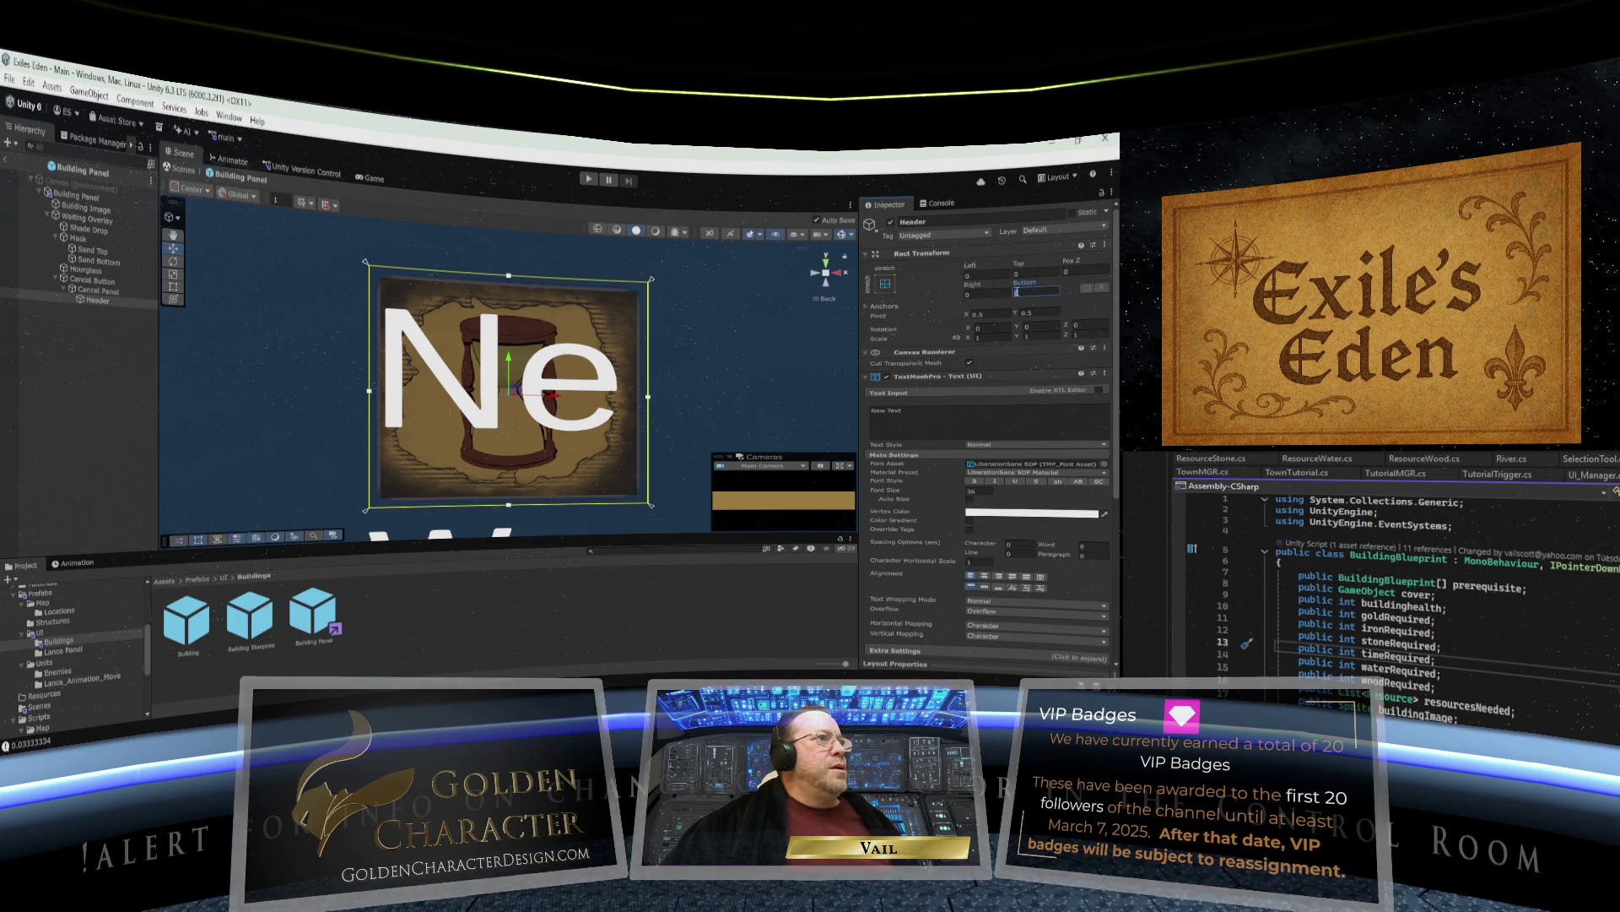
{"action": "left_click_drag", "start_coordinate": [1021, 286], "coordinate": [602, 305]}
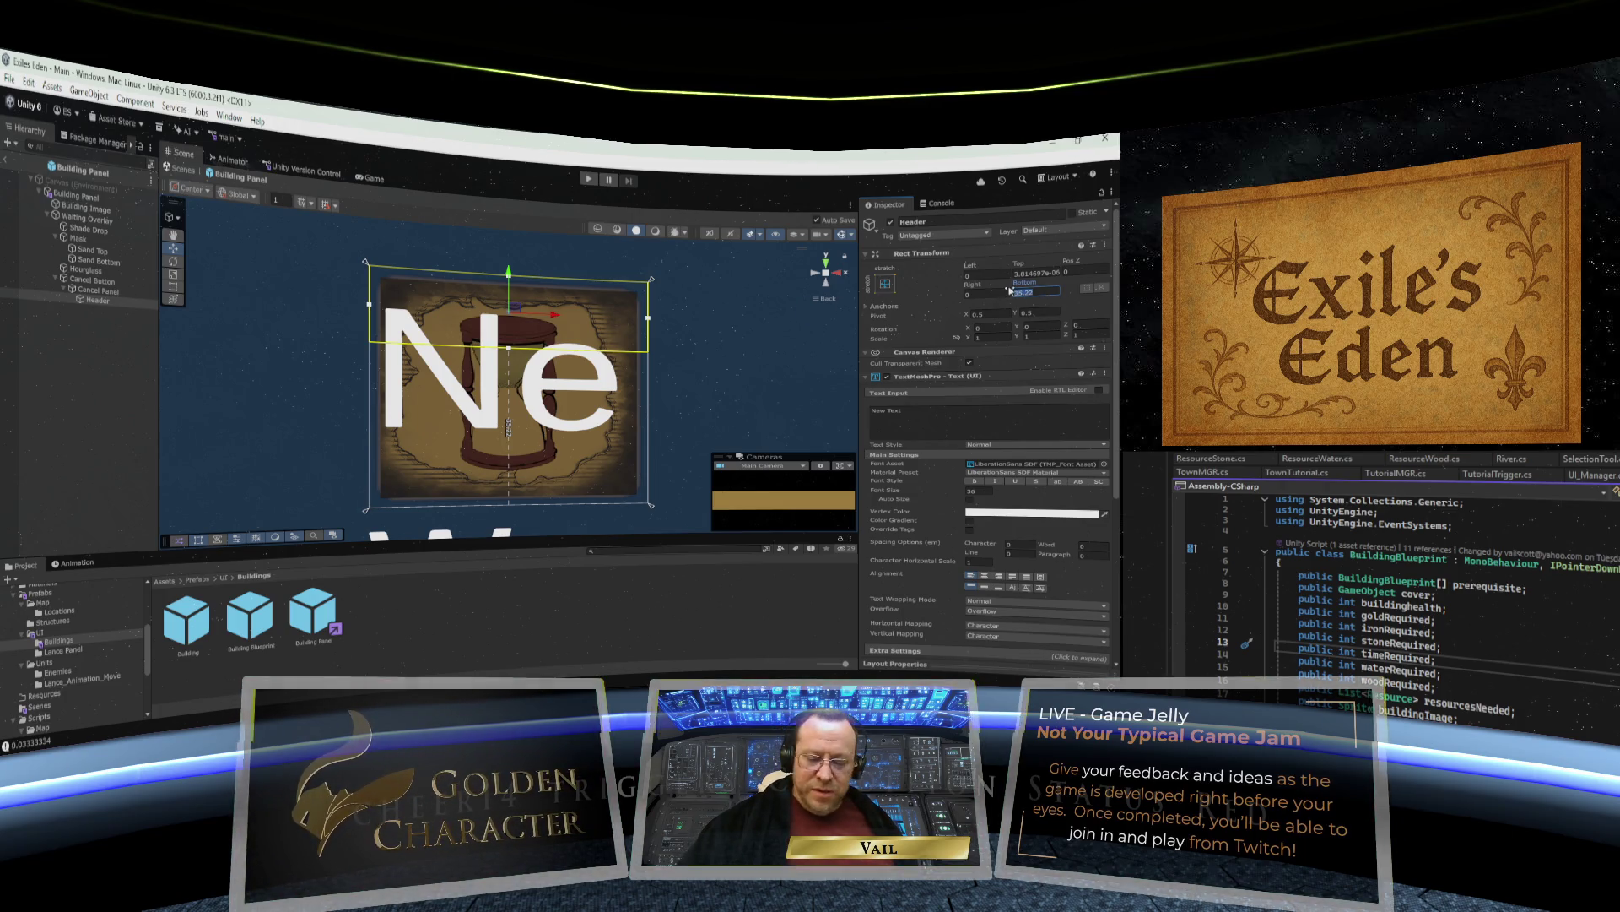
{"action": "type", "text": "35"}
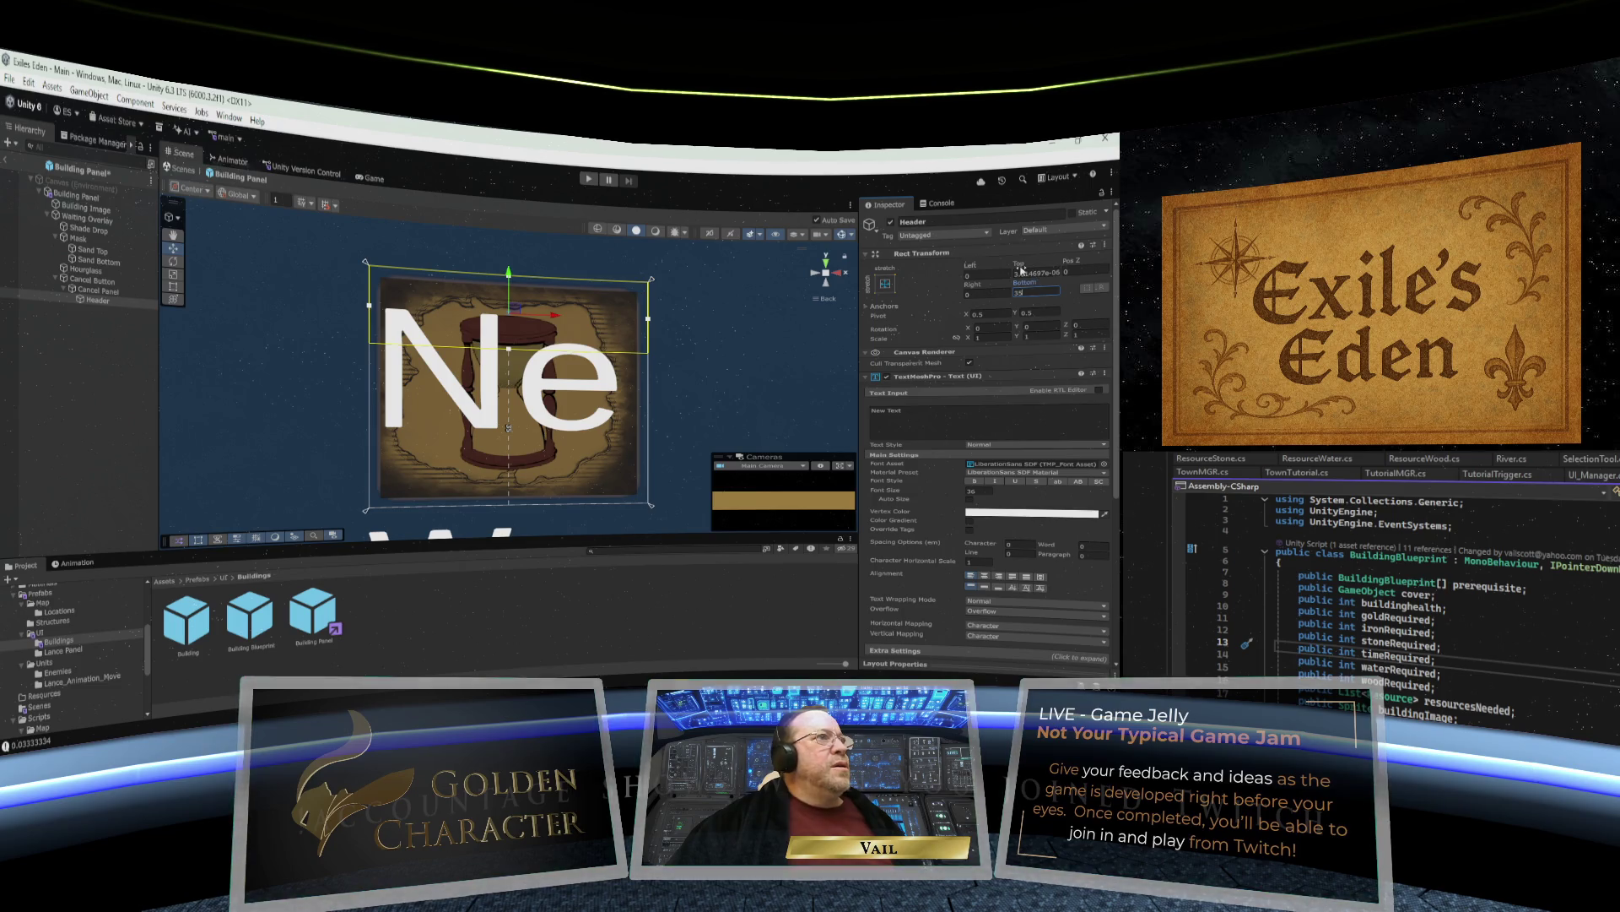
{"action": "left_click_drag", "start_coordinate": [1020, 264], "coordinate": [1064, 264]}
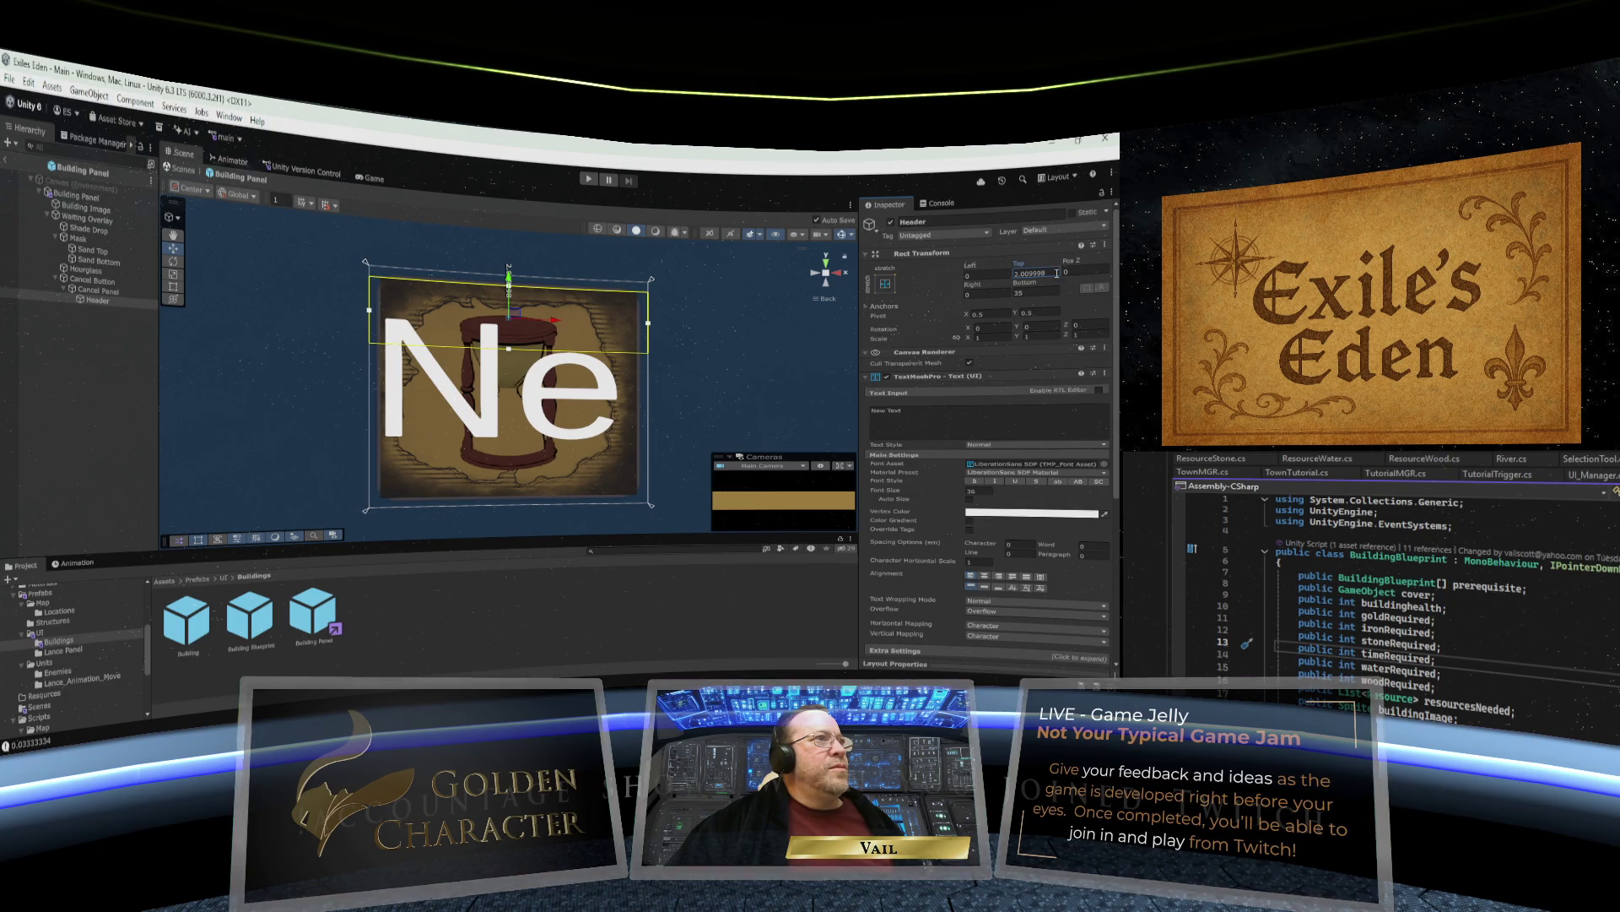
{"action": "type", "text": "5"}
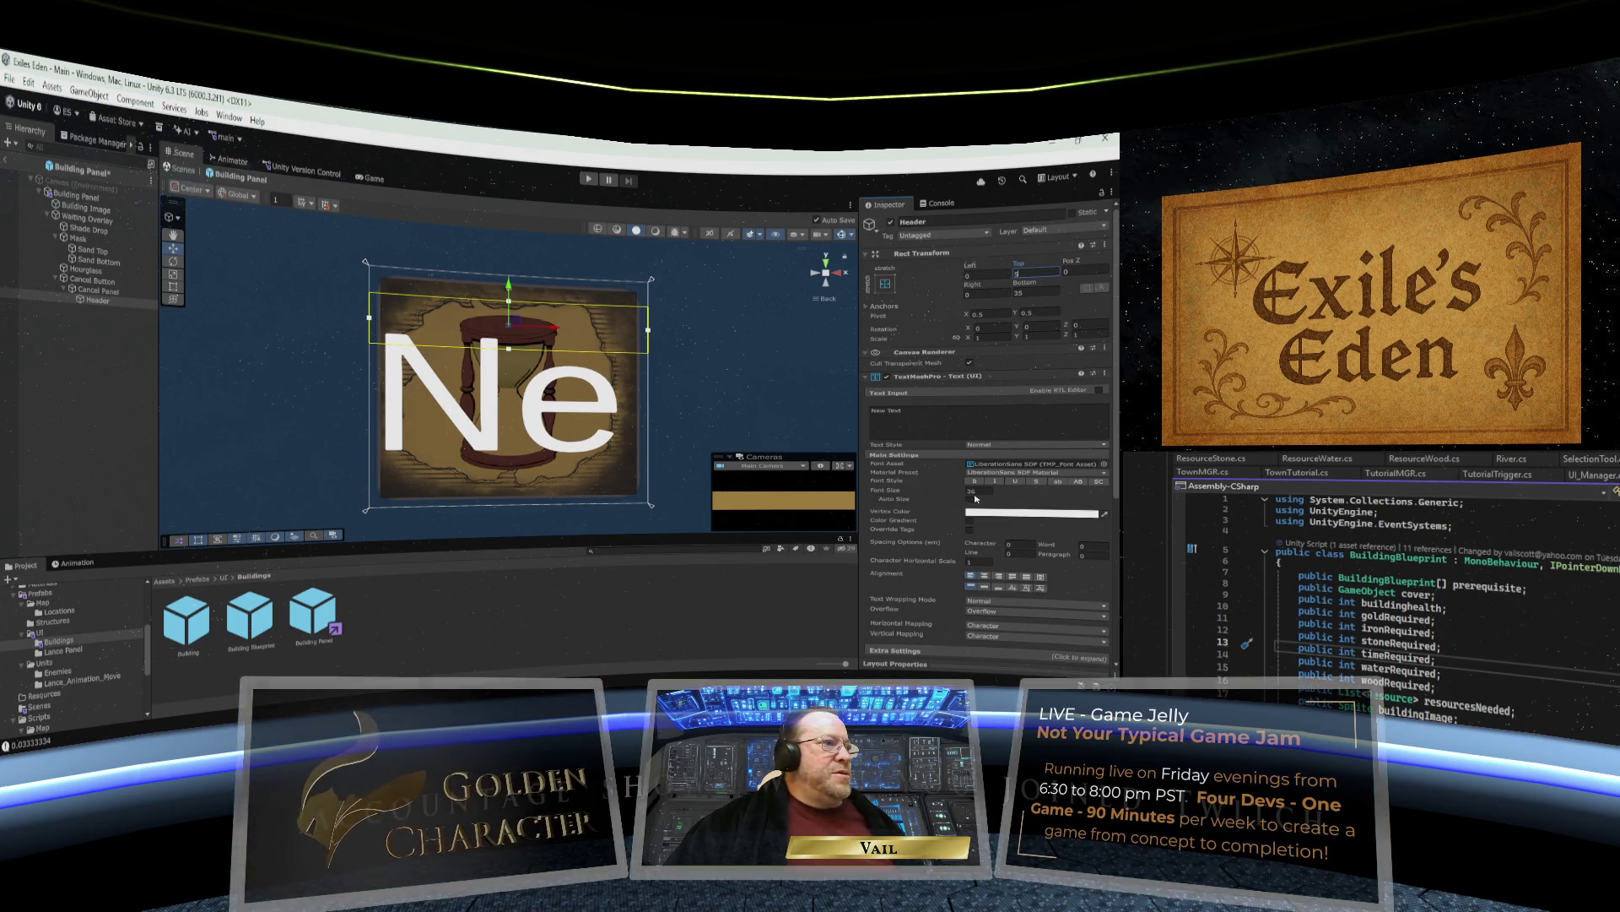
Set the Header text's font size to 28 and select its New Text input.
{"action": "left_click", "coordinate": [983, 490]}
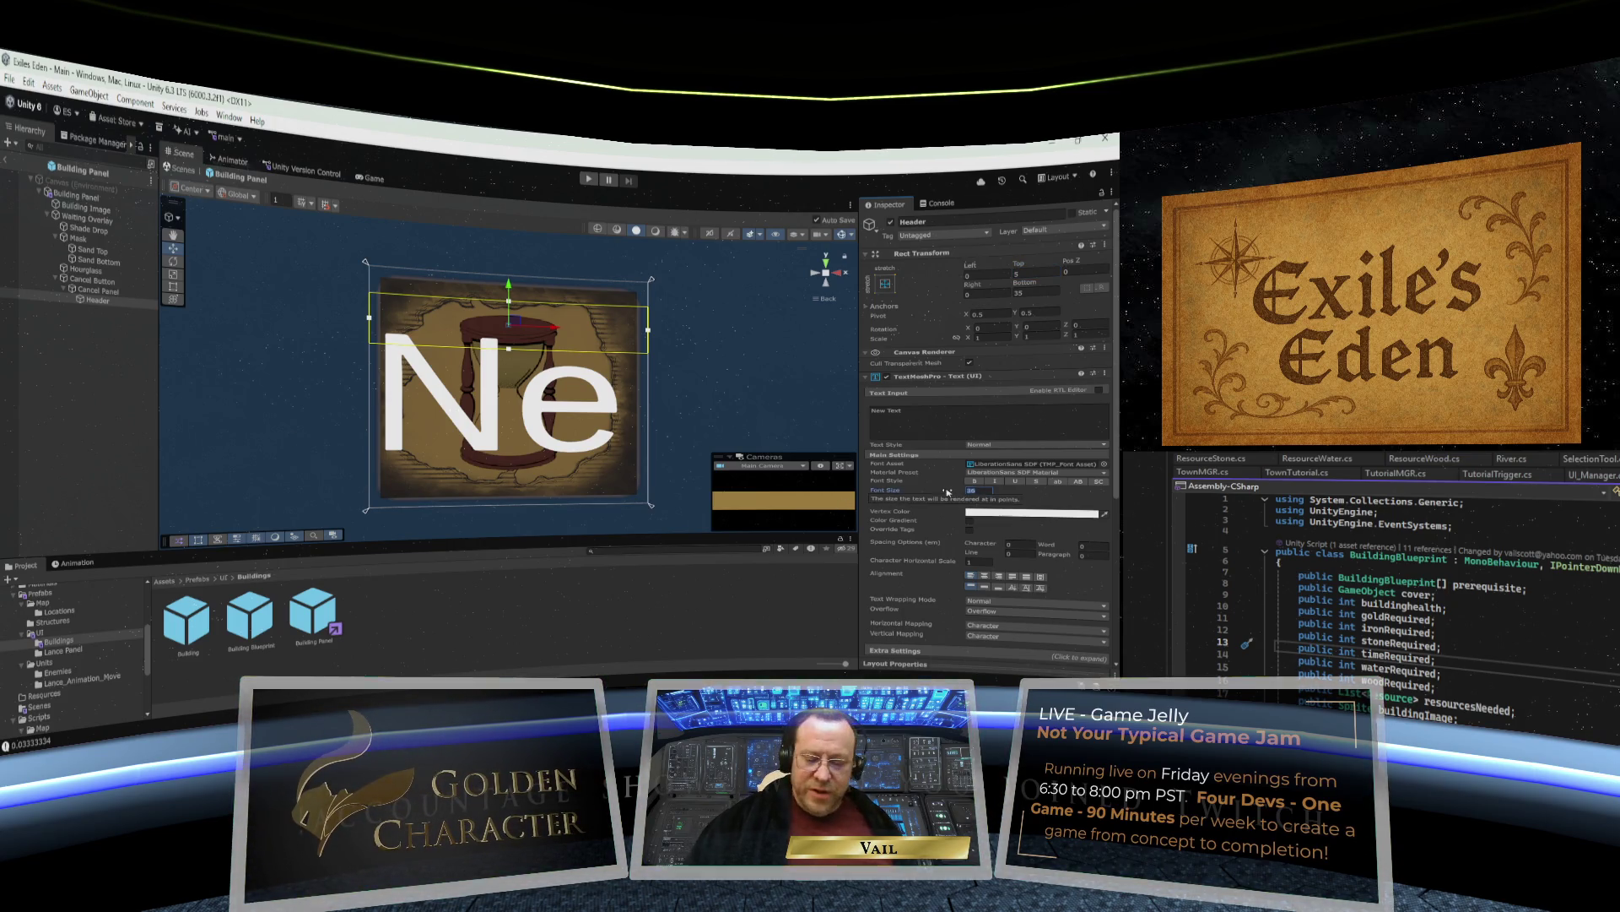
{"action": "type", "text": "28"}
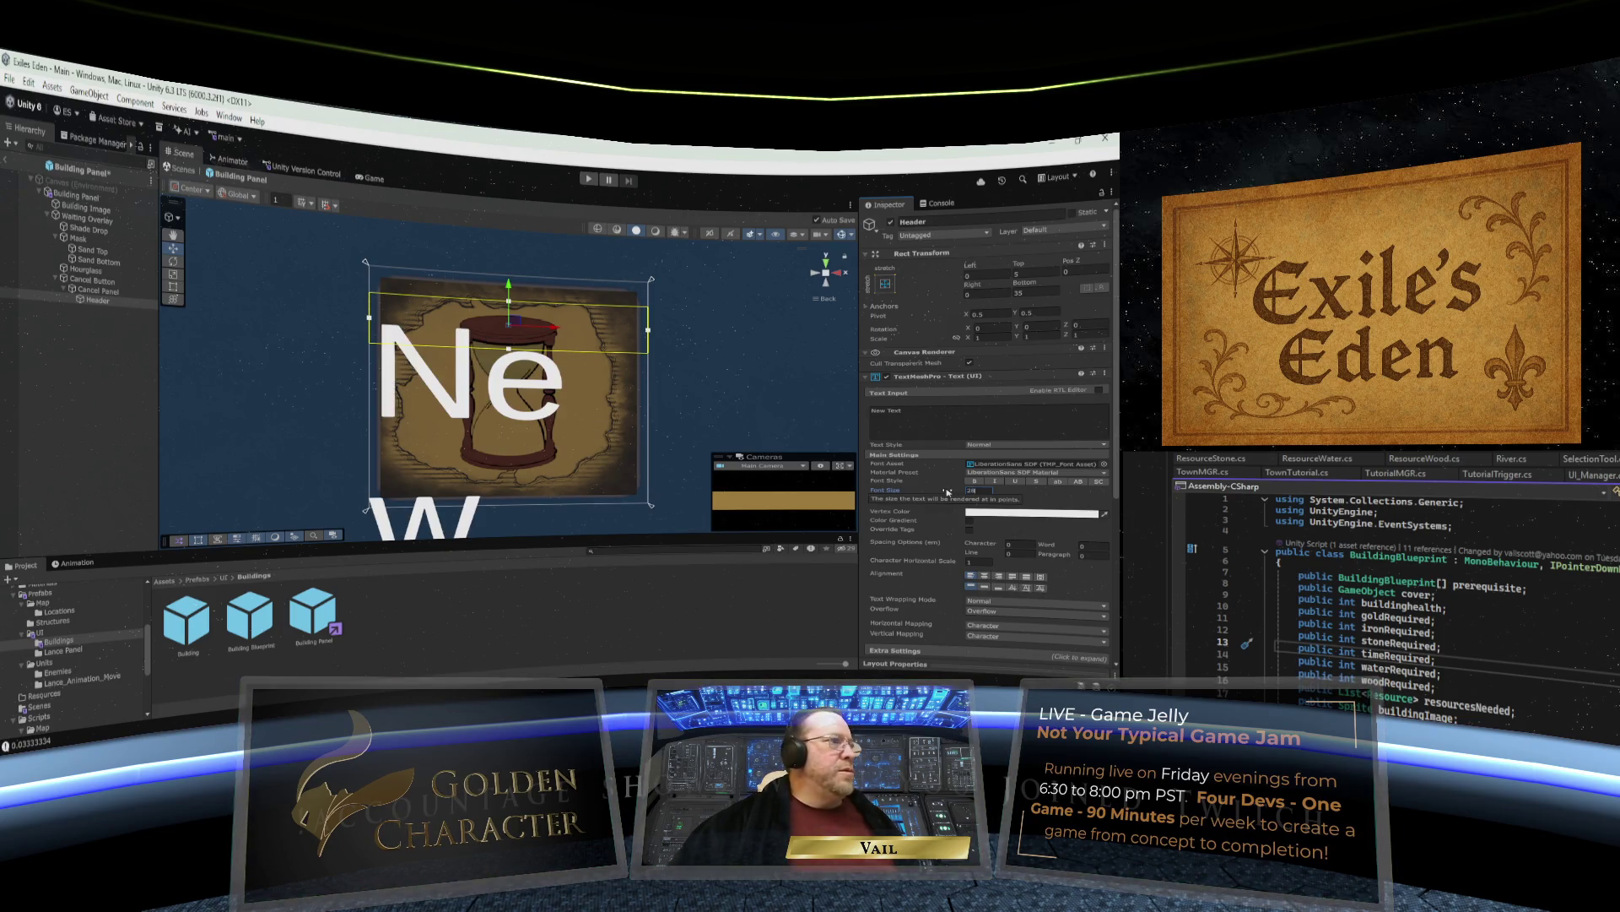
{"action": "left_click", "coordinate": [914, 412]}
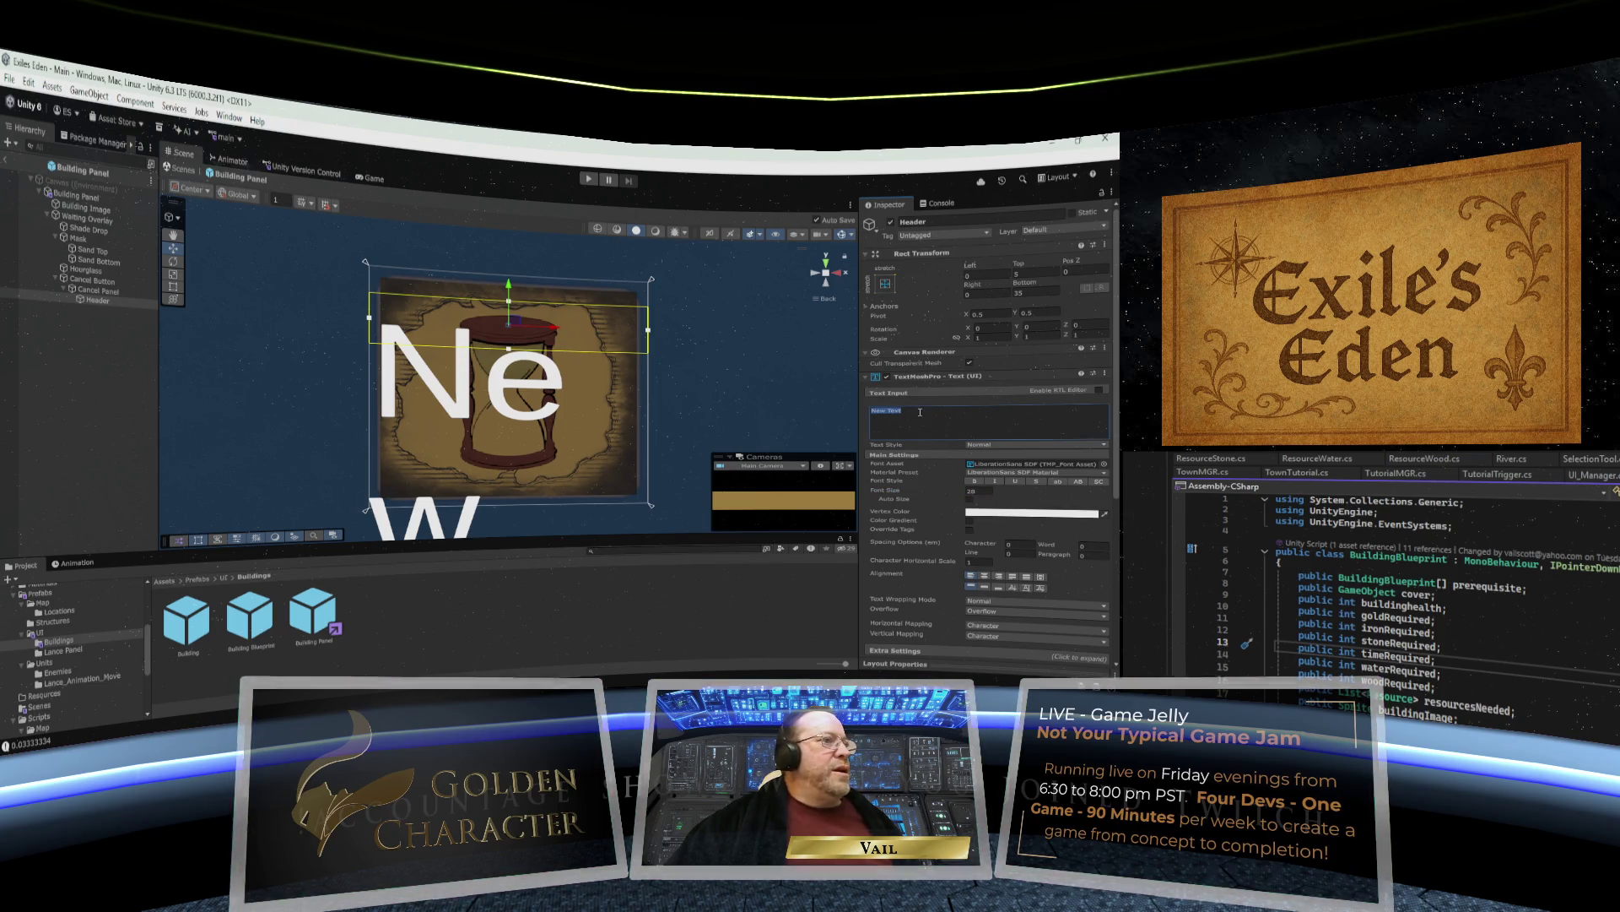
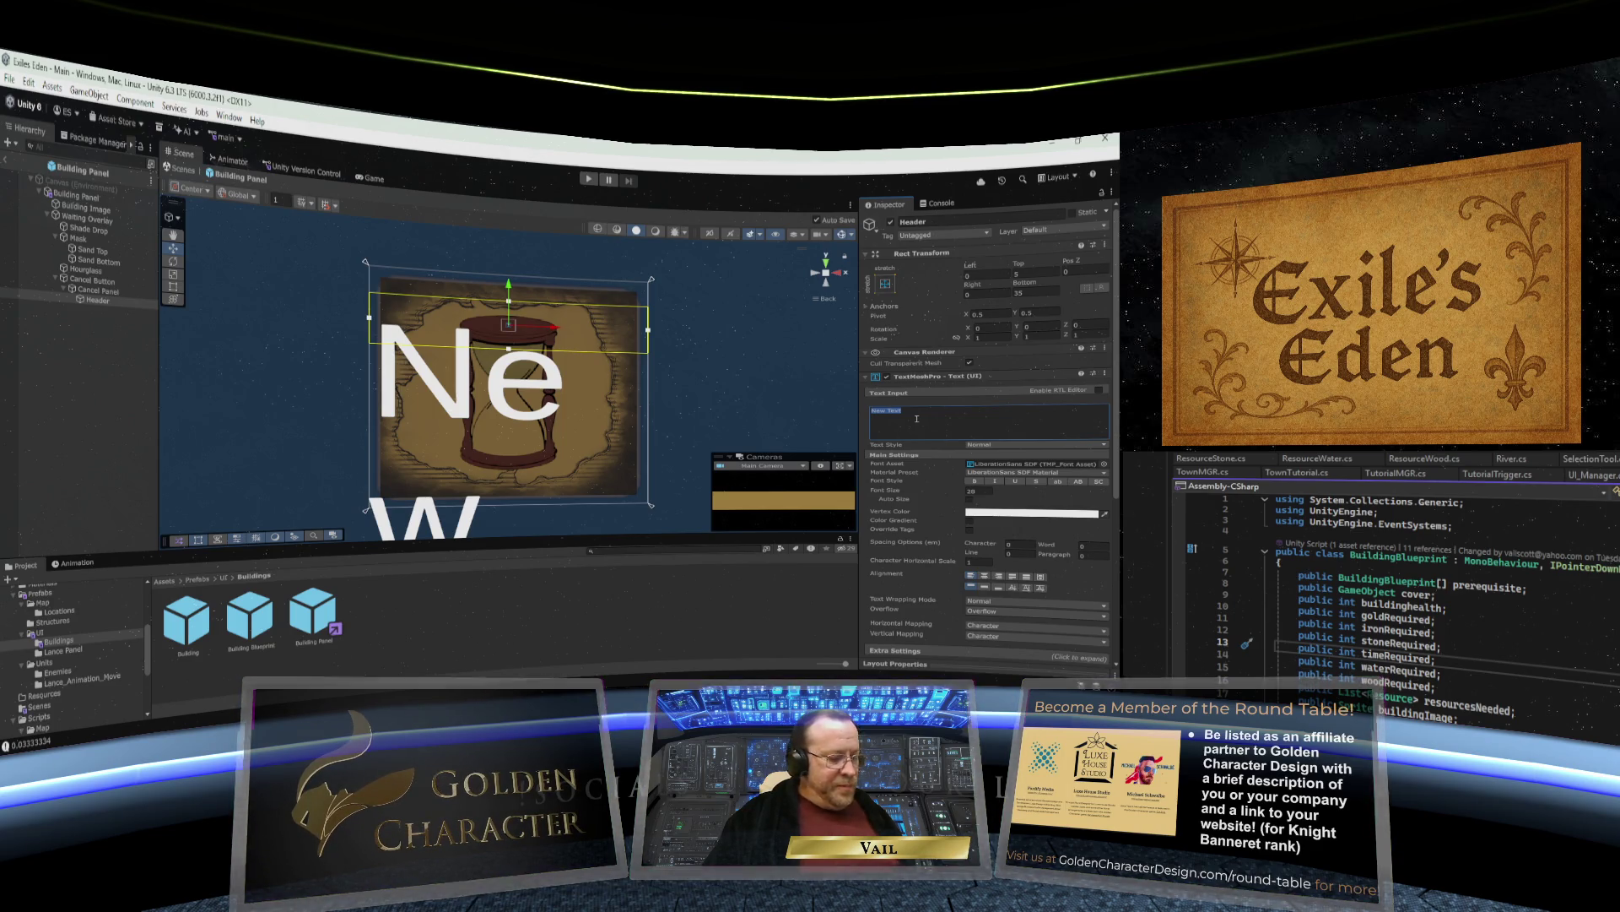
Make the header read 'Construction' and 'Progress' on two lines, with Auto Size enabled.
{"action": "type", "text": "Constr"}
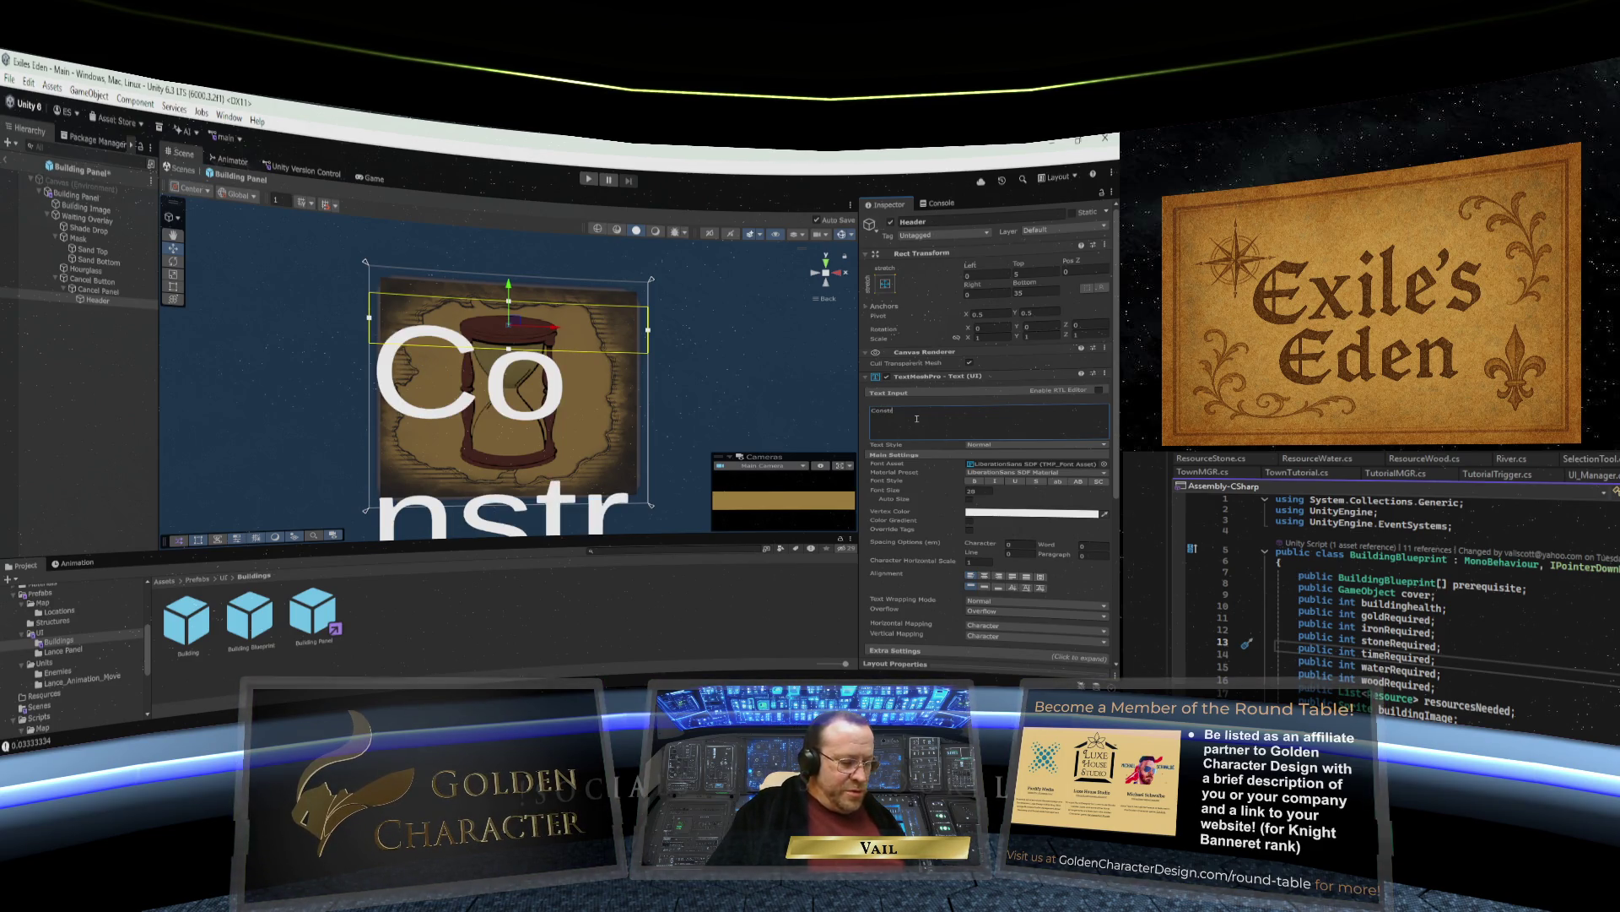
{"action": "type", "text": "uction Progress"}
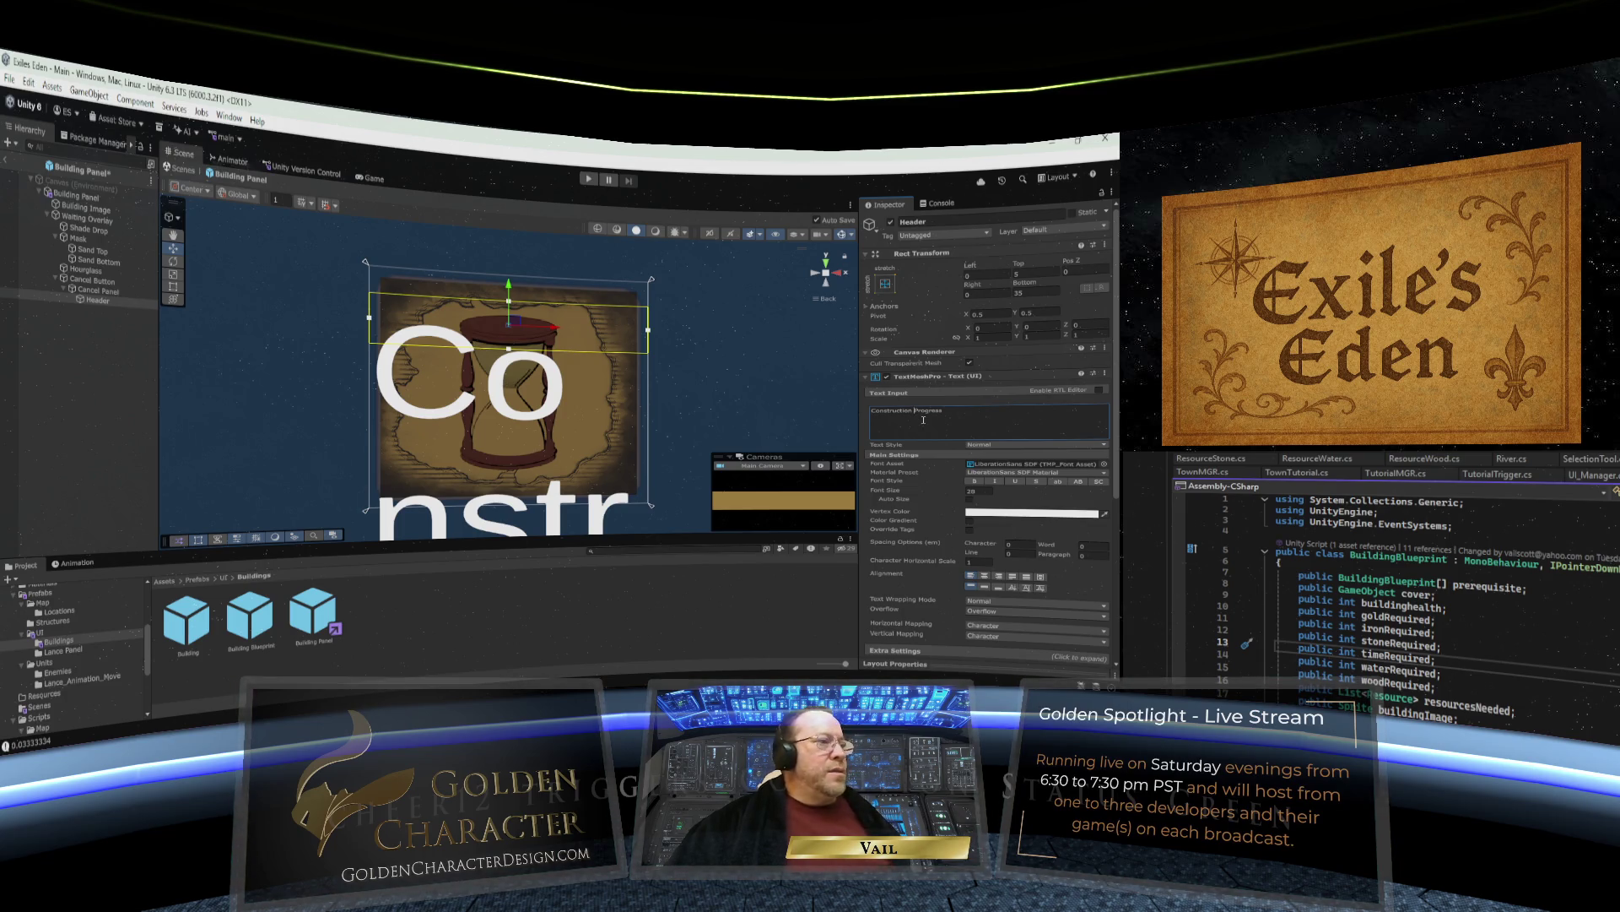
{"action": "key", "text": "Return"}
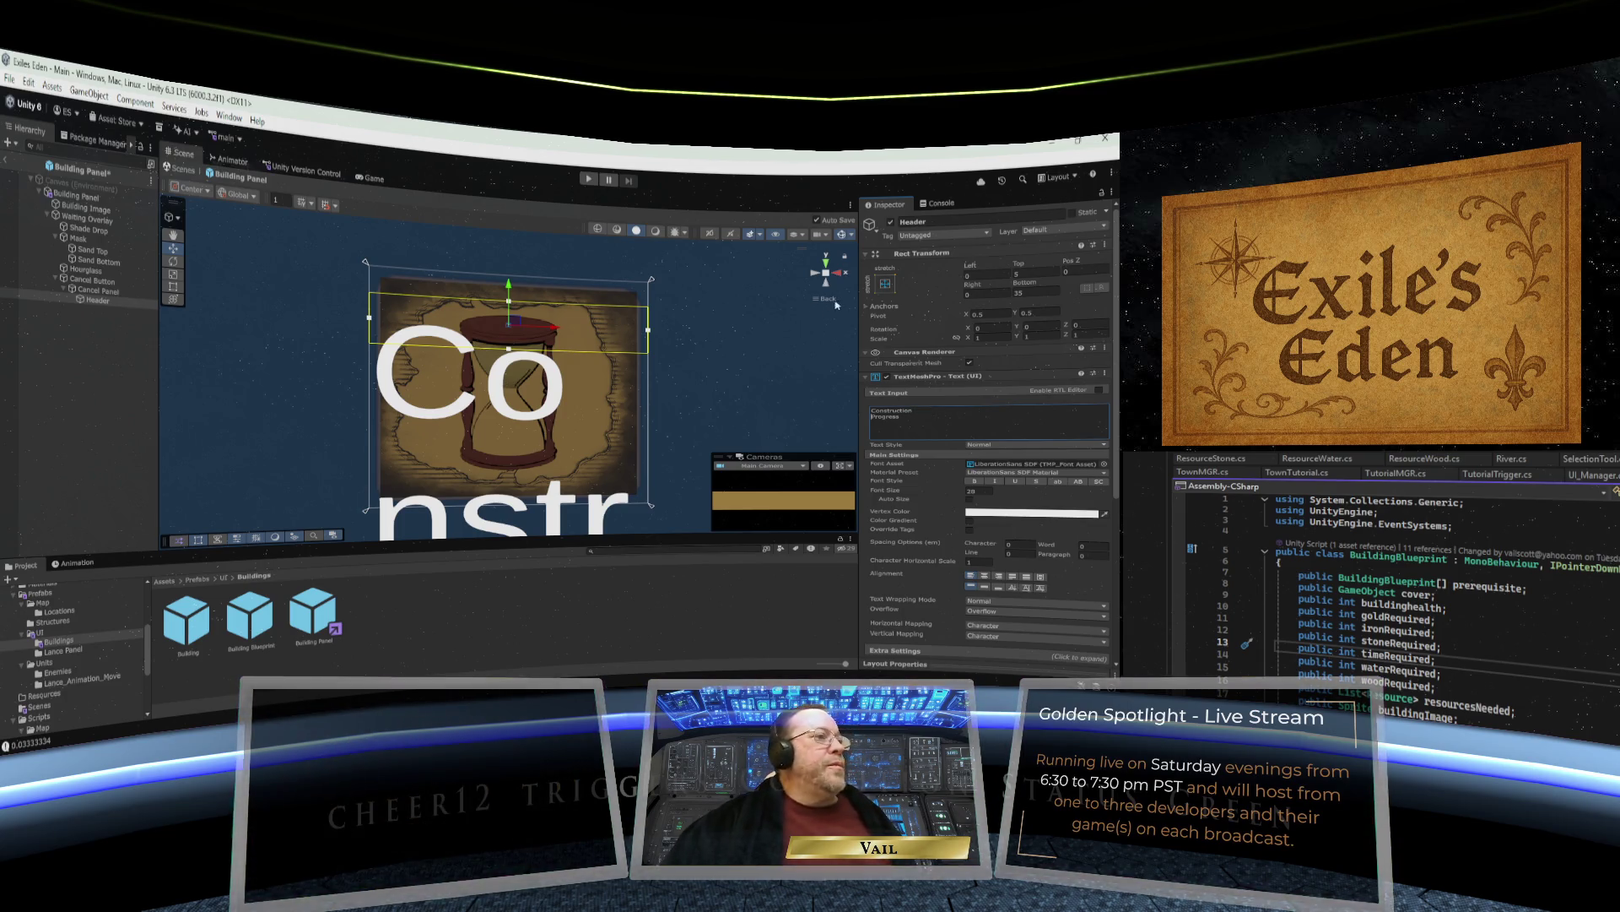
{"action": "left_click", "coordinate": [971, 499]}
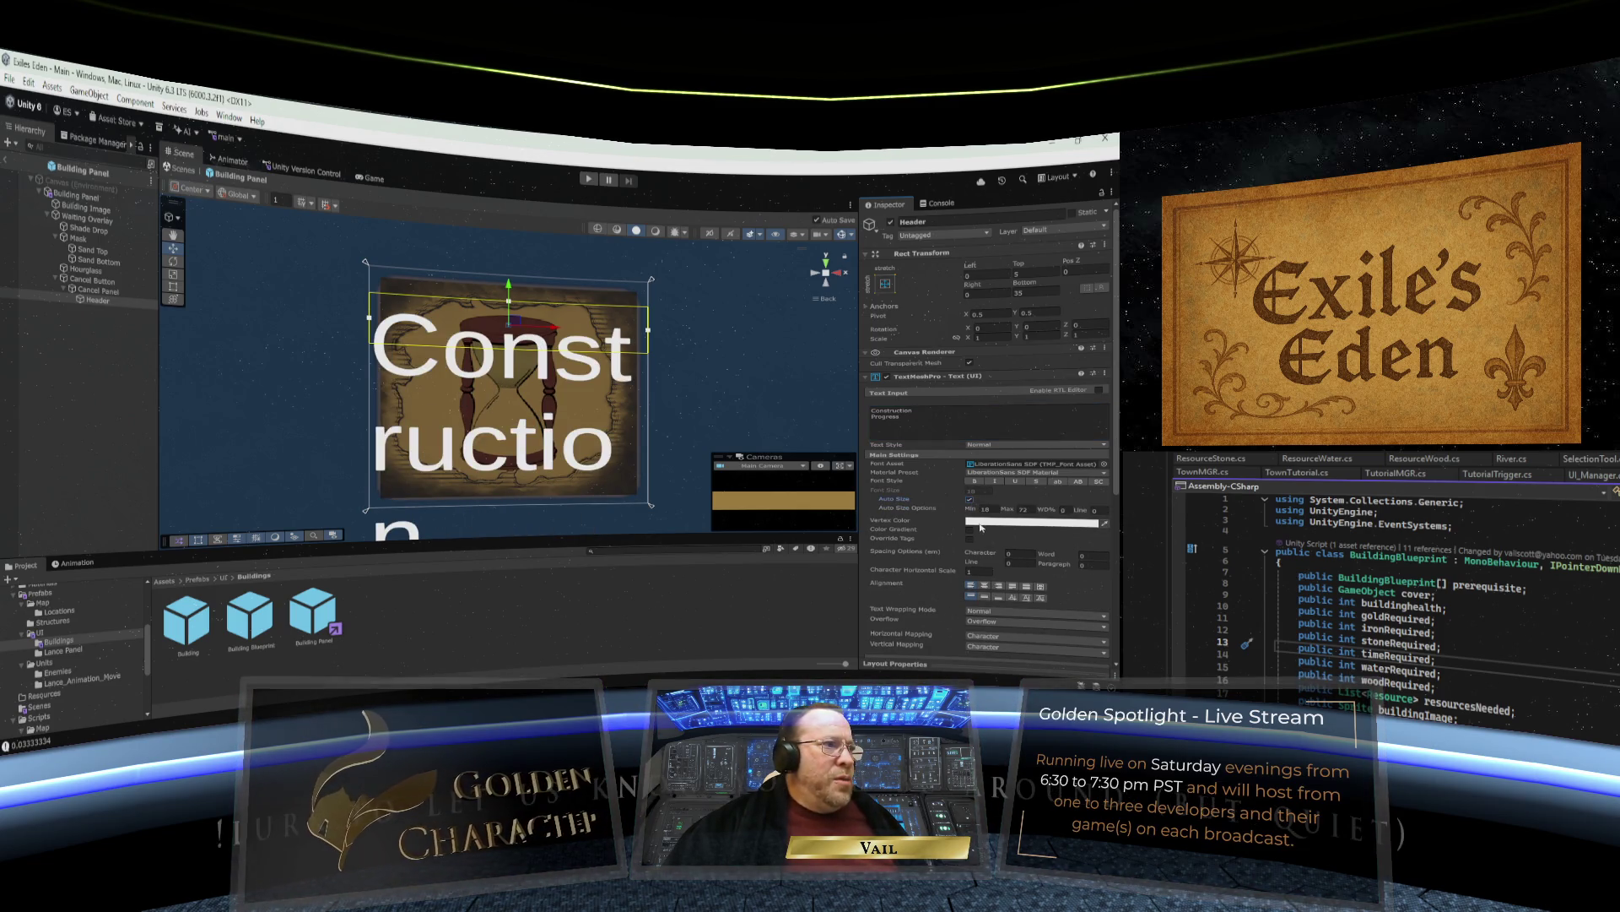
Set the header's Auto Size minimum to 4 and make the text centre-aligned and bold.
{"action": "left_click", "coordinate": [981, 510]}
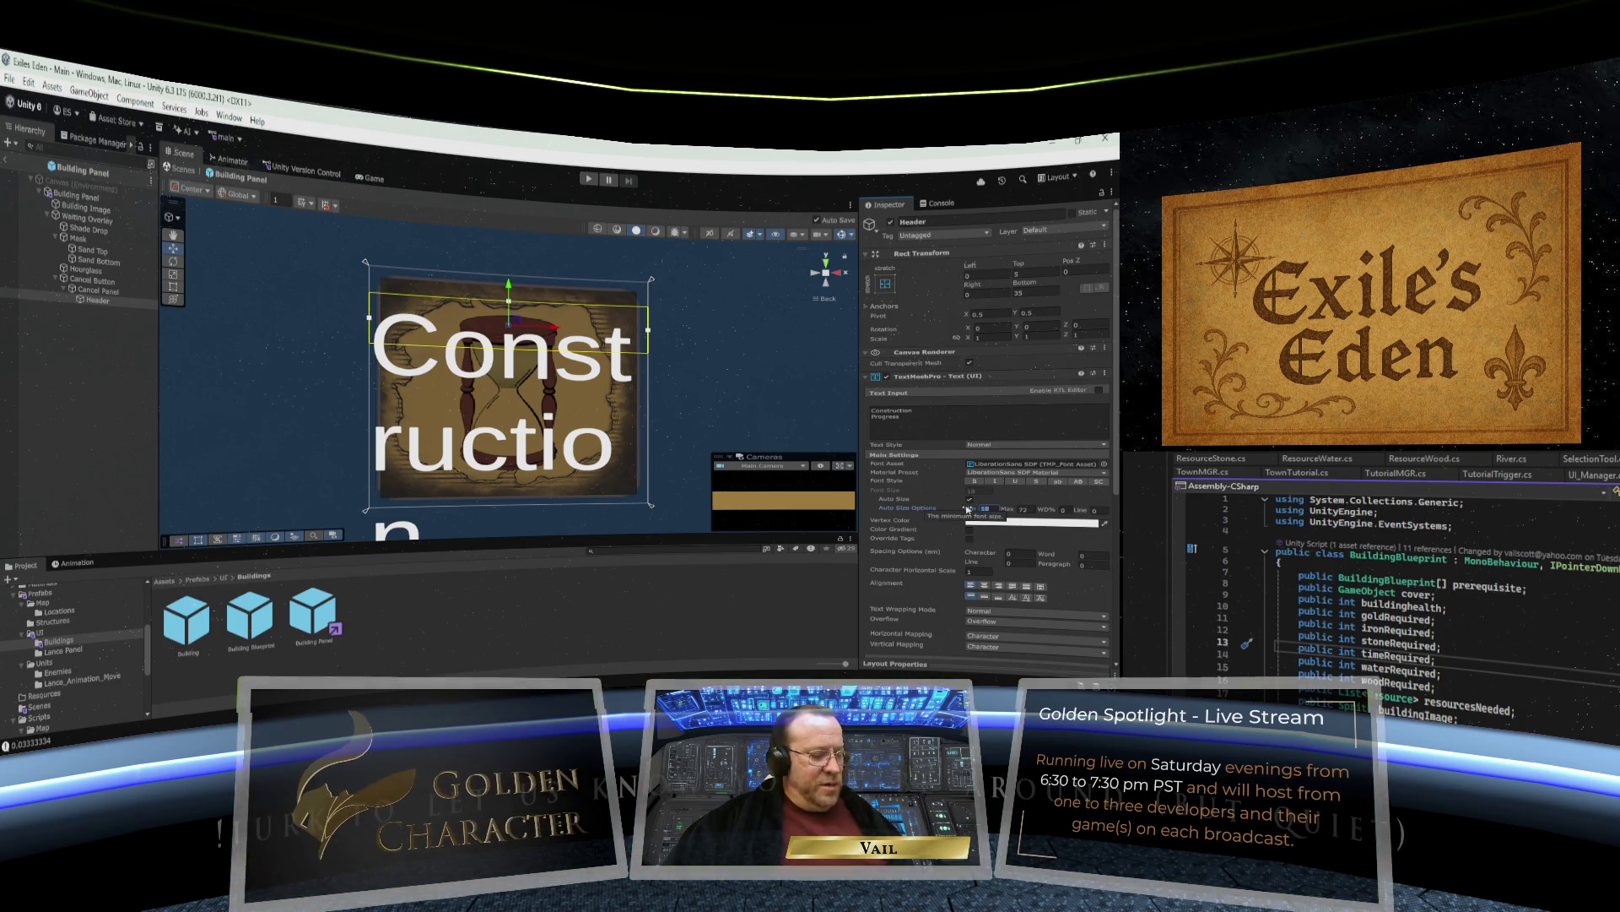
{"action": "type", "text": "4"}
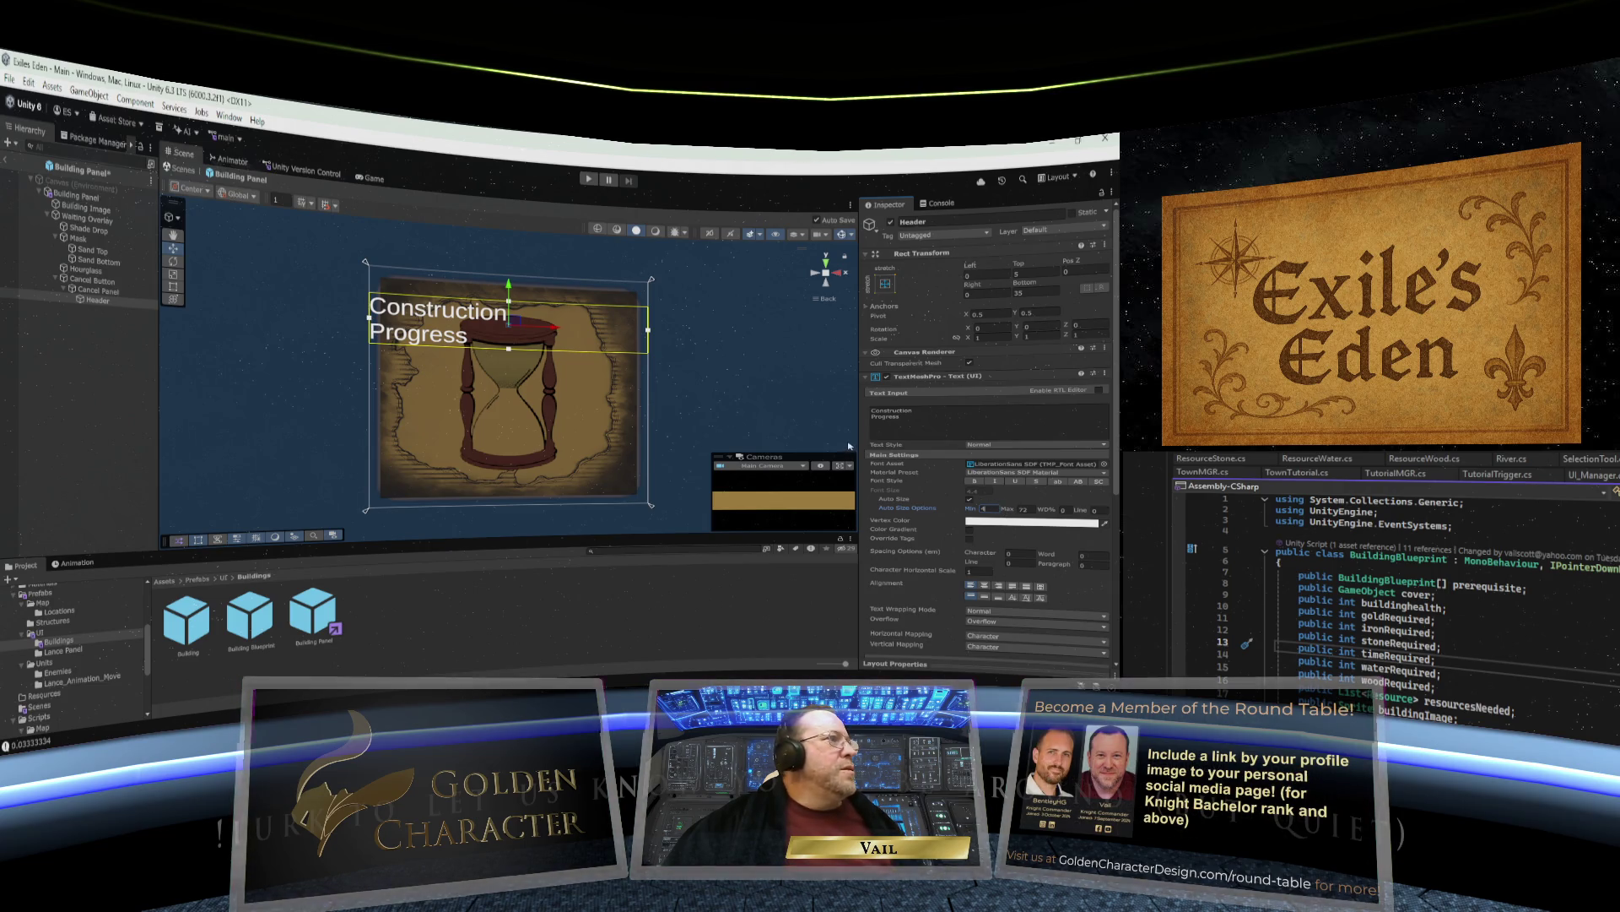
{"action": "left_click", "coordinate": [984, 586]}
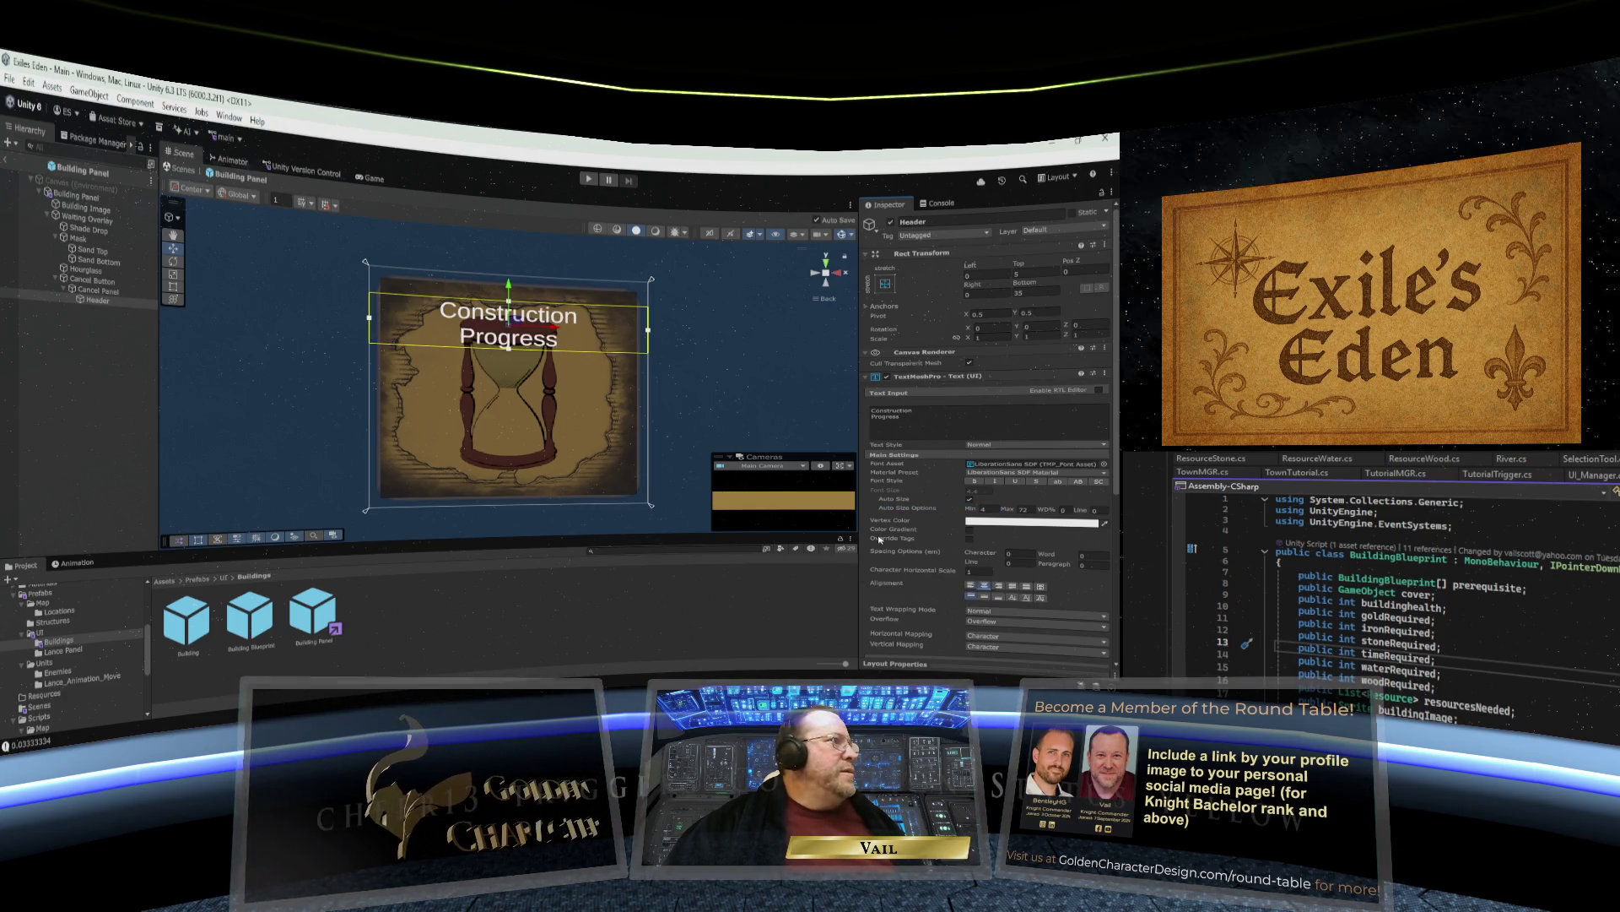
{"action": "left_click", "coordinate": [975, 480]}
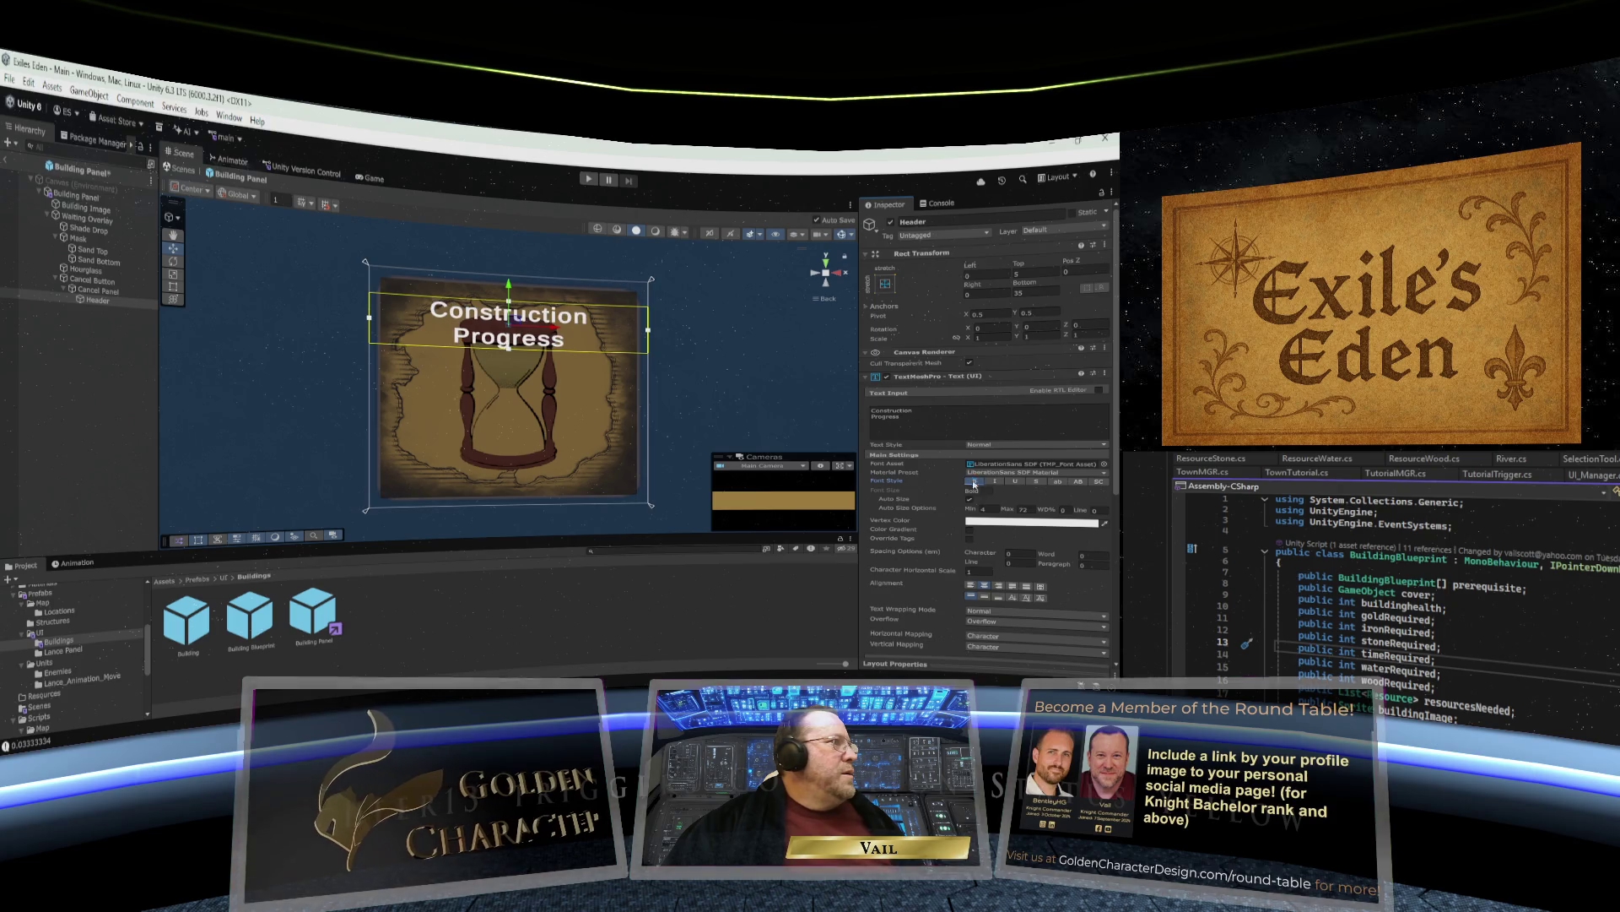
{"action": "left_click", "coordinate": [1080, 473]}
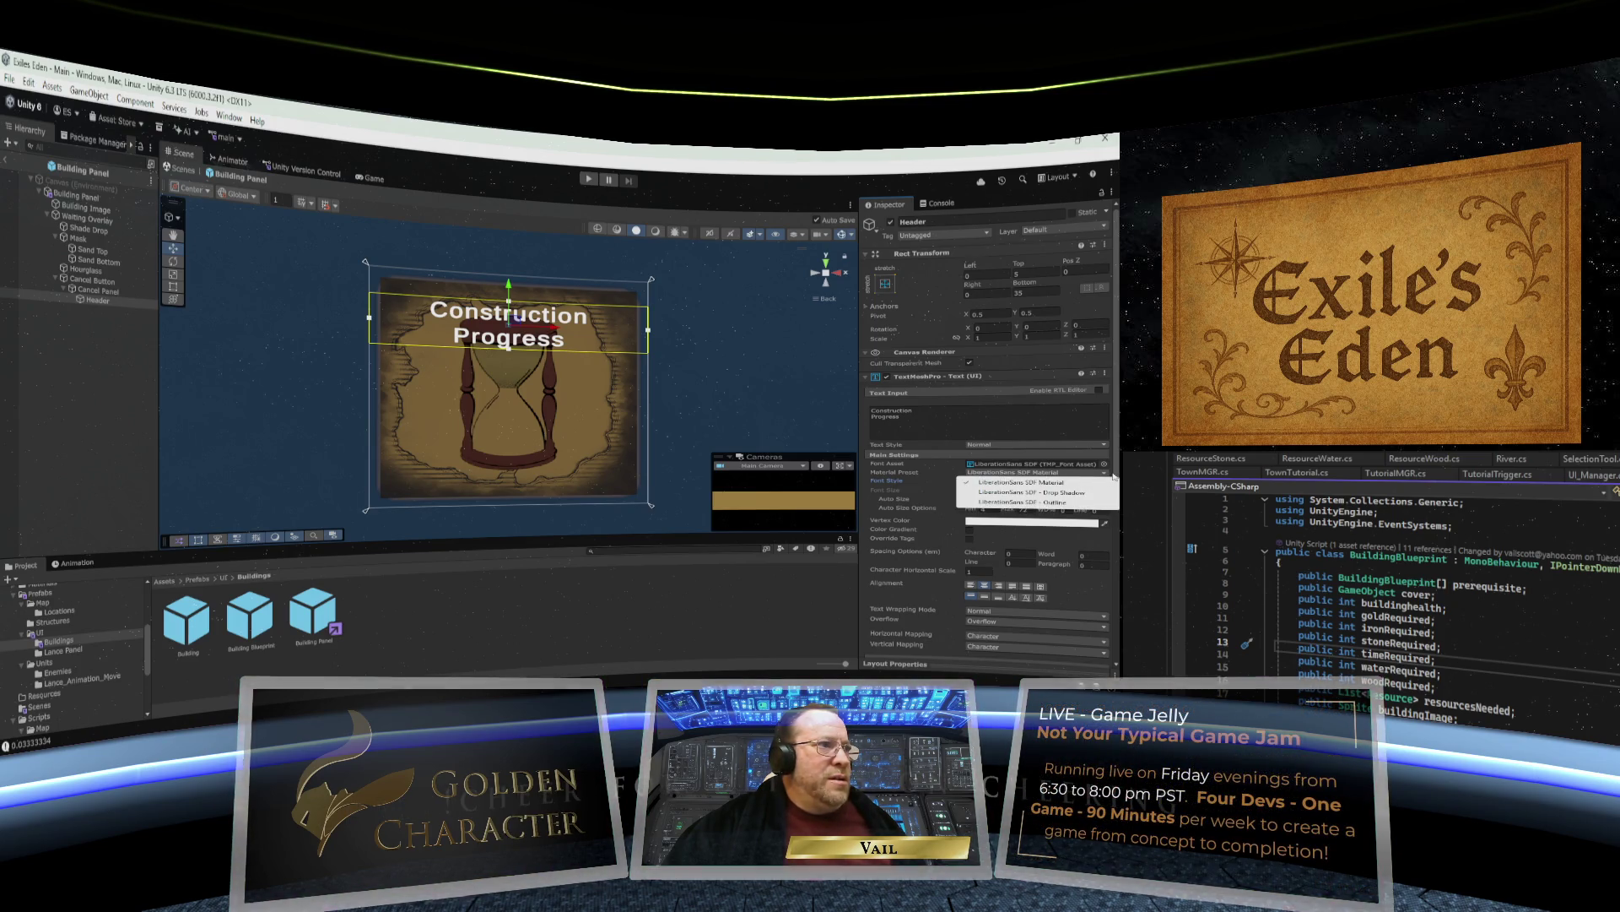
Try the SEGOEPR, Hamletornot and ALICEINWONDERLAND fonts on the header, leaving the material preset unchanged.
{"action": "left_click", "coordinate": [1114, 476]}
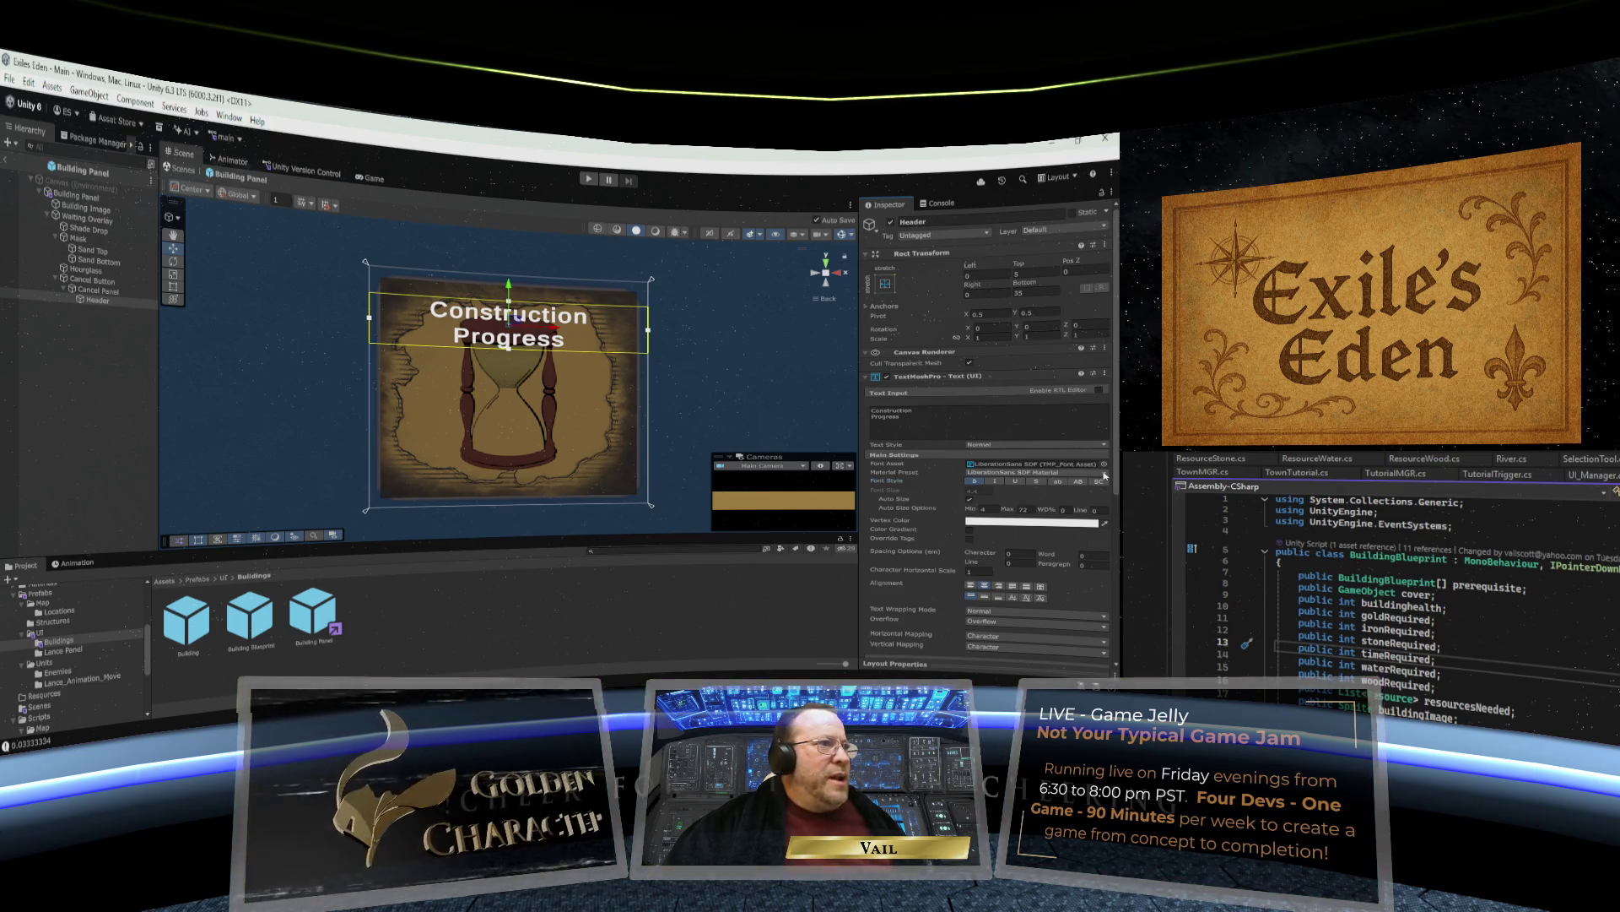
{"action": "left_click", "coordinate": [1104, 463]}
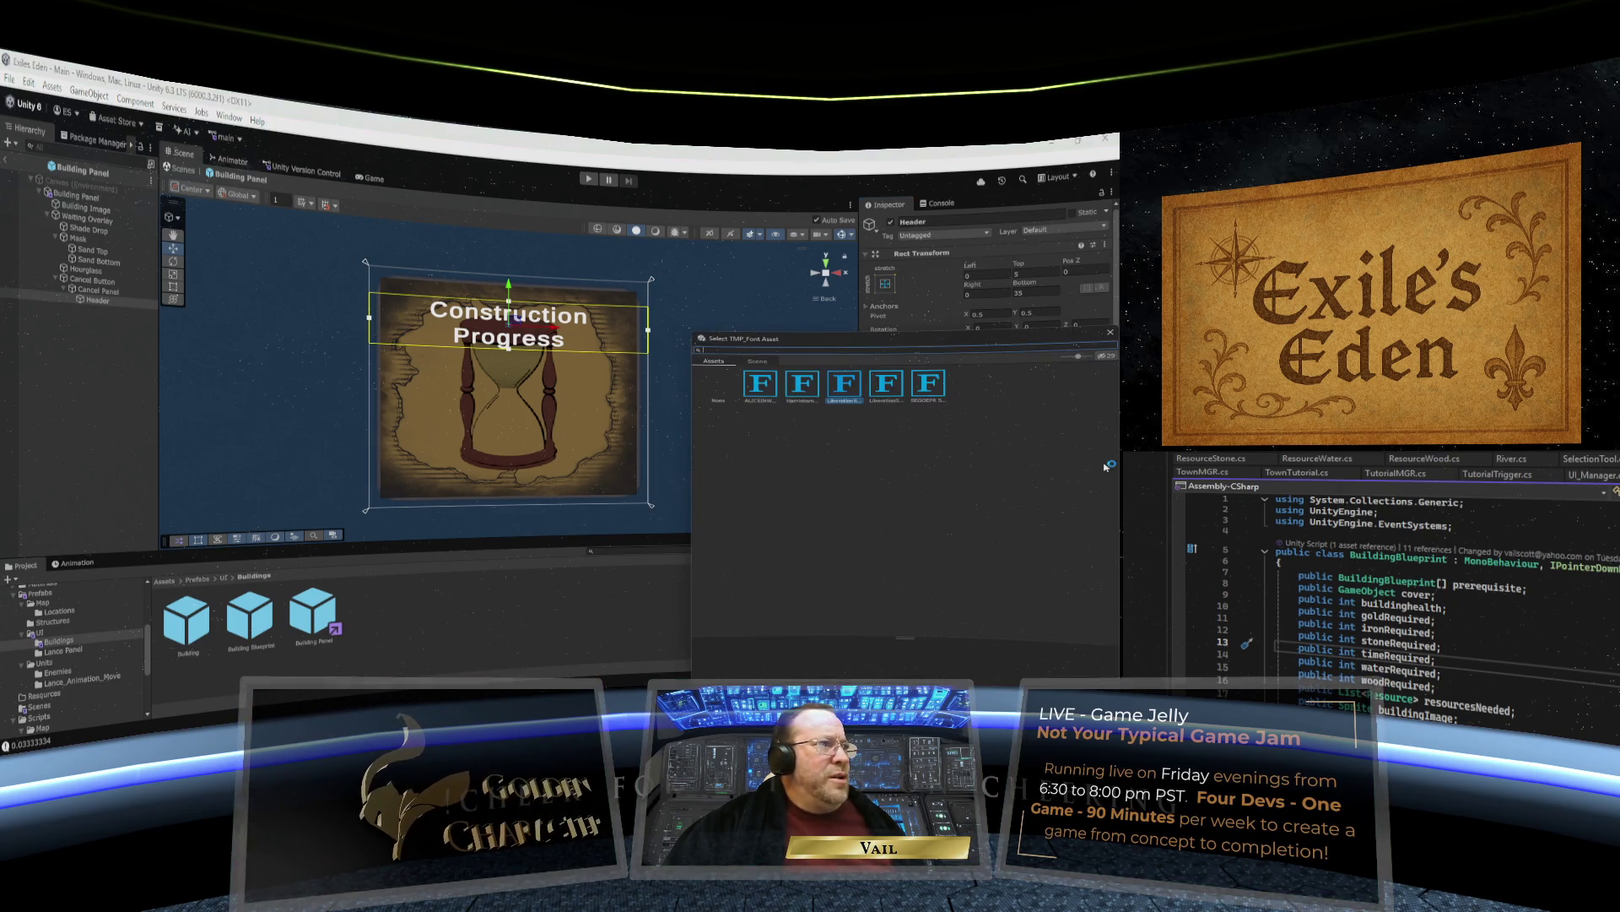
{"action": "left_click", "coordinate": [927, 387]}
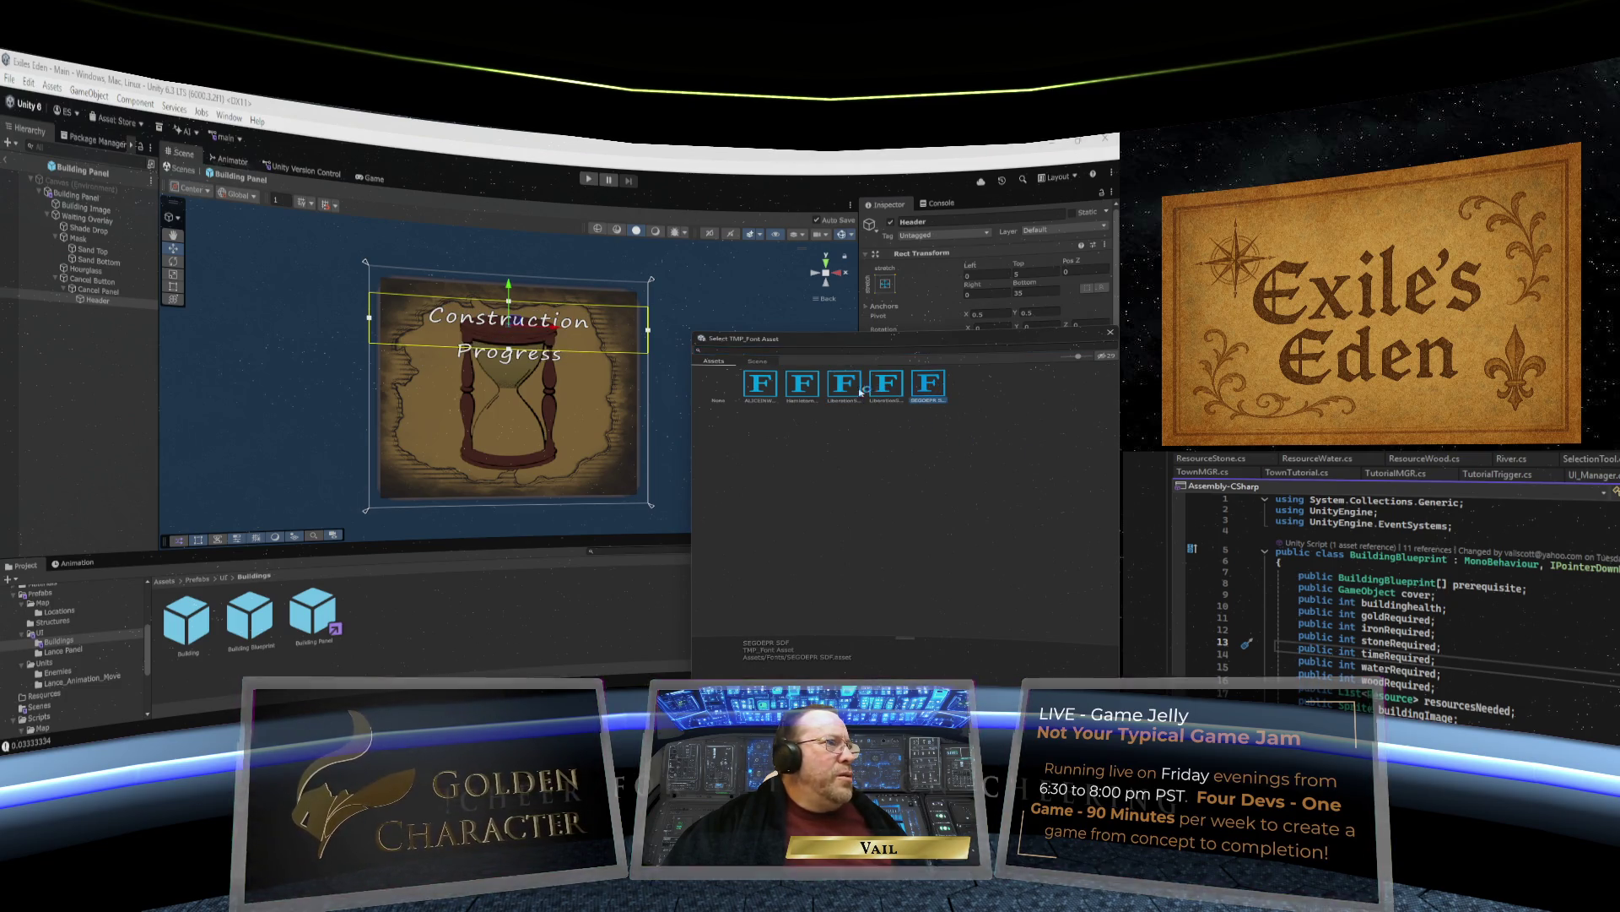
{"action": "left_click", "coordinate": [803, 385]}
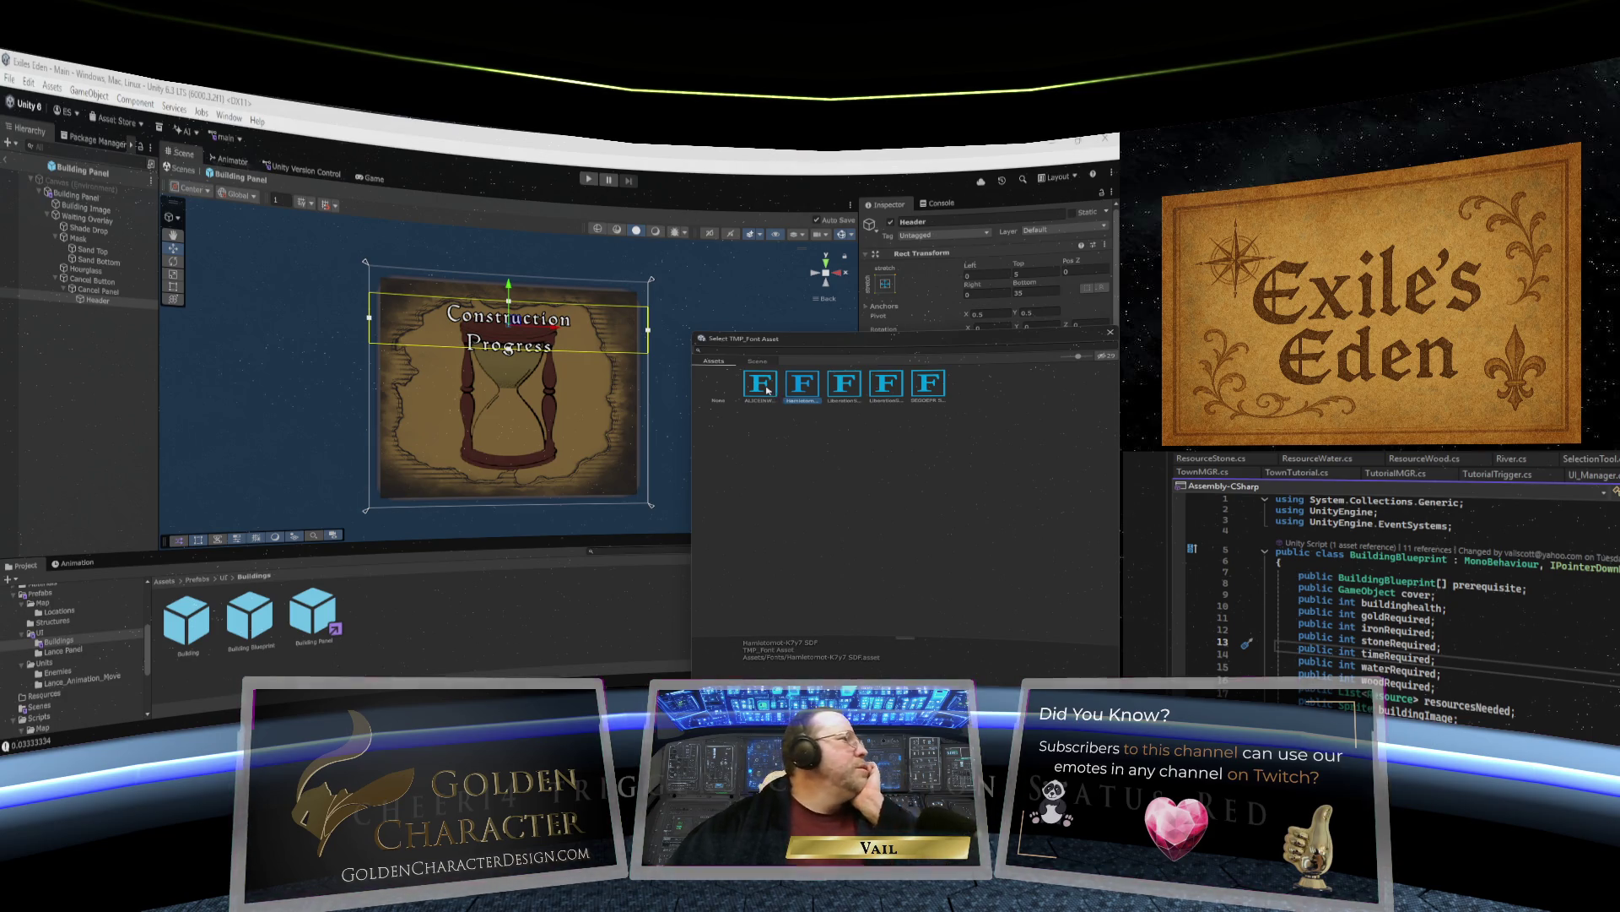
{"action": "left_click", "coordinate": [764, 389]}
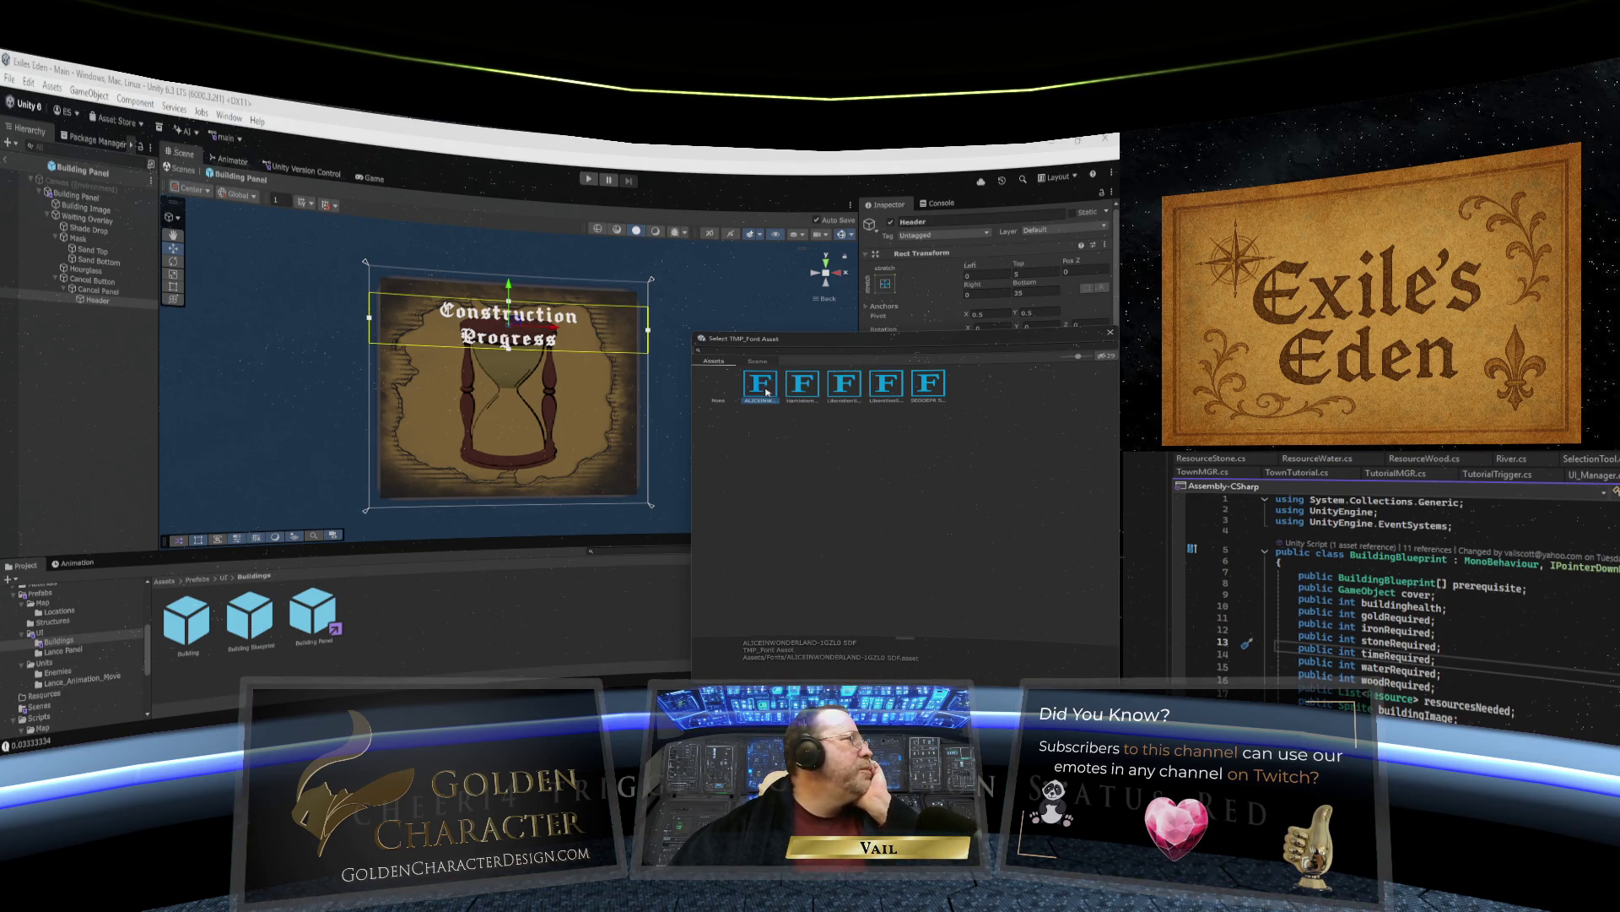
{"action": "left_click", "coordinate": [802, 389]}
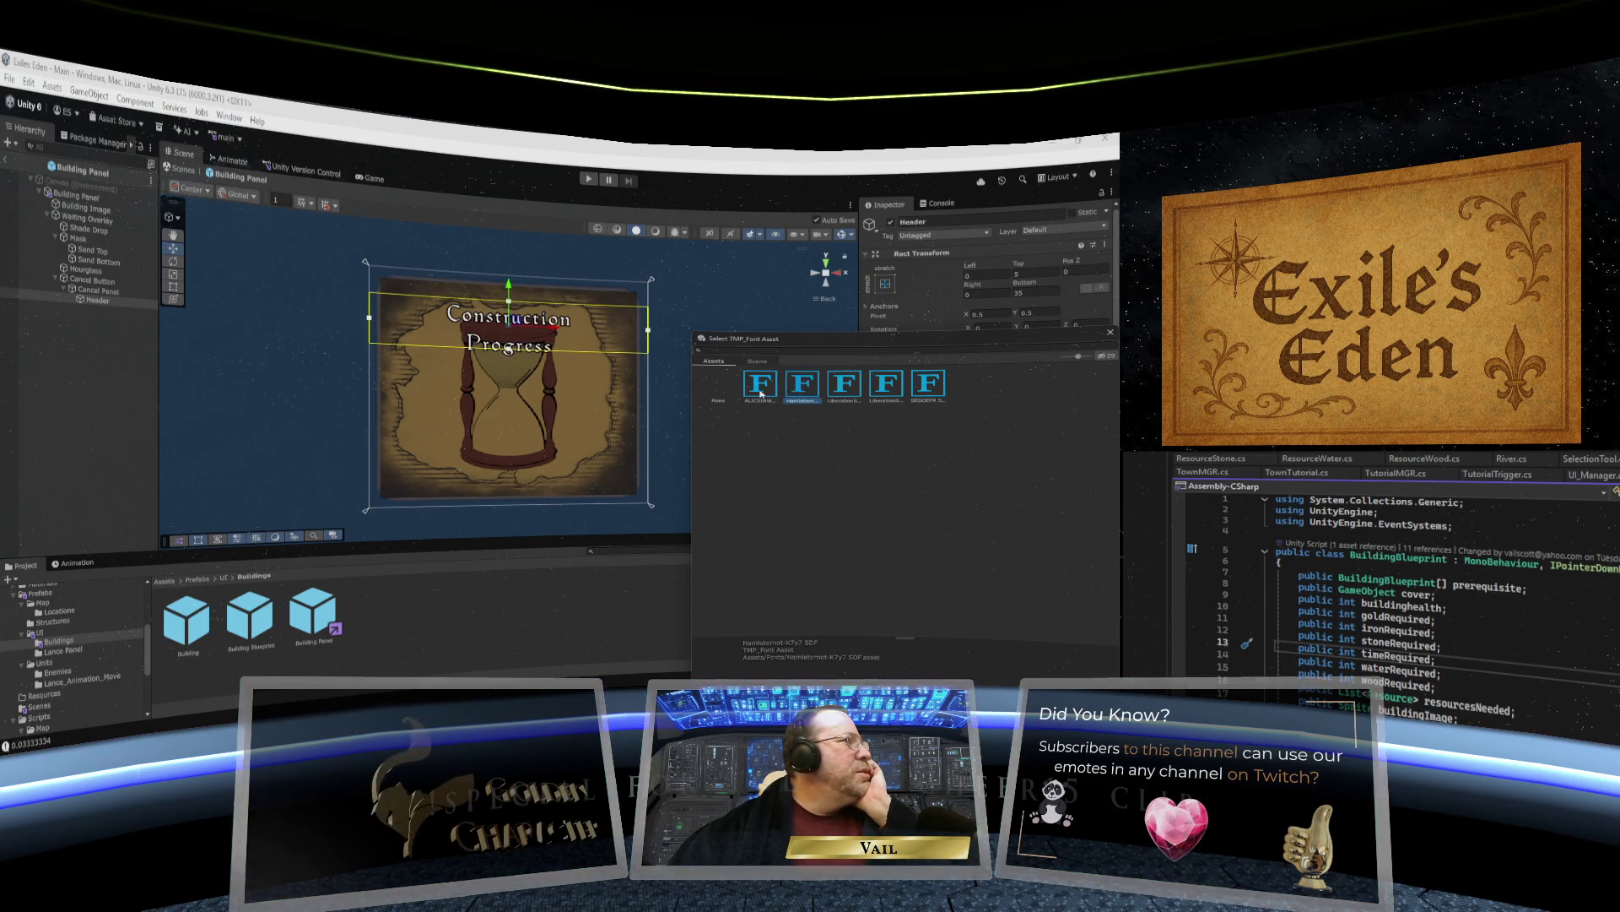
{"action": "left_click", "coordinate": [761, 389]}
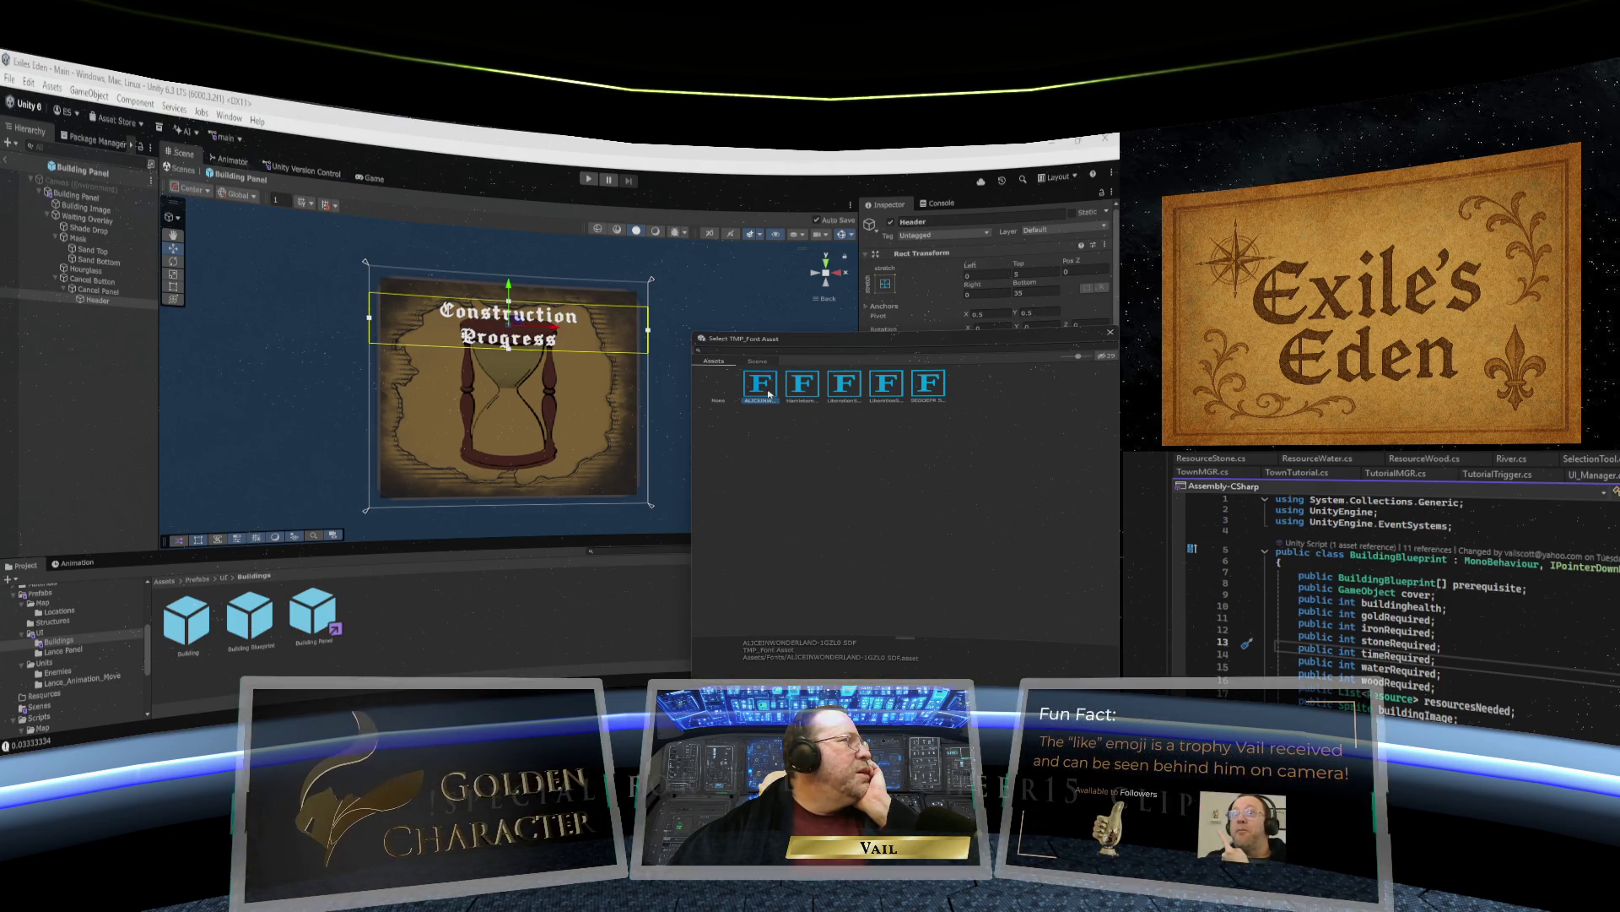
{"action": "left_click", "coordinate": [796, 391]}
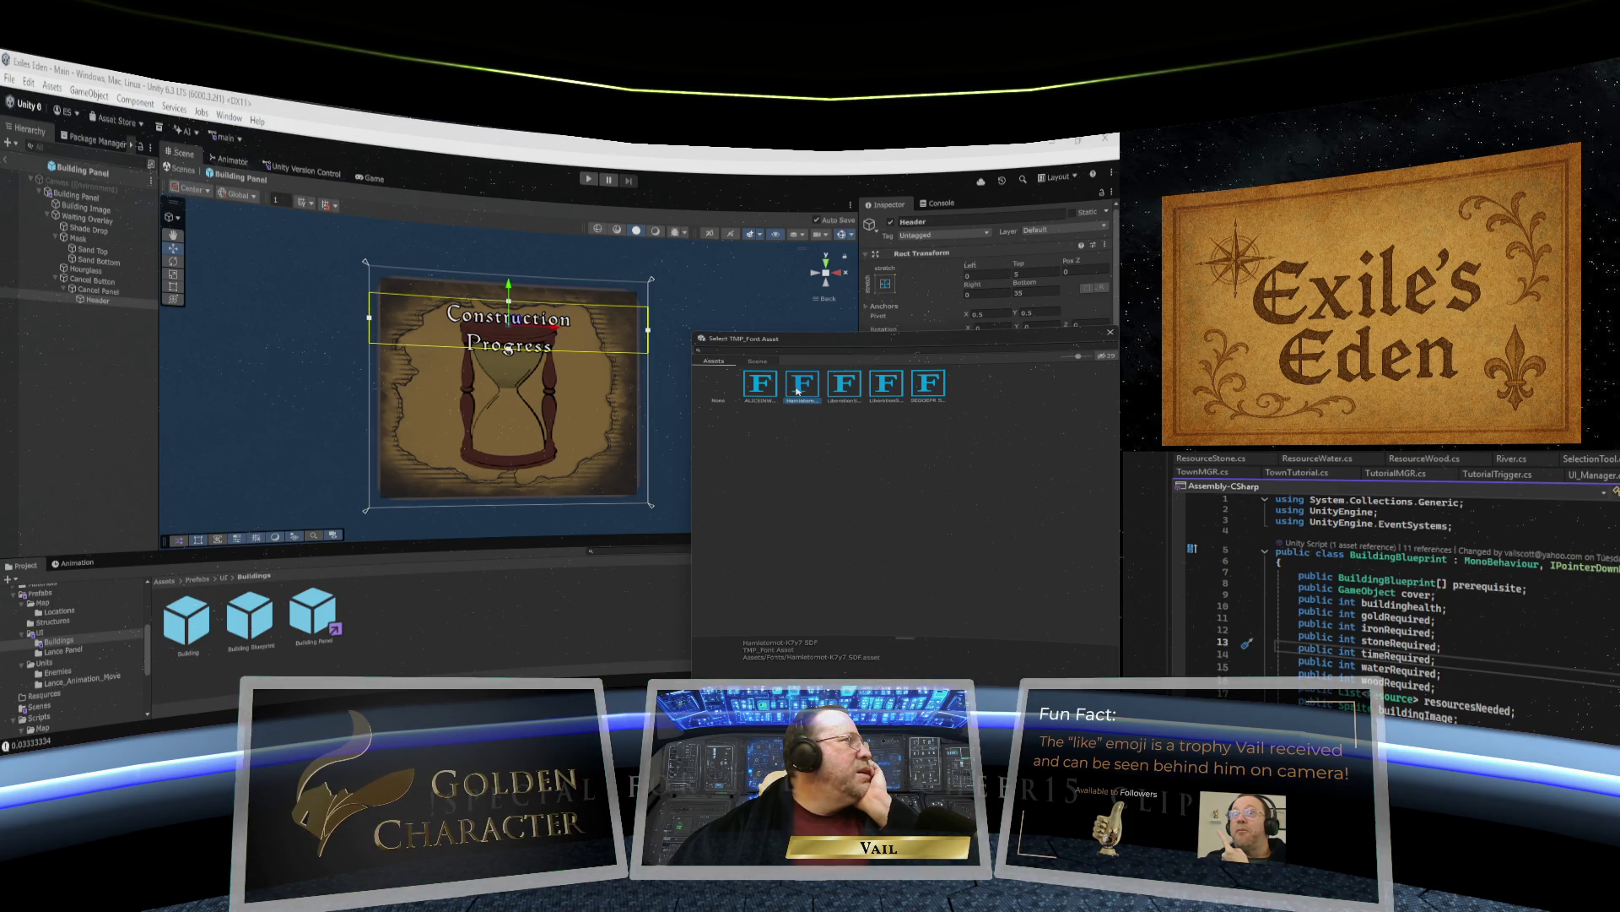
Compare LiberationSans and SEGOEPR, settle on Hamletornot, then select Building Panel.
{"action": "left_click", "coordinate": [844, 389]}
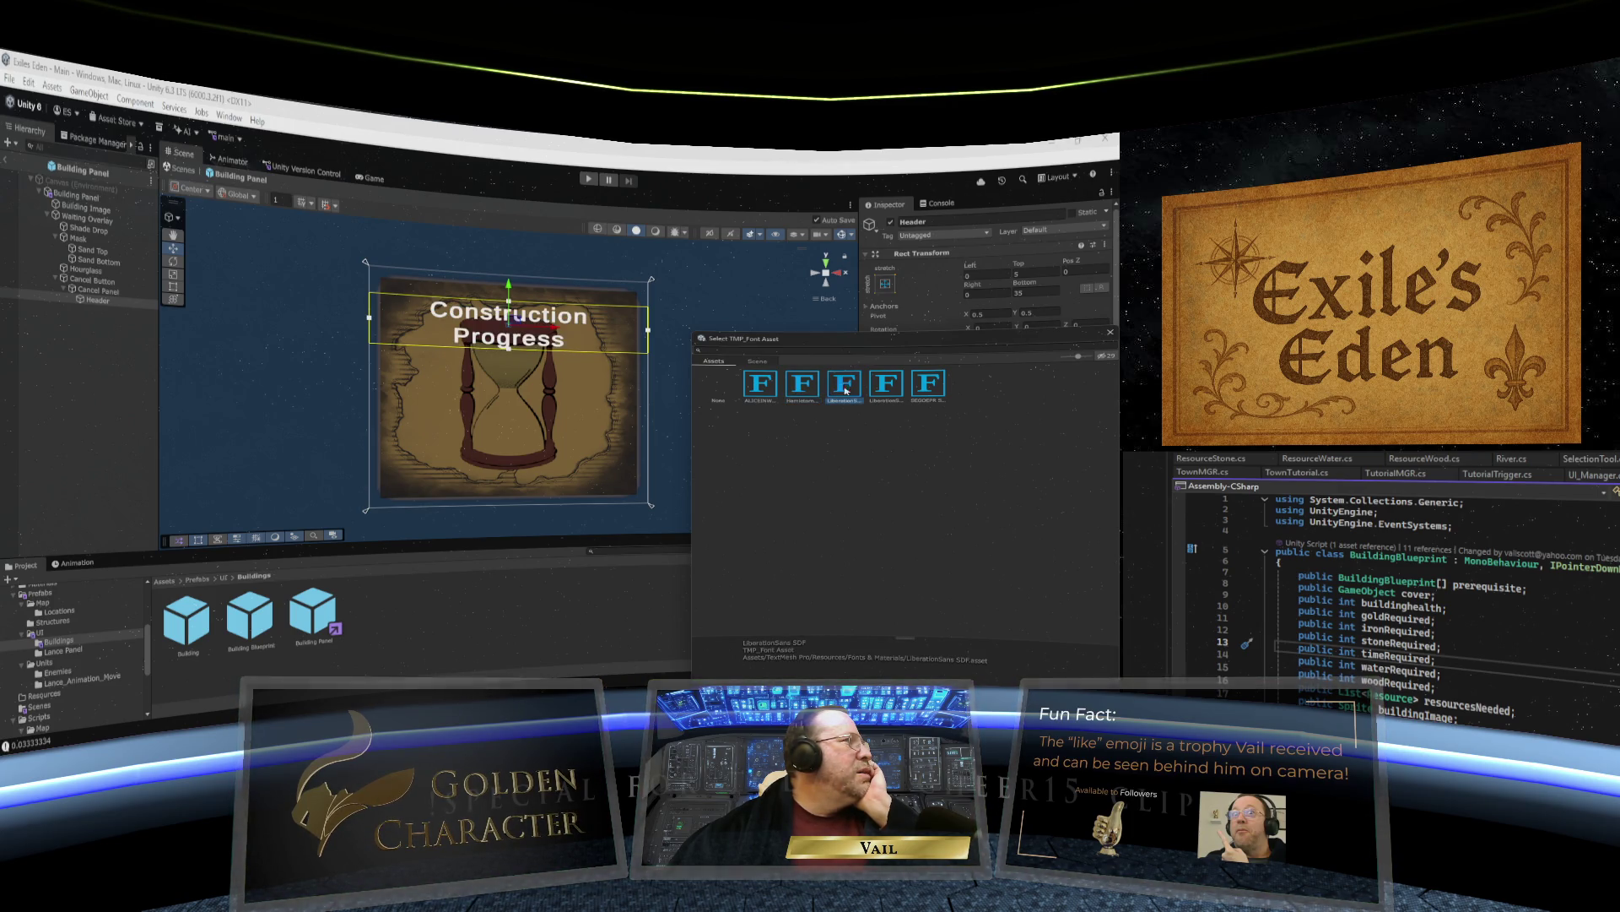
{"action": "left_click", "coordinate": [882, 388]}
{"action": "left_click", "coordinate": [928, 387]}
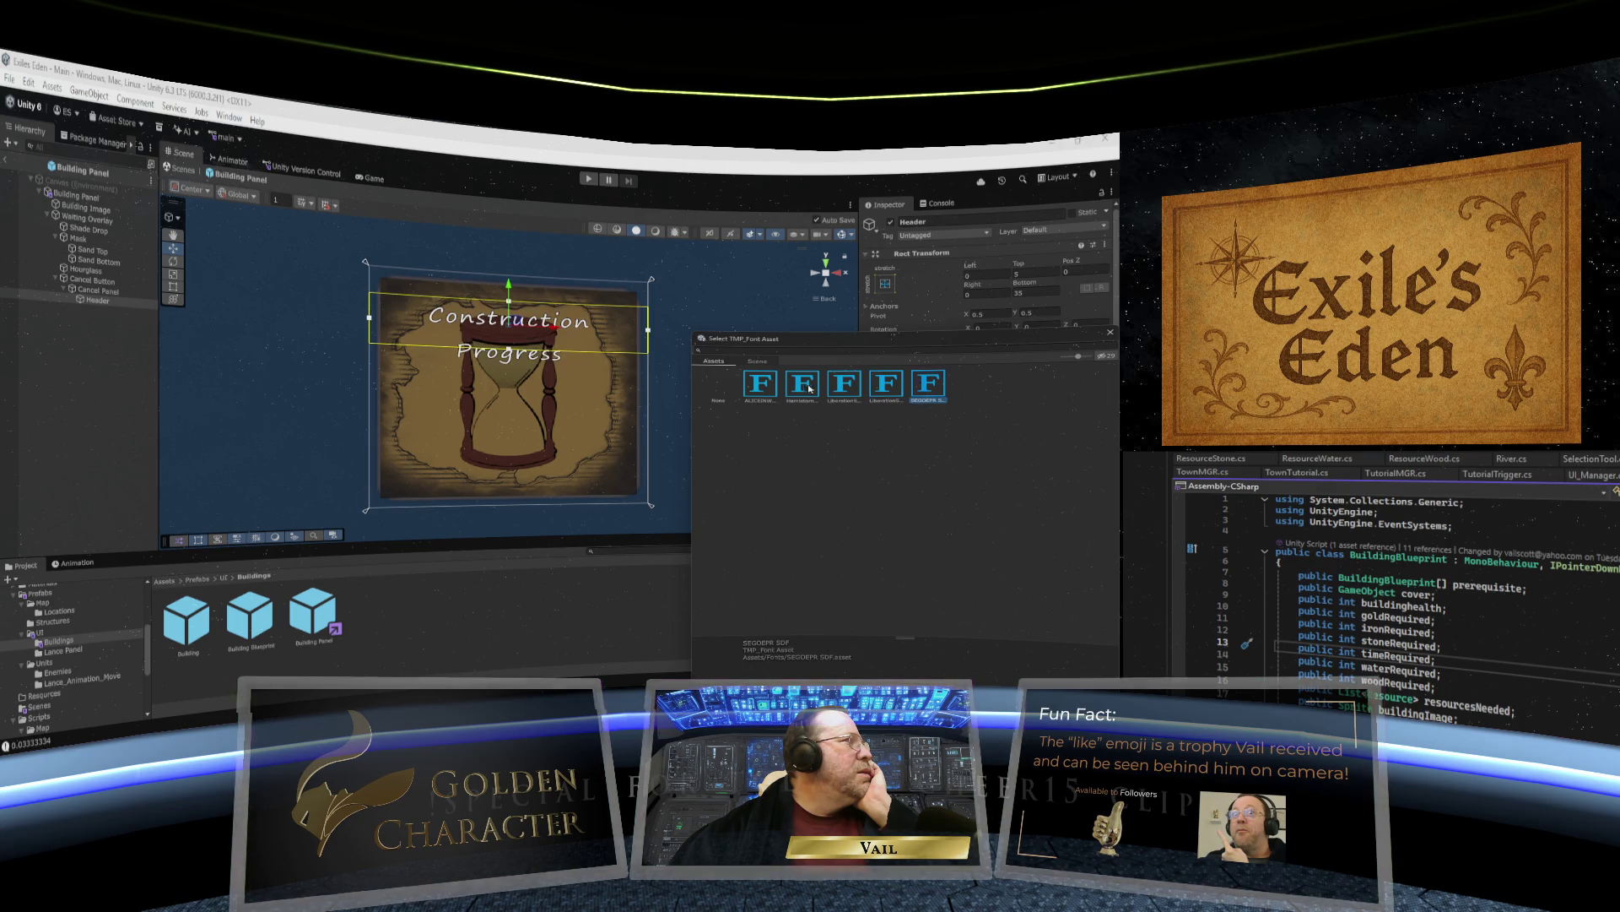
{"action": "left_click", "coordinate": [766, 389]}
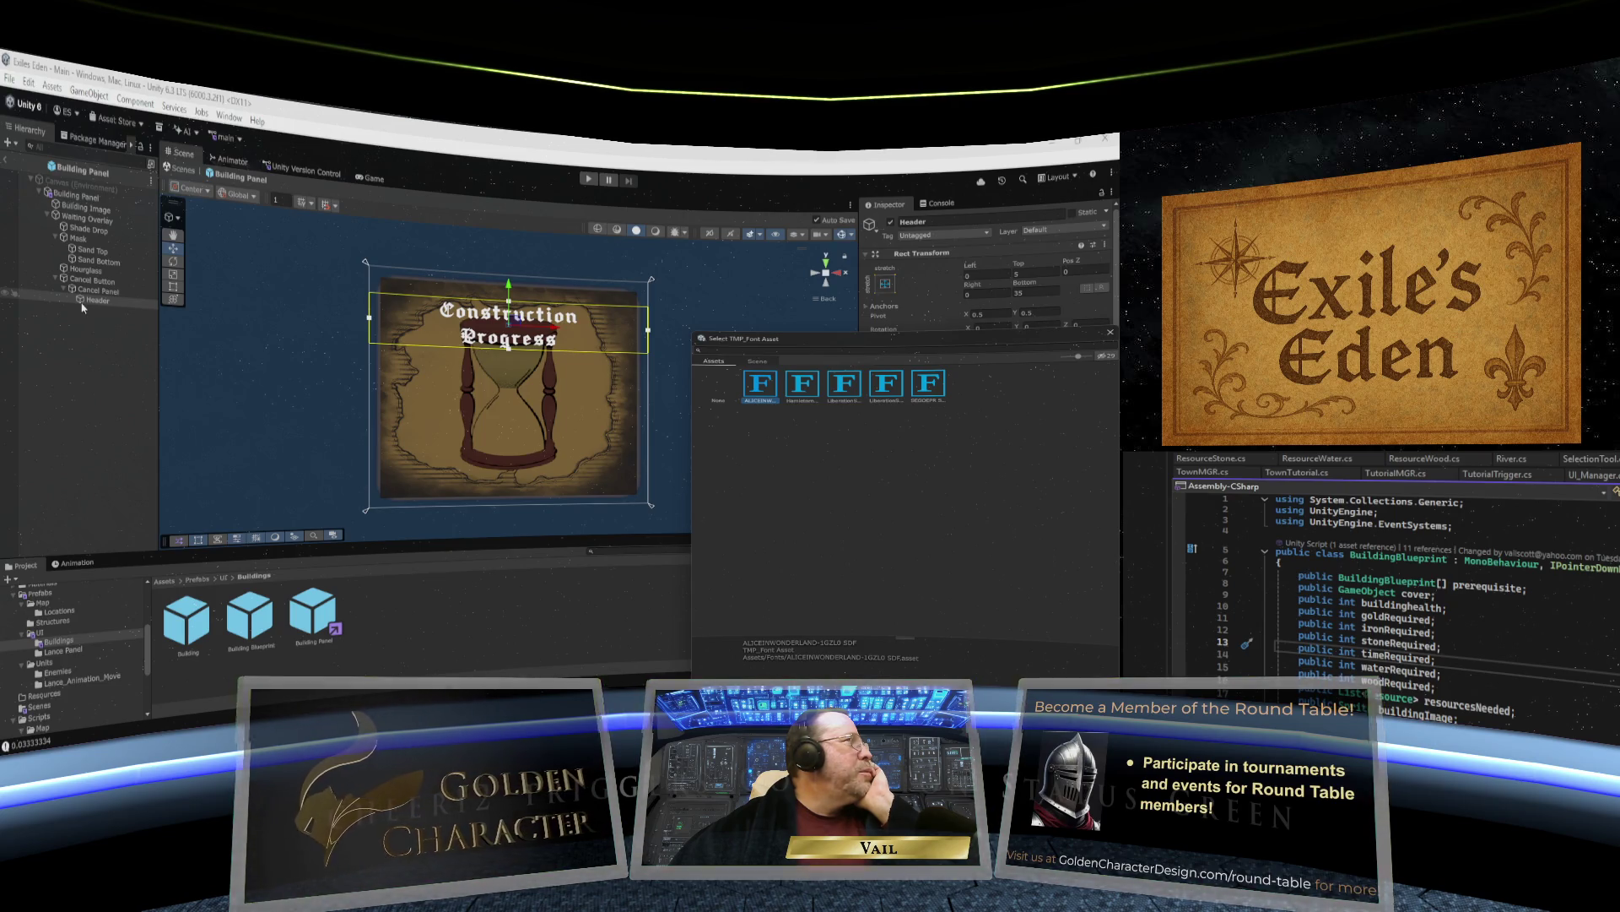
{"action": "left_click", "coordinate": [802, 387]}
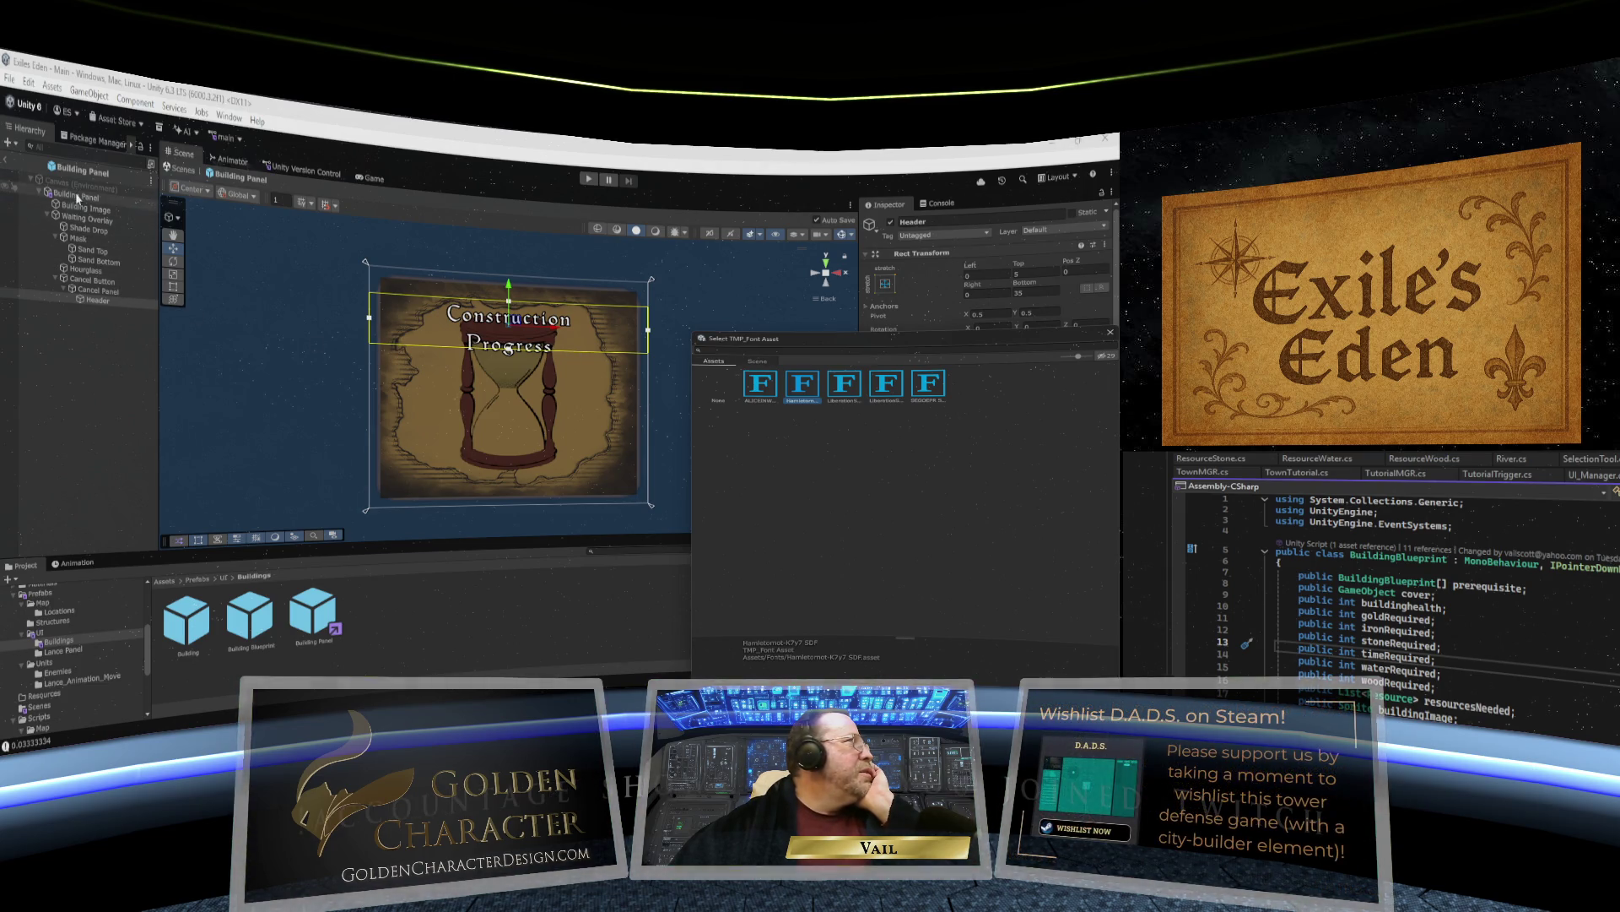
{"action": "left_click", "coordinate": [77, 195]}
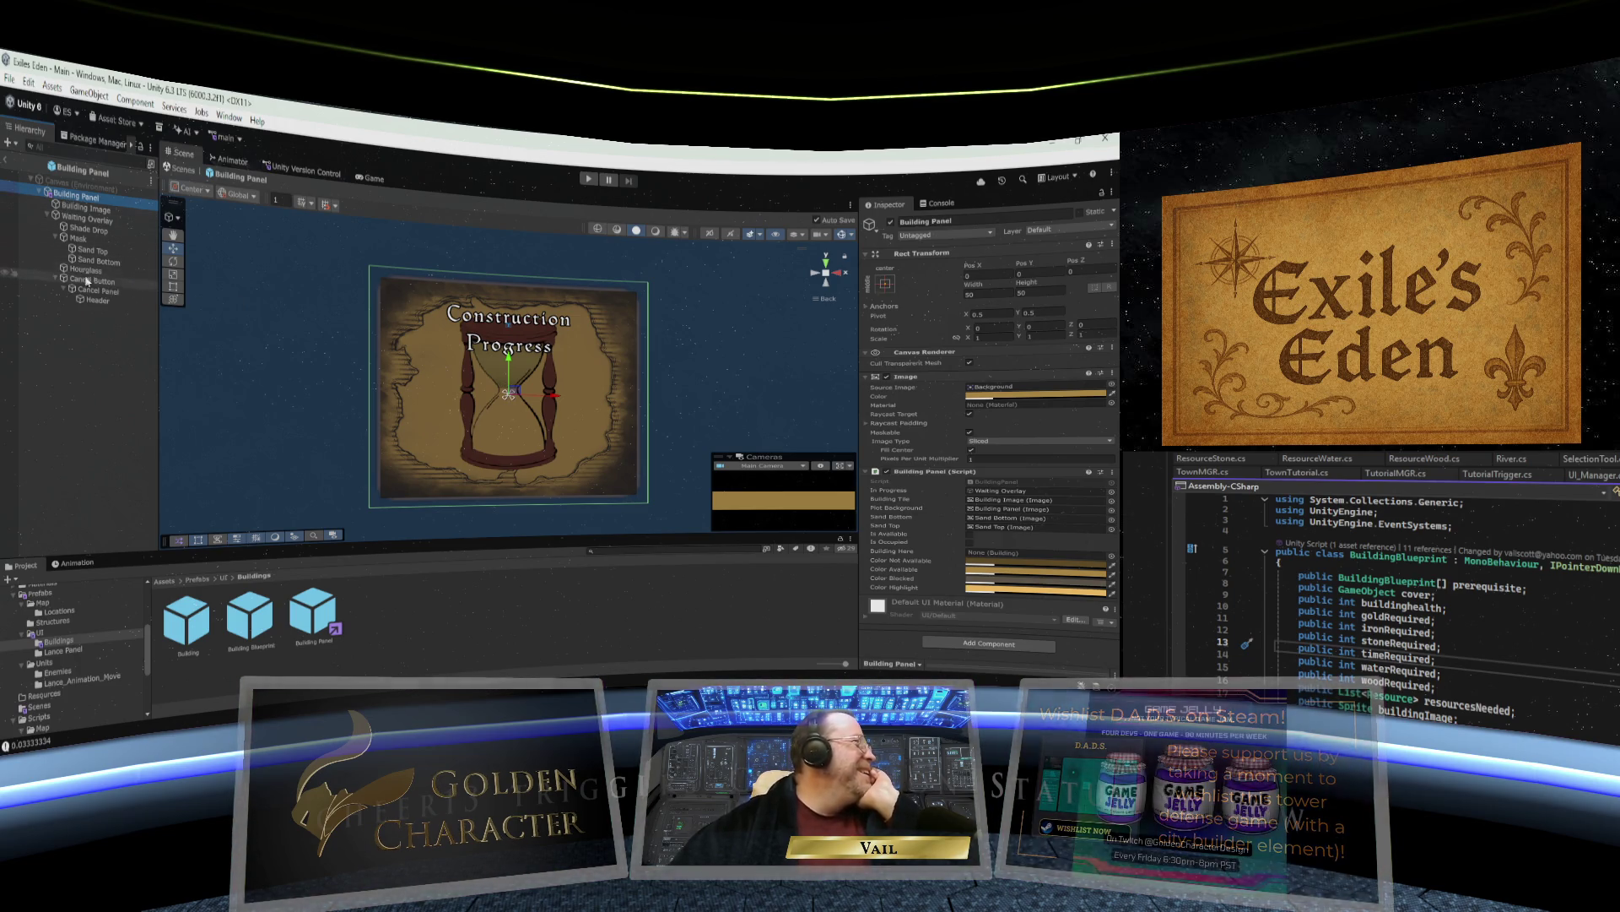
Set the Header font to Hamletornot SDF after comparing others, then exit Prefab Mode.
{"action": "left_click", "coordinate": [94, 300]}
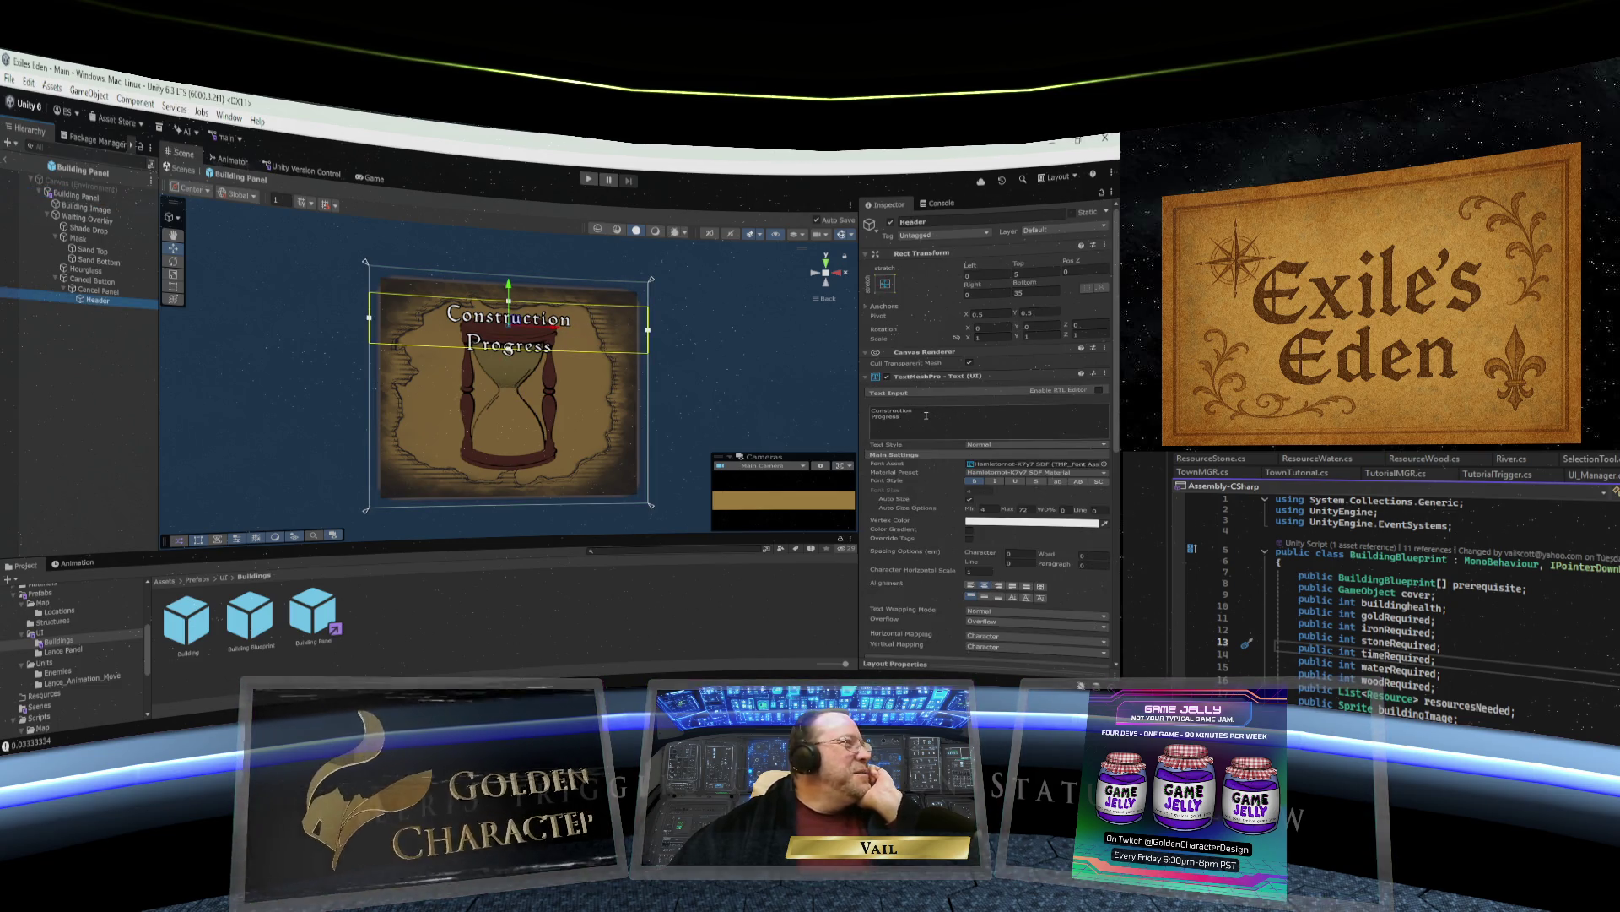
{"action": "left_click", "coordinate": [1104, 464]}
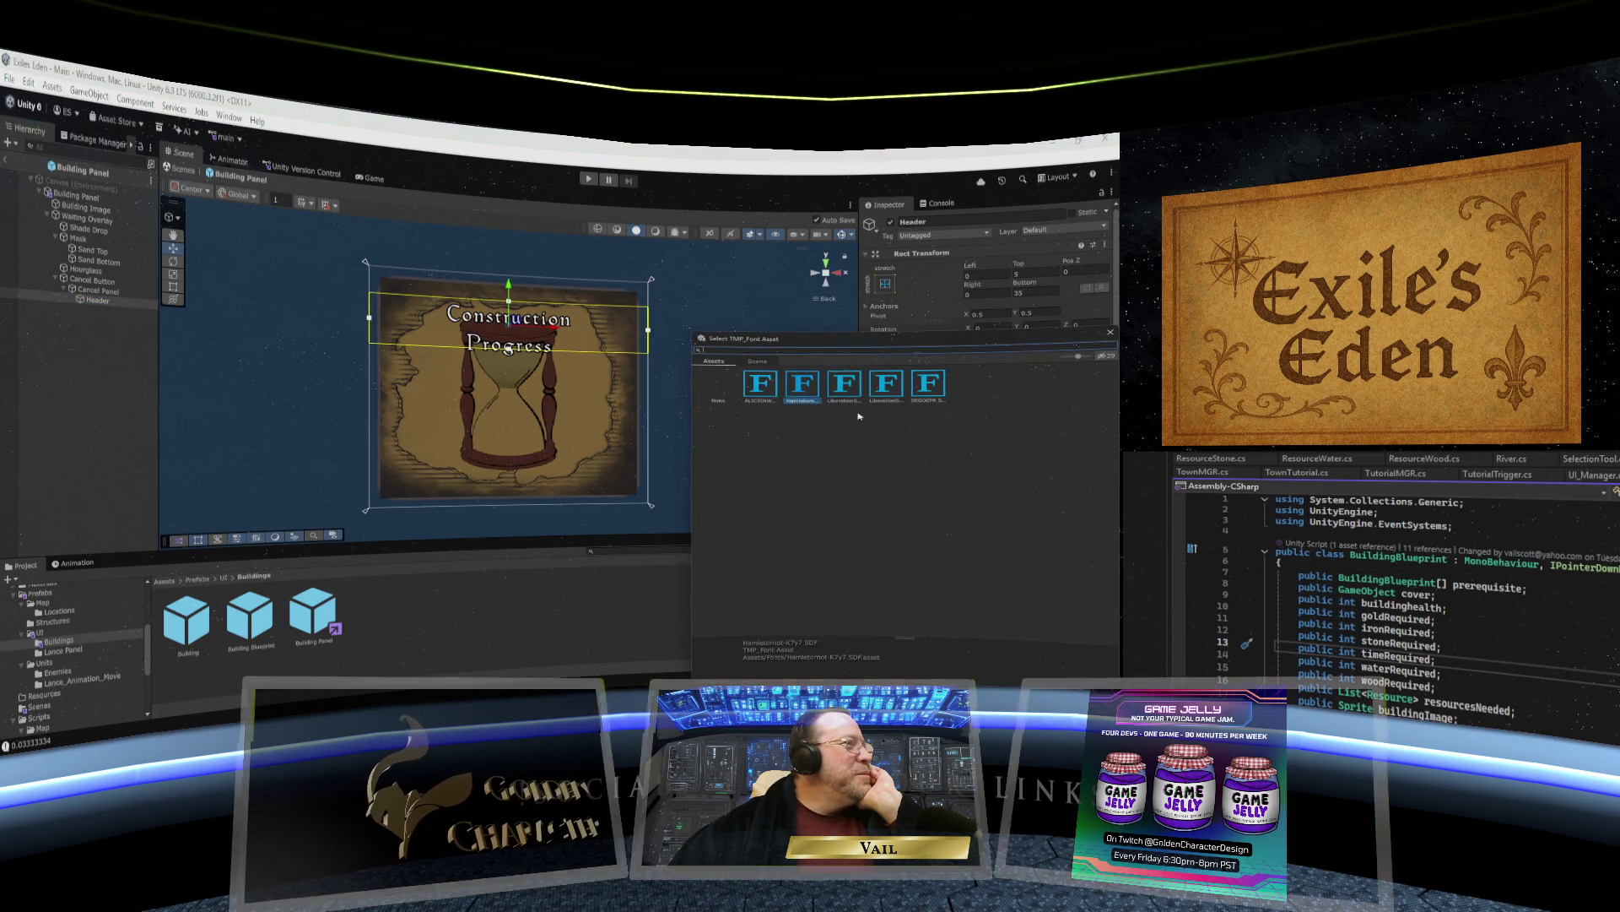
{"action": "left_click", "coordinate": [765, 389]}
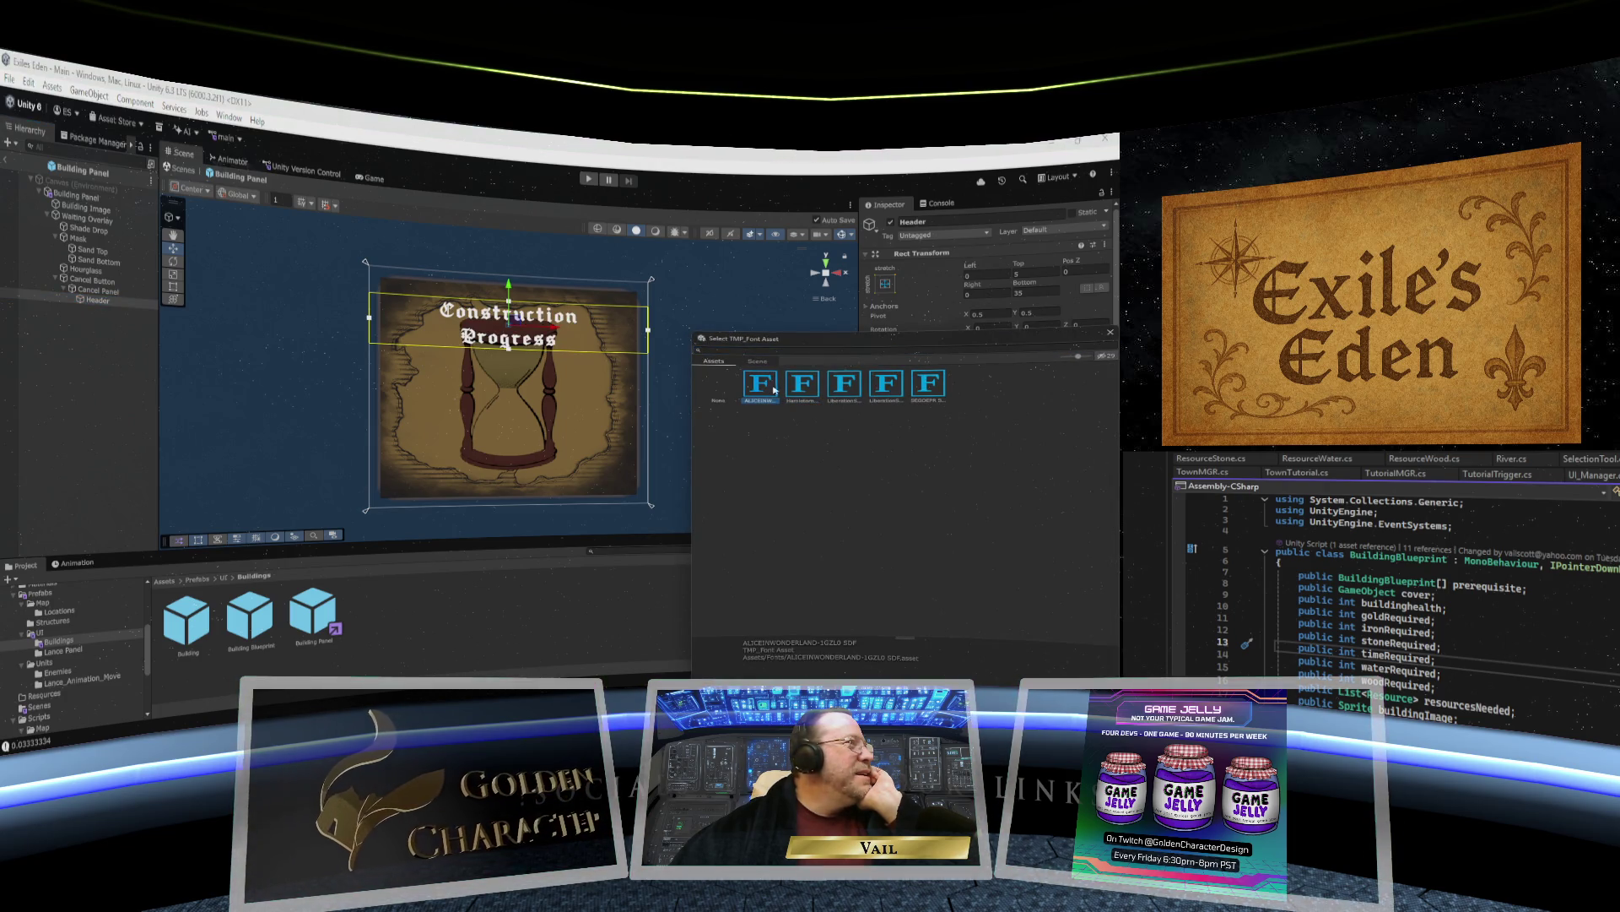
{"action": "left_click", "coordinate": [798, 390]}
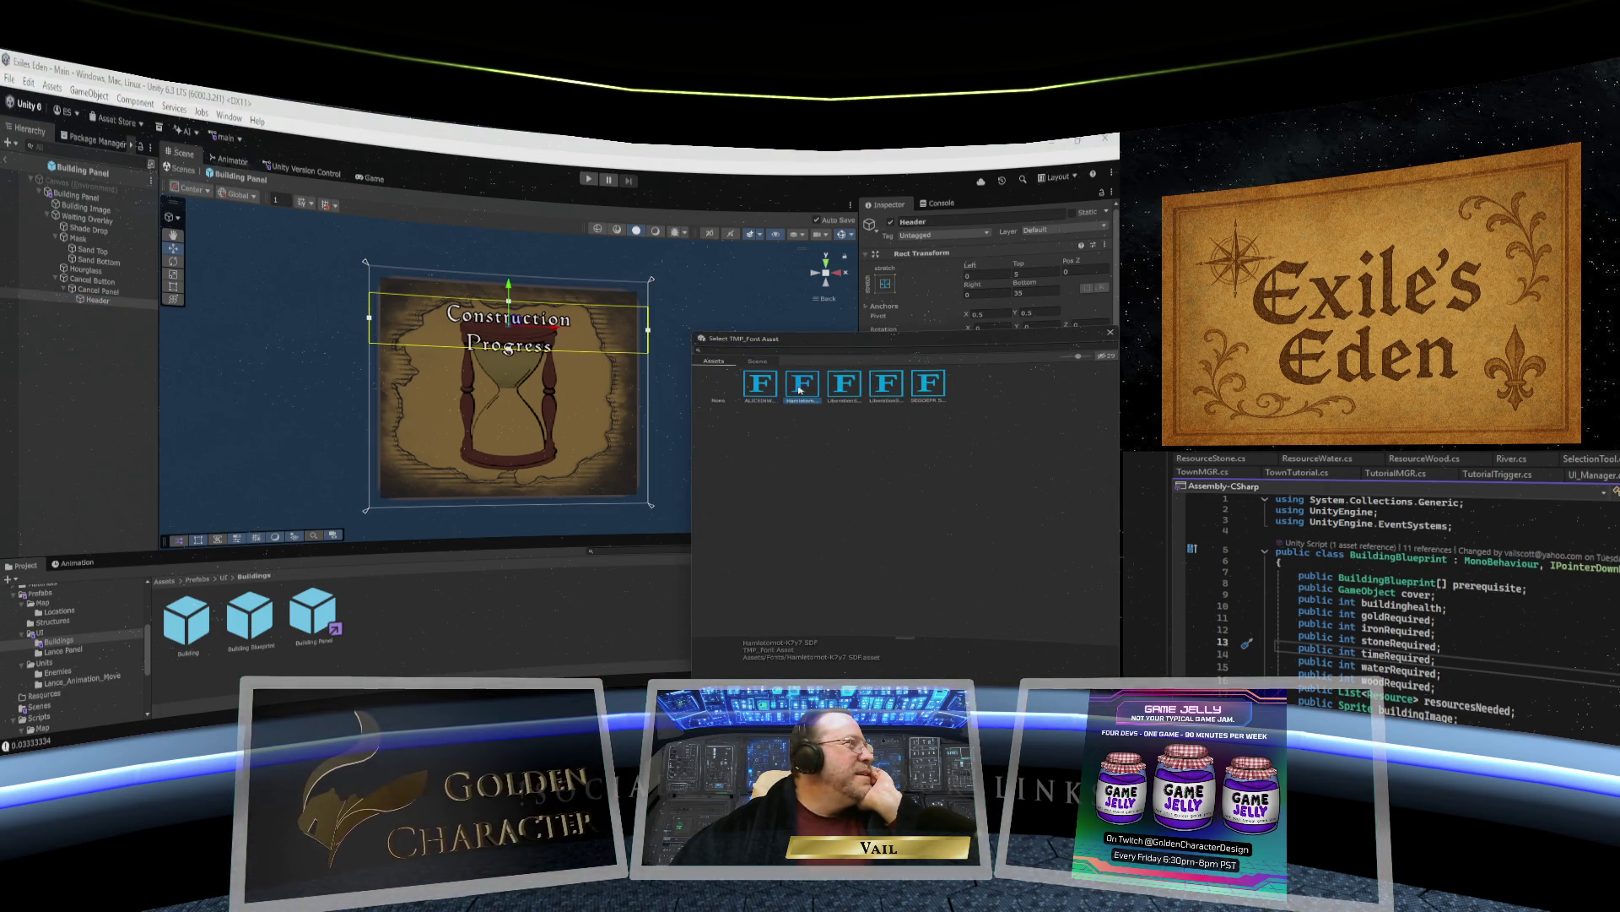
{"action": "left_click", "coordinate": [845, 388]}
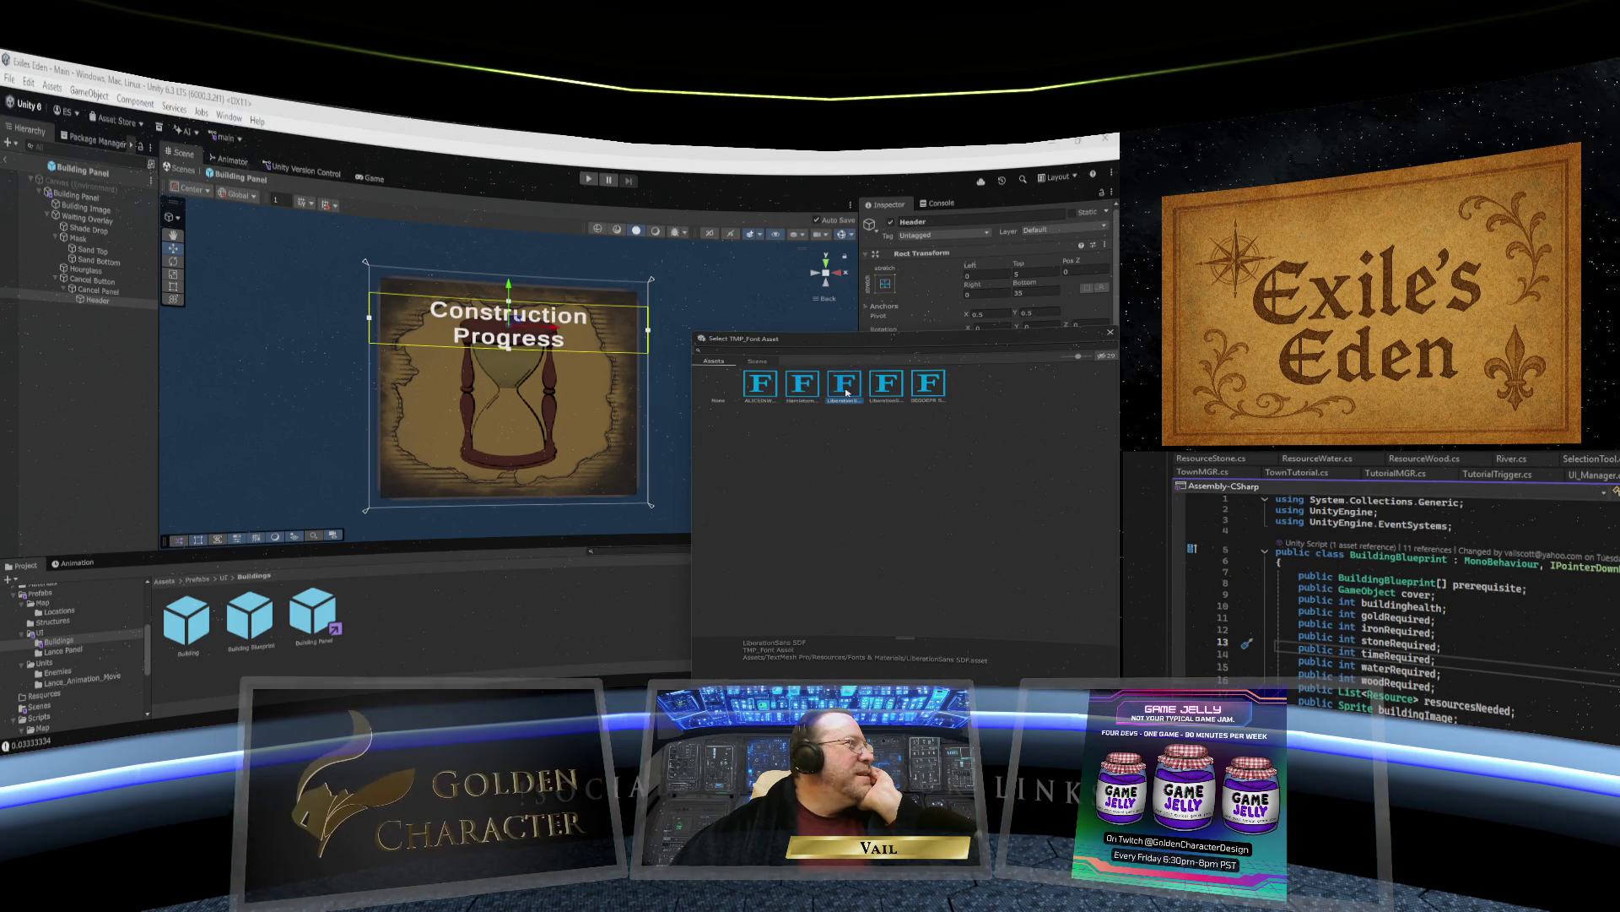
{"action": "left_click", "coordinate": [926, 388]}
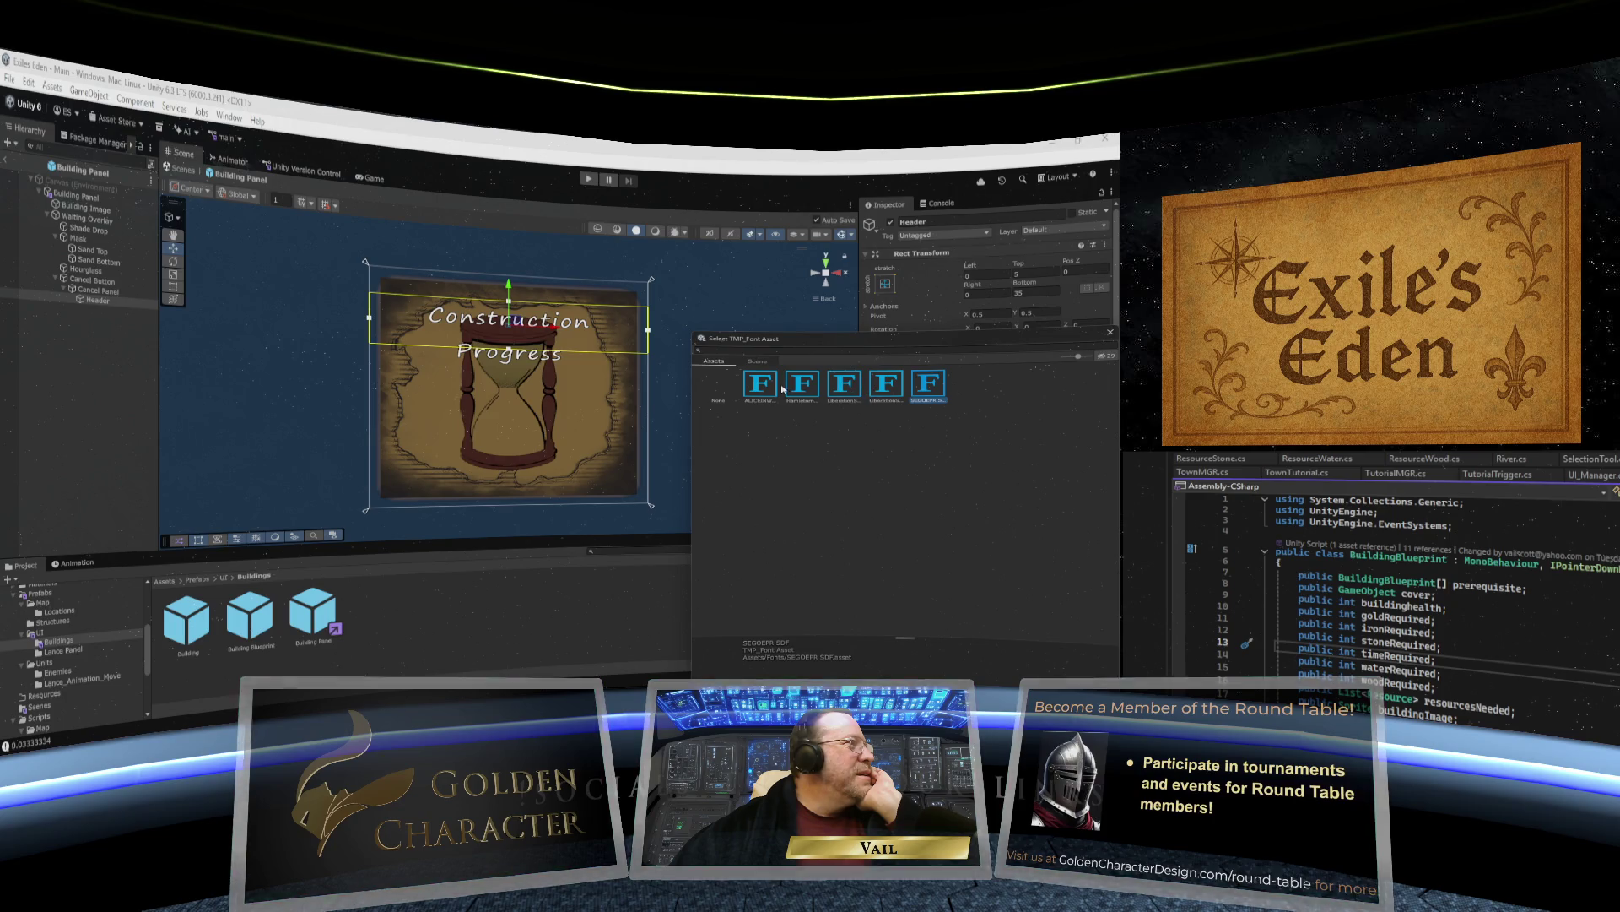
{"action": "left_click", "coordinate": [815, 390]}
{"action": "left_click", "coordinate": [764, 388]}
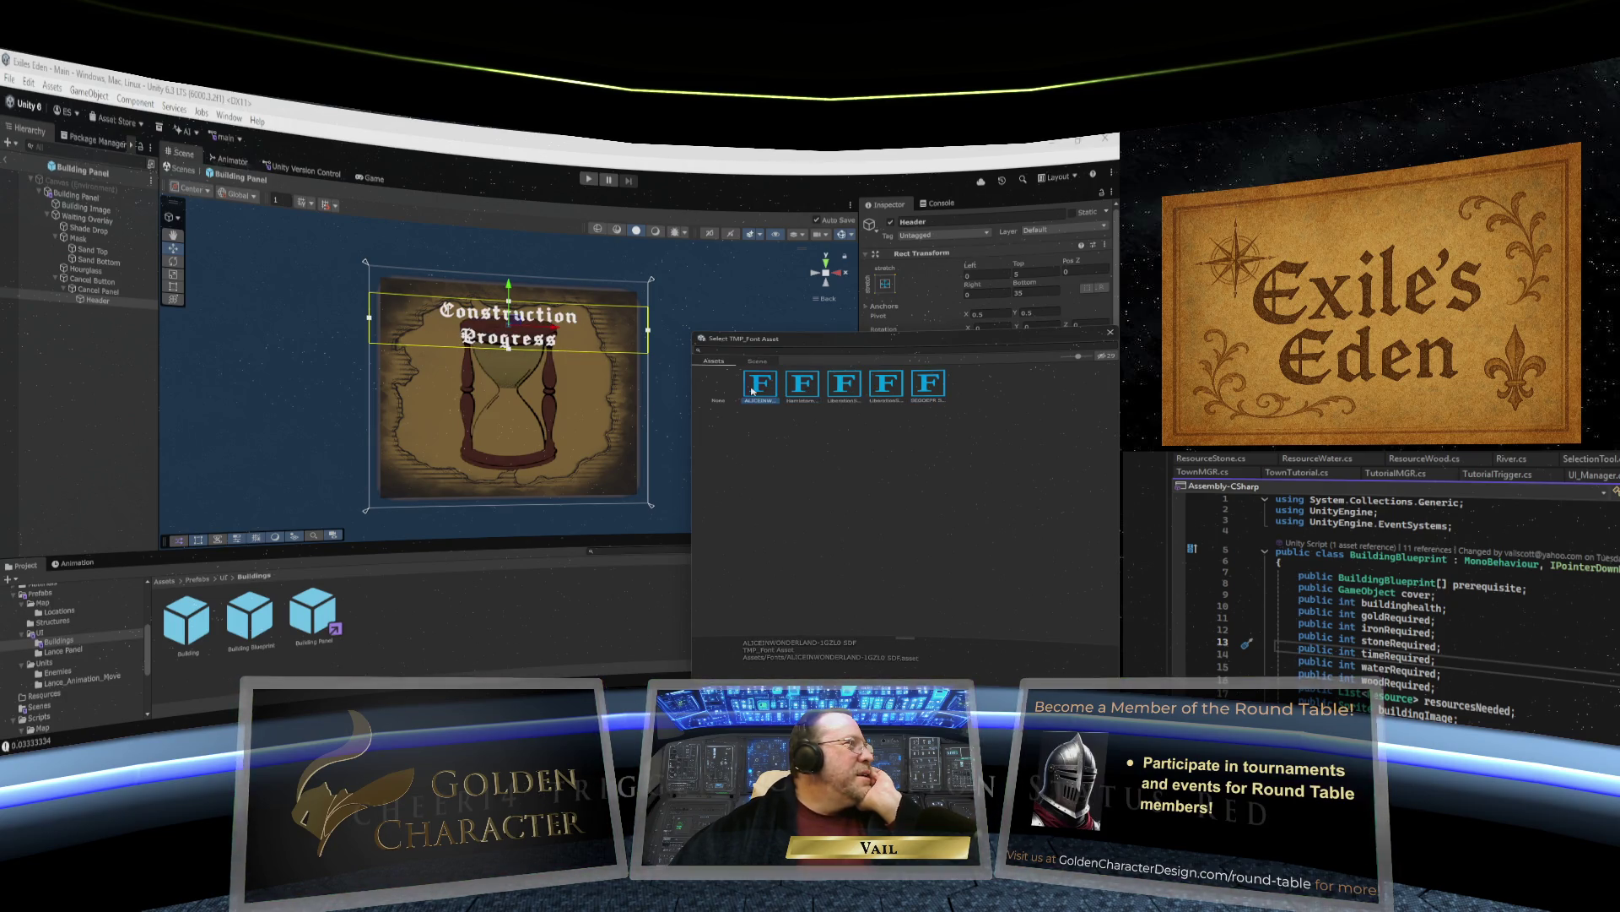
{"action": "left_click", "coordinate": [794, 390]}
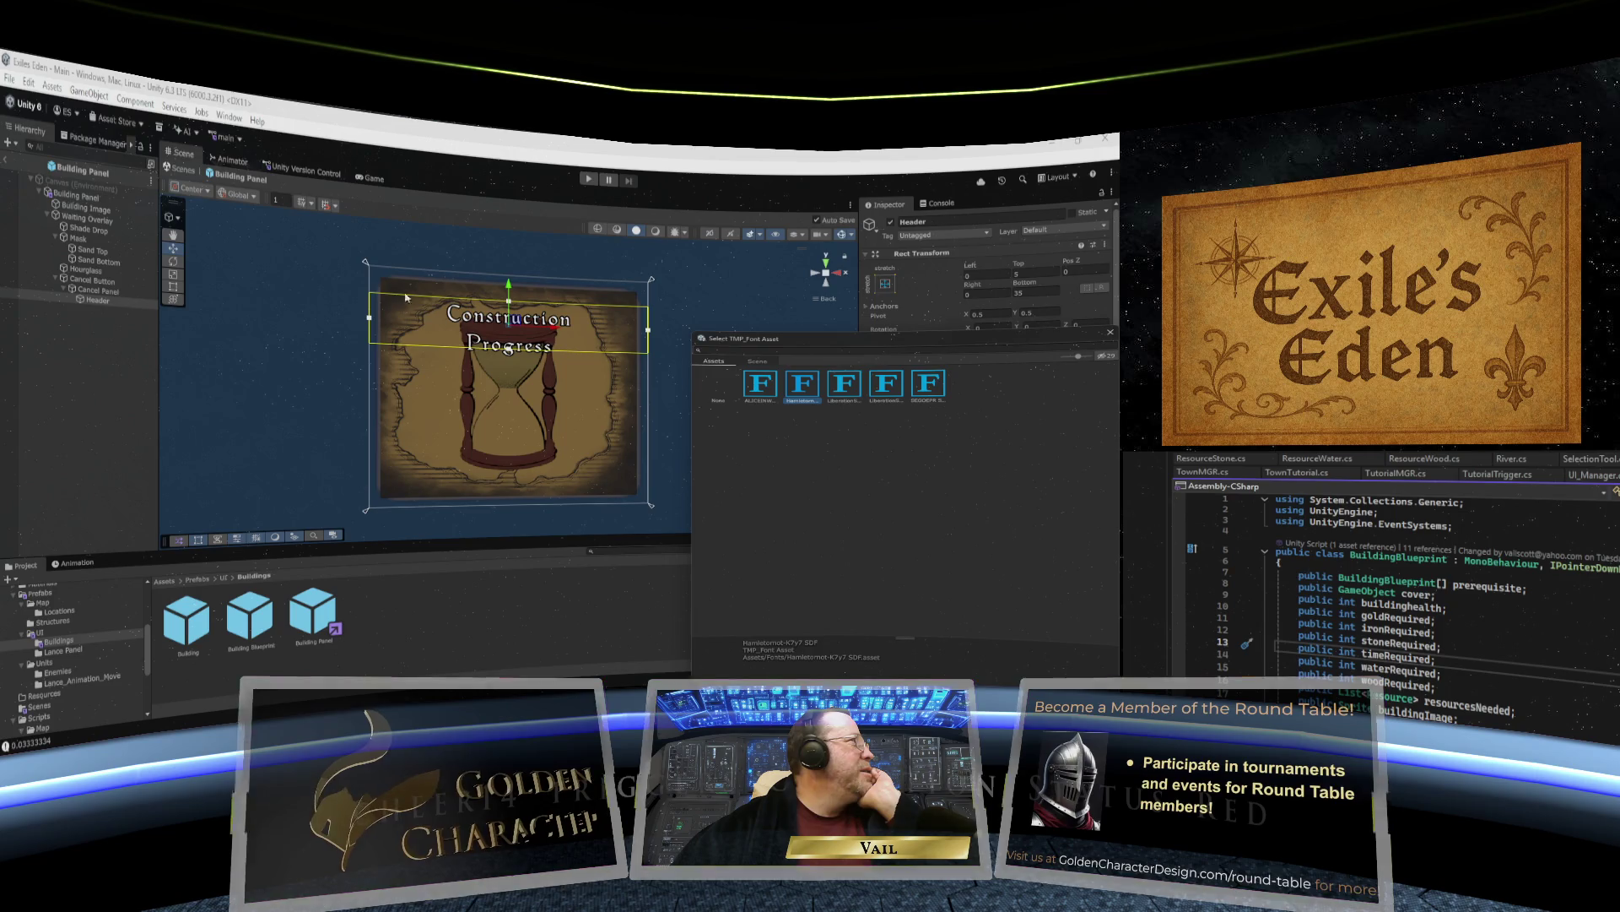
{"action": "left_click", "coordinate": [5, 158]}
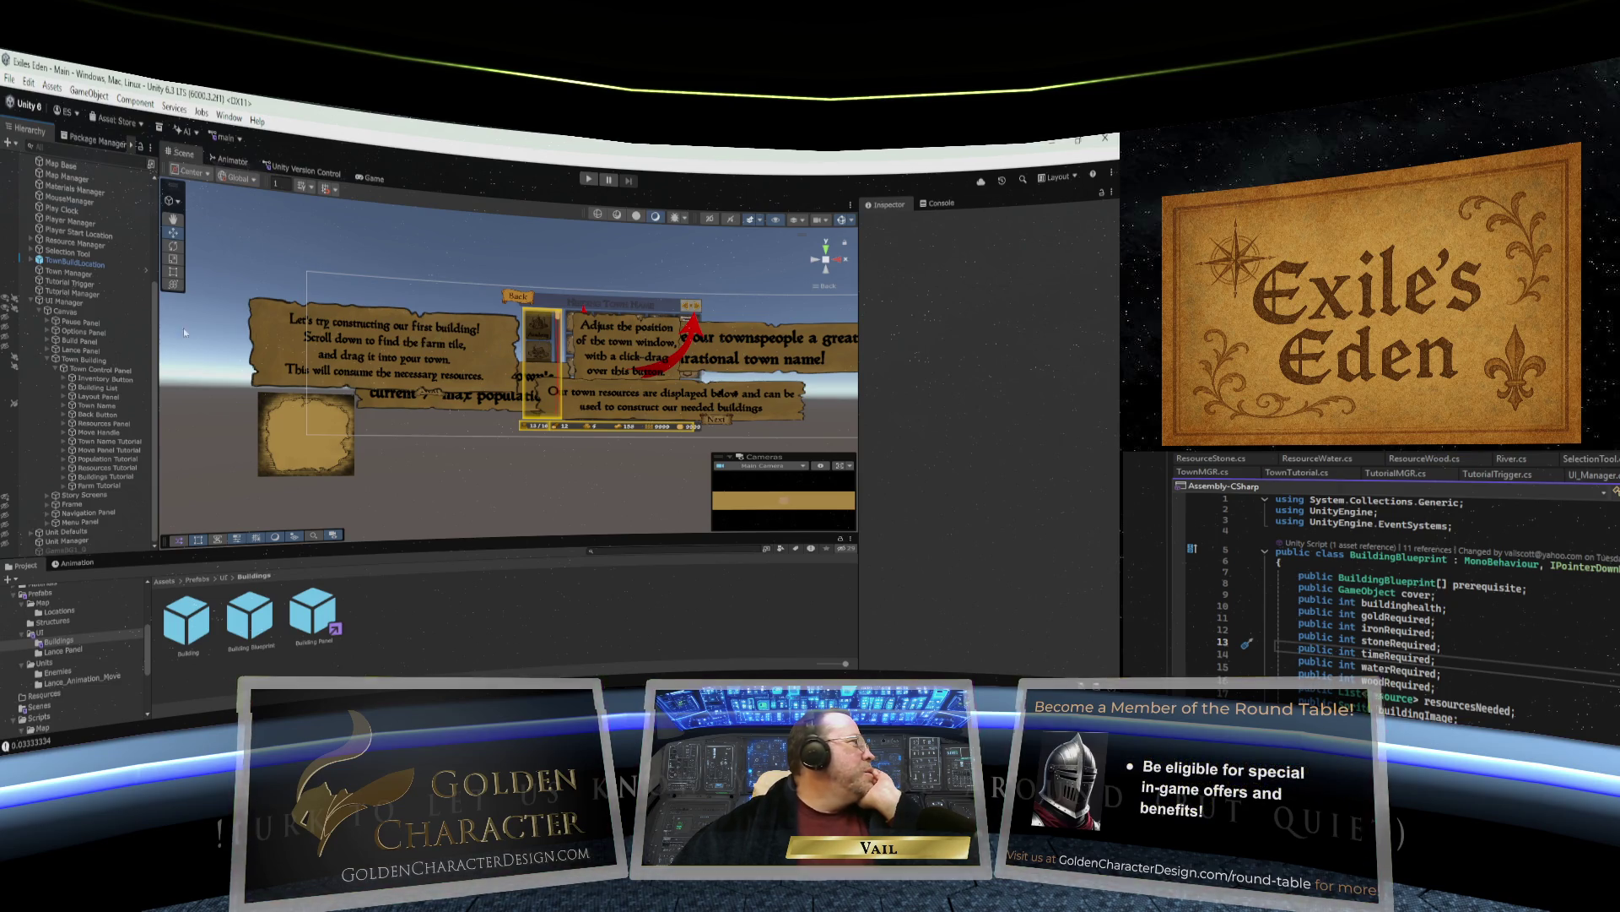
{"action": "left_click", "coordinate": [100, 380]}
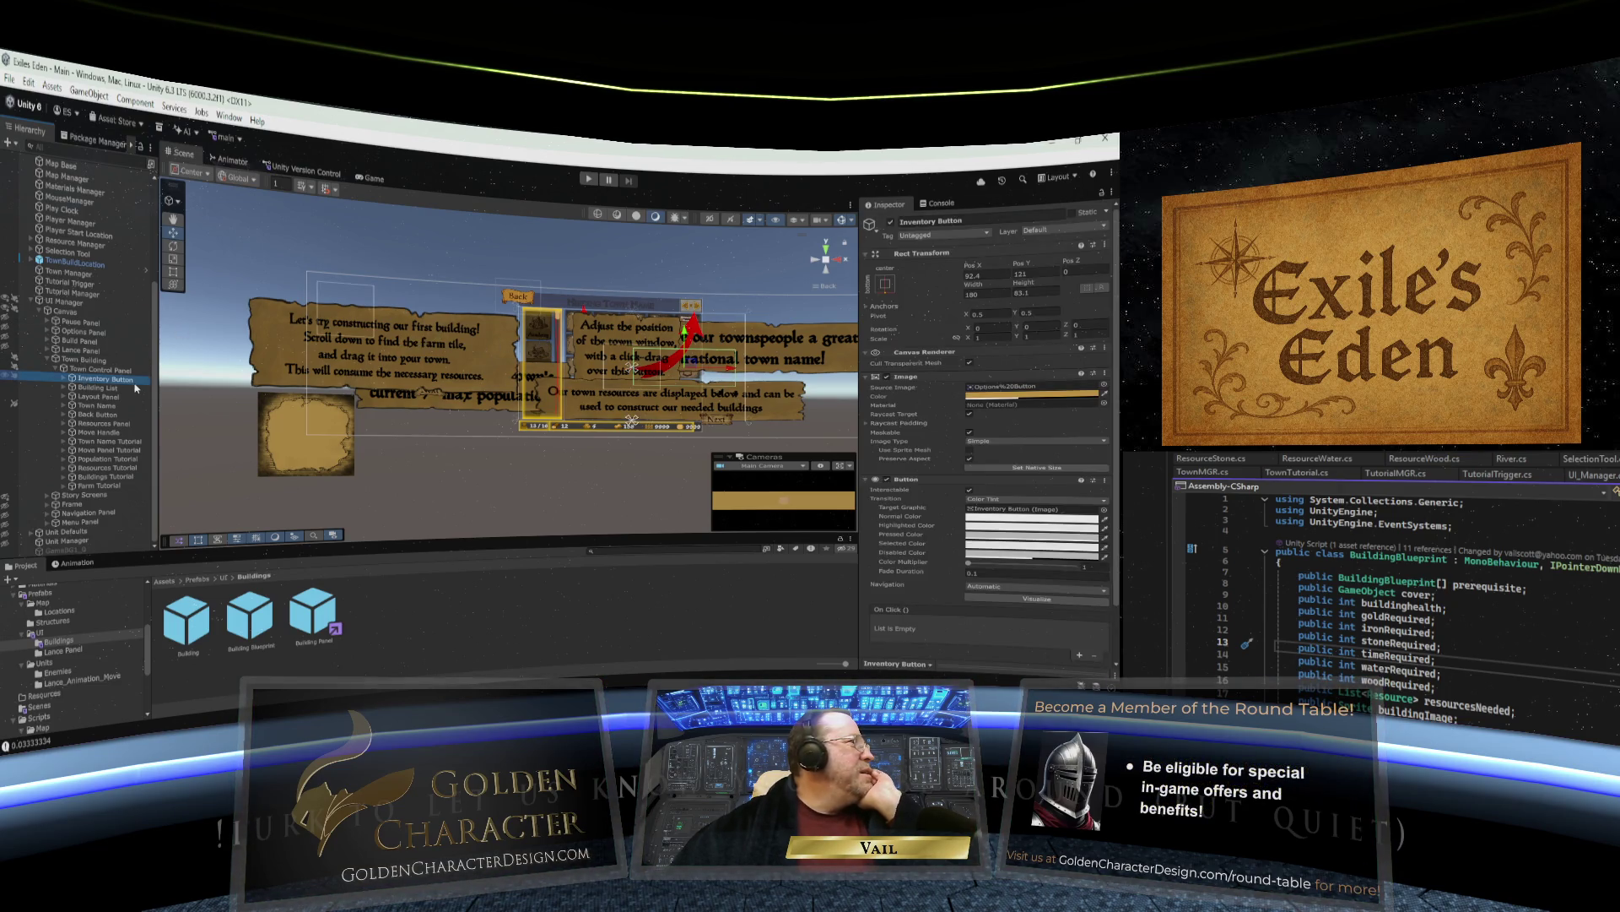
{"action": "scroll", "coordinate": [904, 431], "scroll_direction": "down", "scroll_amount": 2}
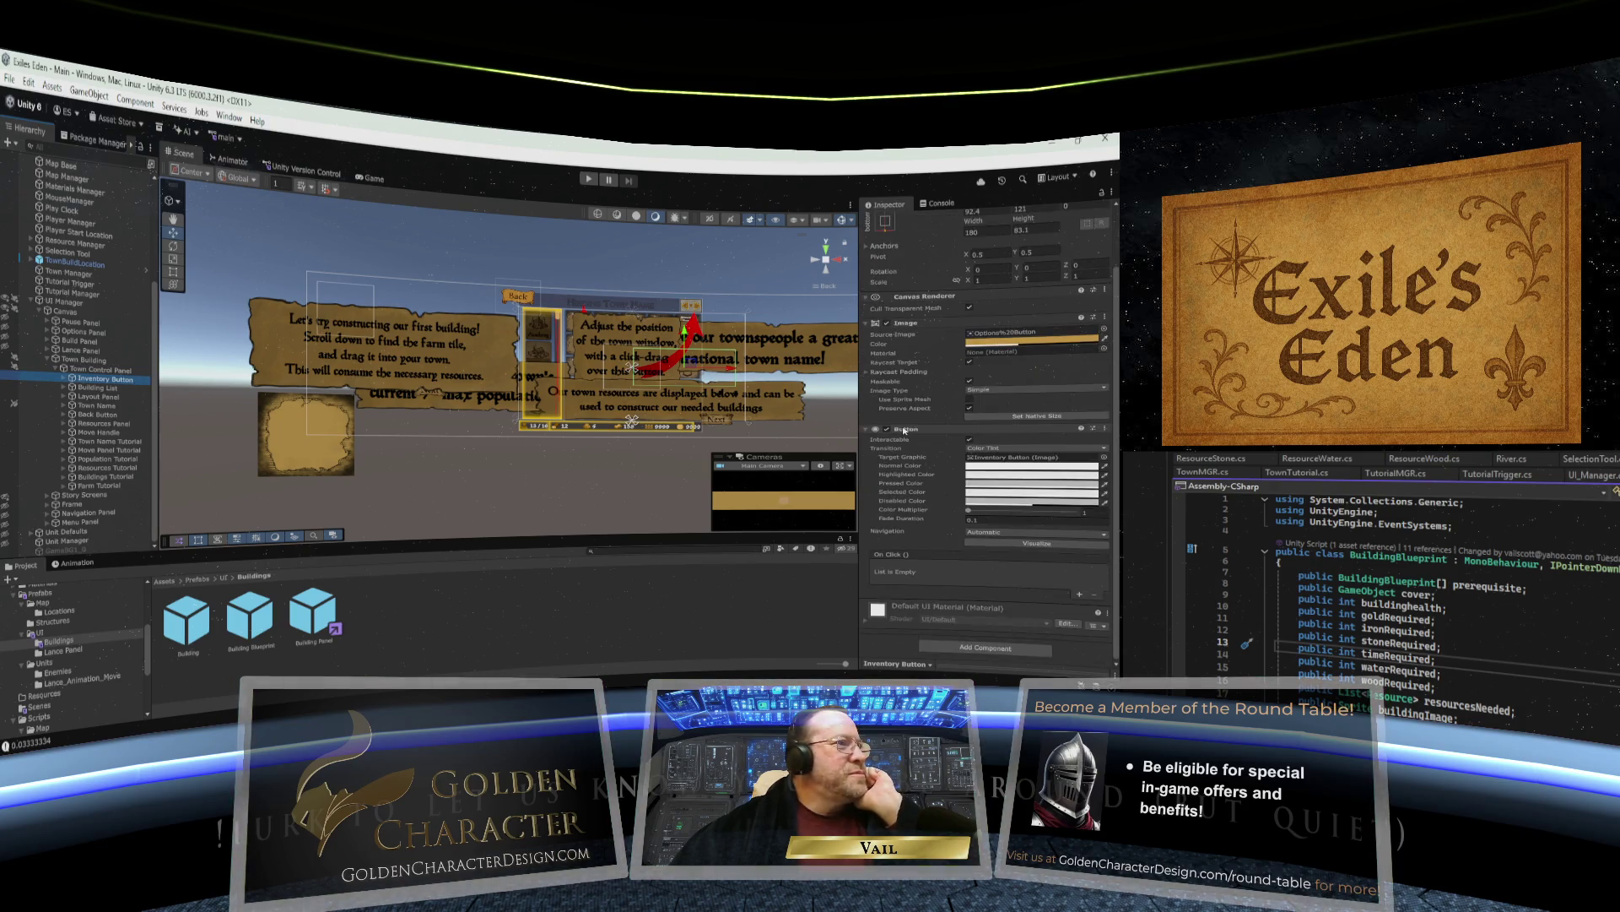
{"action": "left_click", "coordinate": [66, 380]}
{"action": "left_click", "coordinate": [84, 388]}
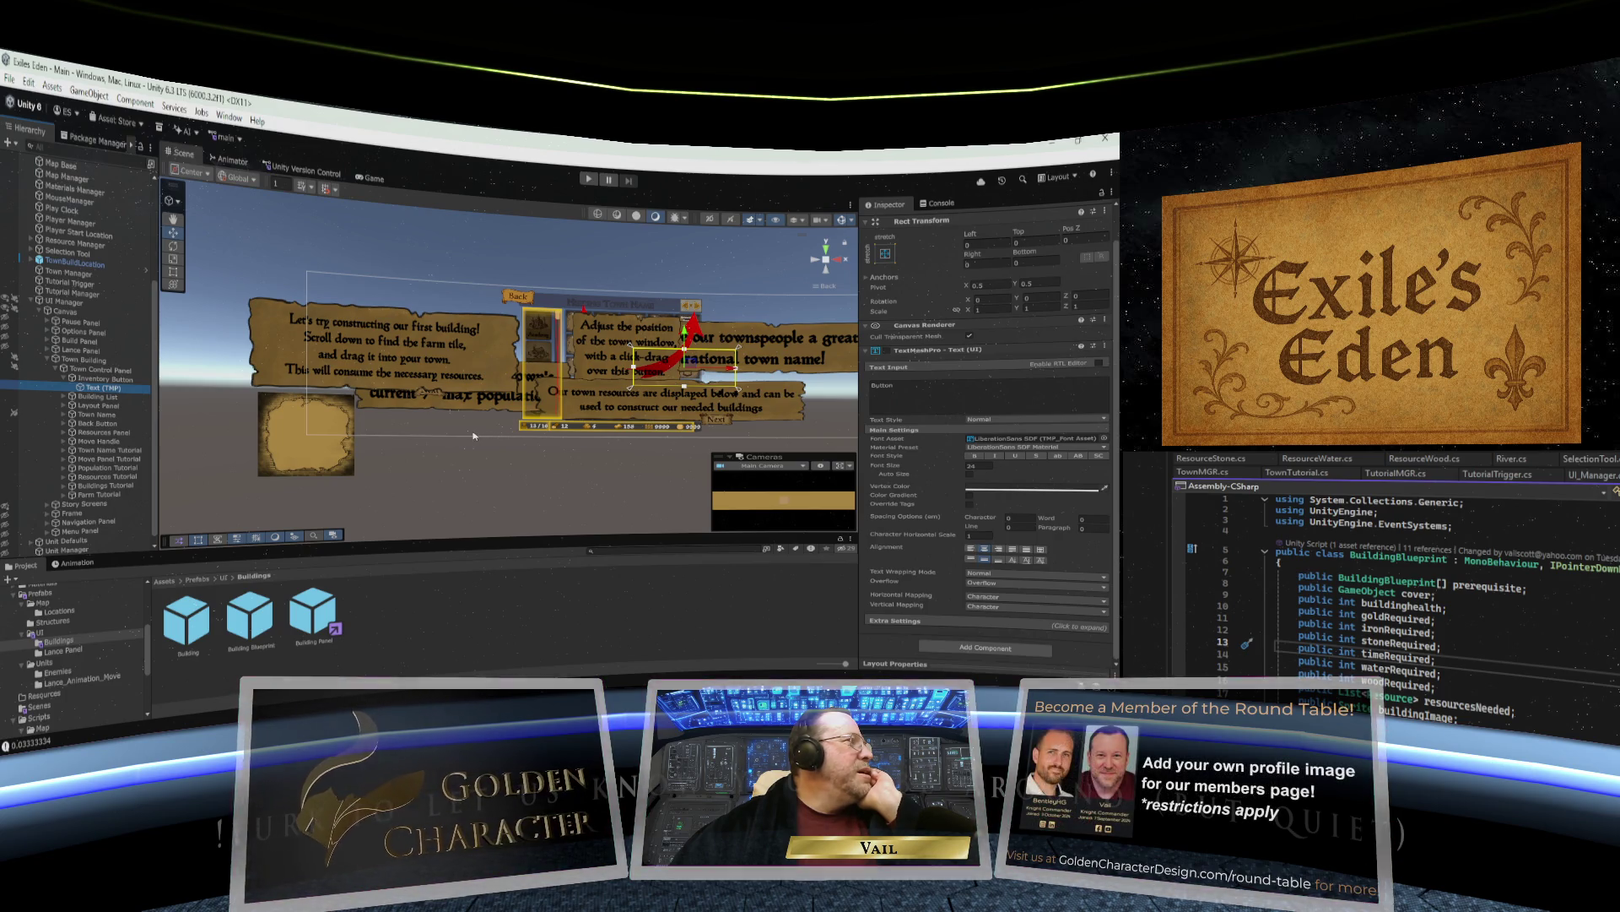
{"action": "left_click", "coordinate": [65, 379]}
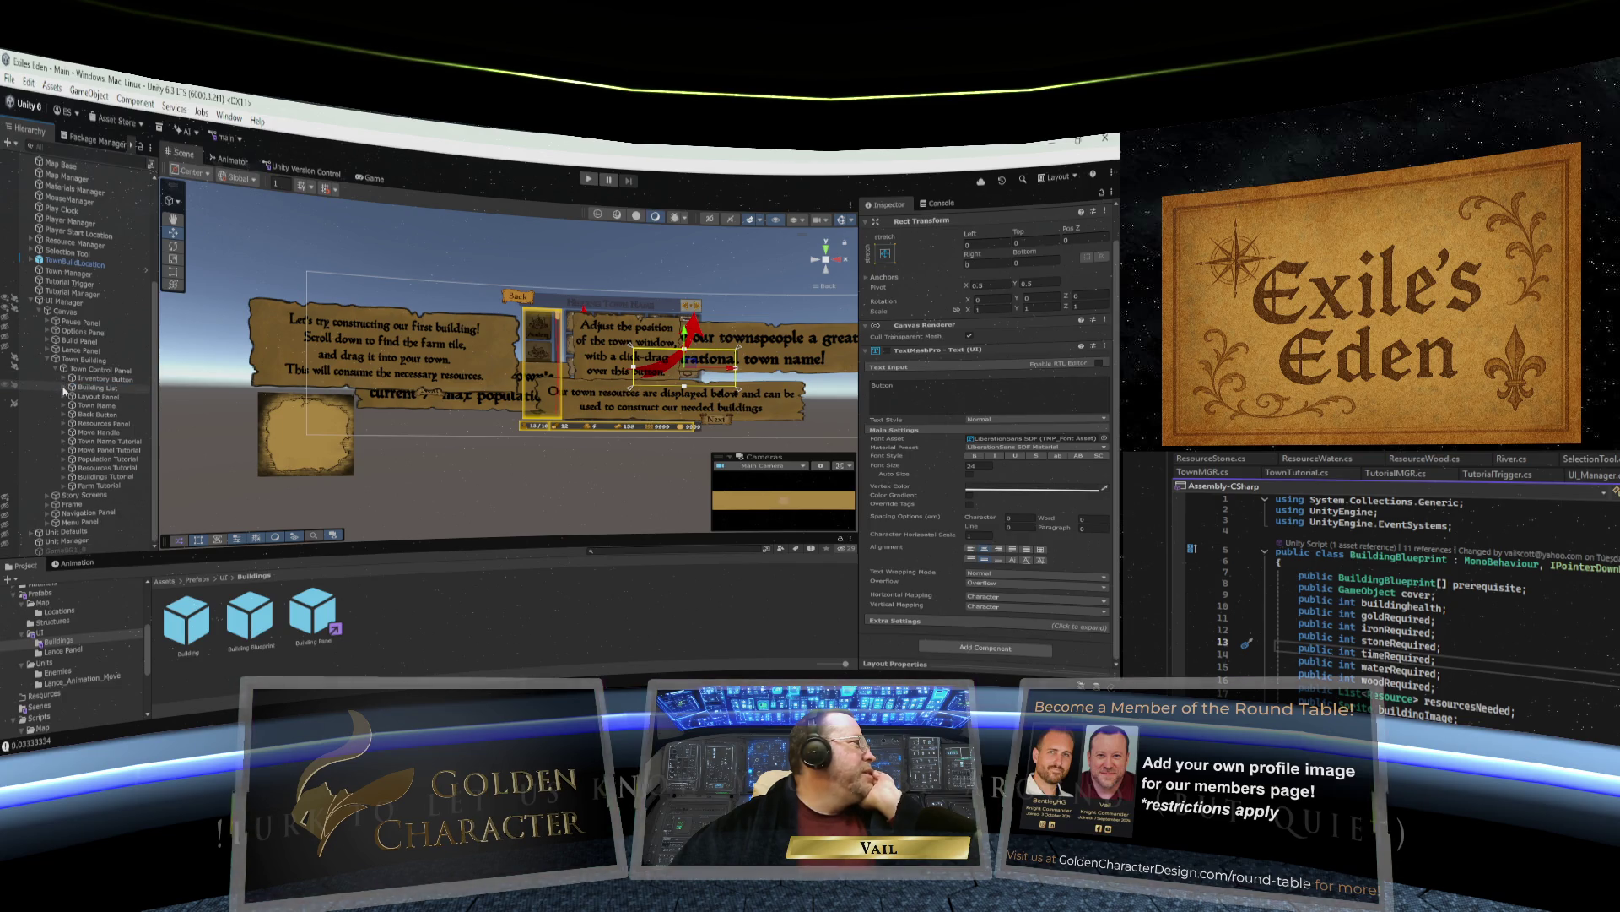
{"action": "left_click", "coordinate": [65, 387]}
{"action": "left_click", "coordinate": [73, 396]}
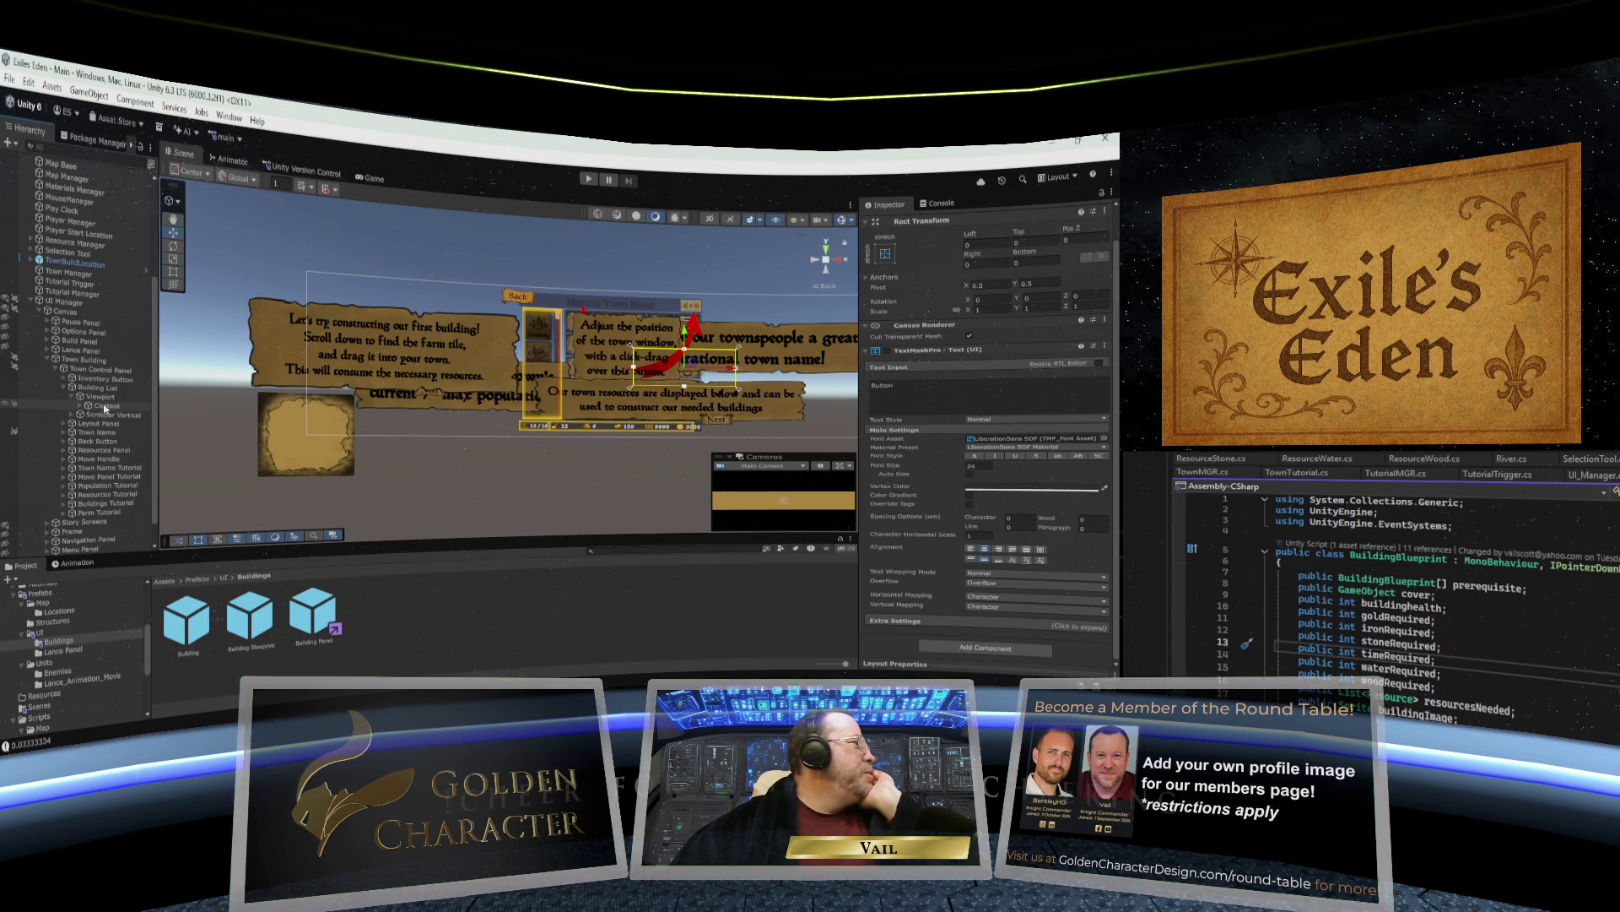
{"action": "left_click", "coordinate": [81, 406]}
{"action": "left_click", "coordinate": [113, 416]}
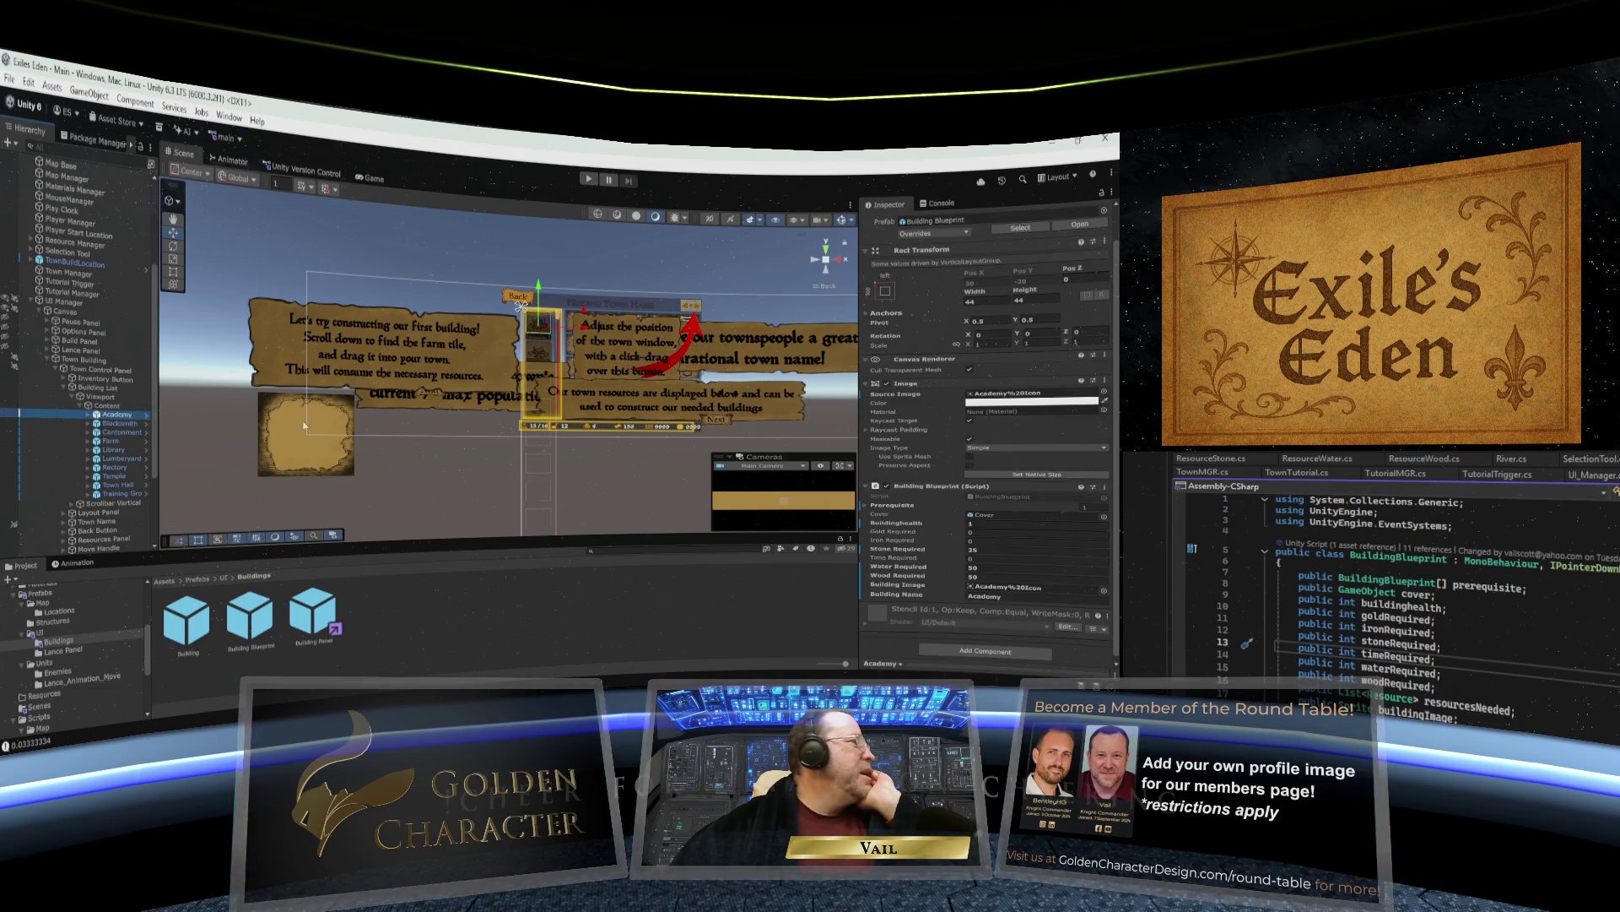
{"action": "left_click", "coordinate": [88, 414]}
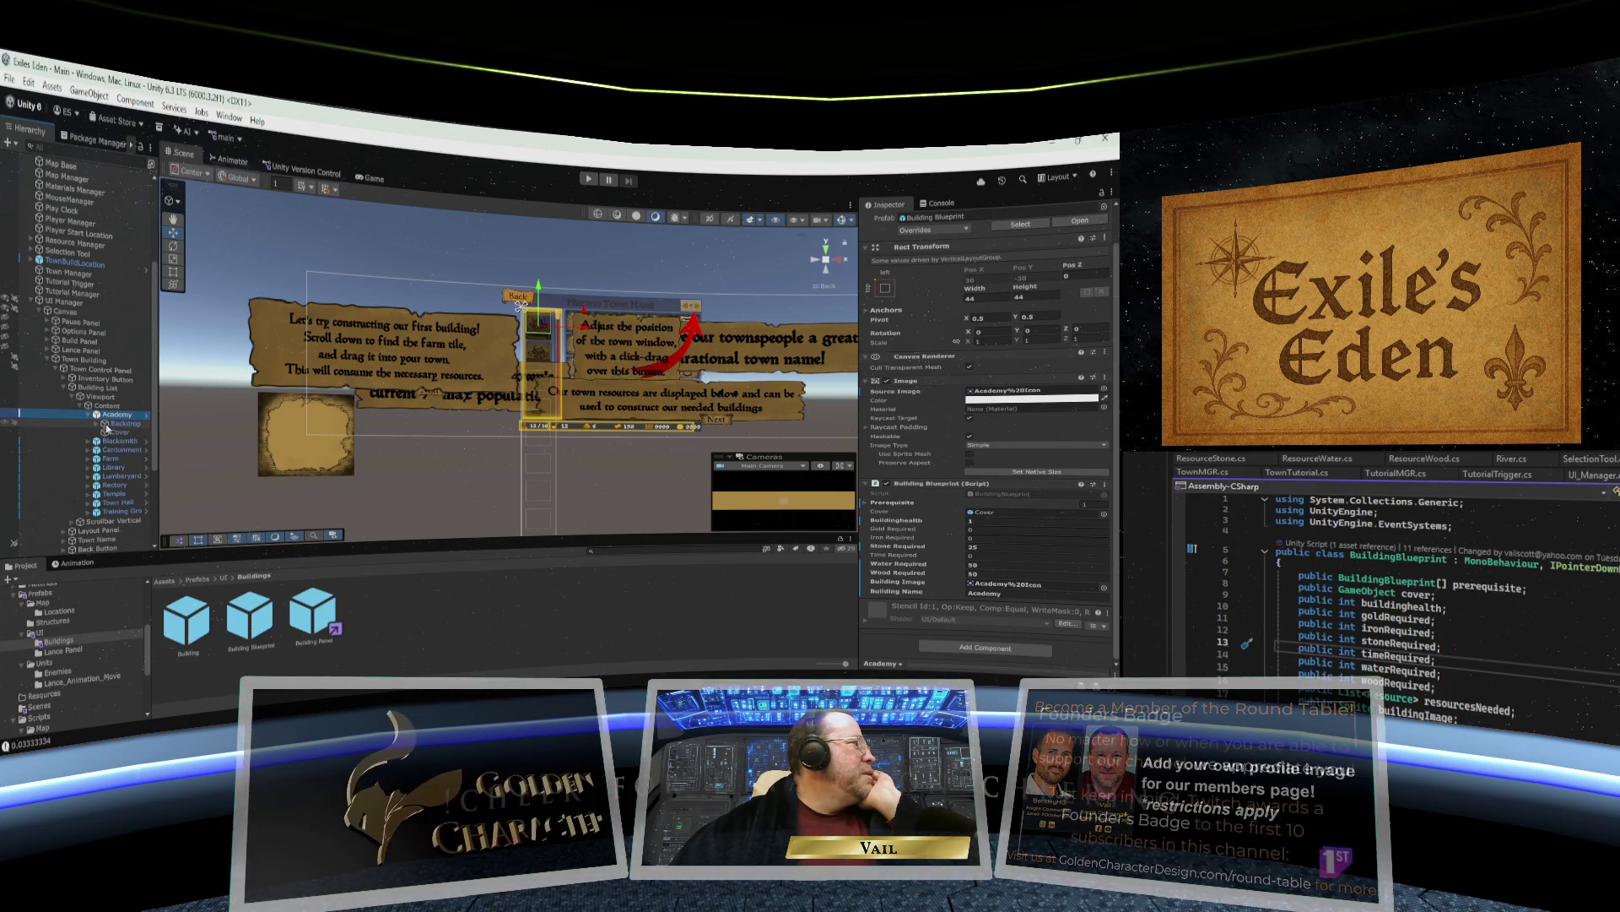
{"action": "left_click", "coordinate": [99, 424]}
{"action": "left_click", "coordinate": [121, 432]}
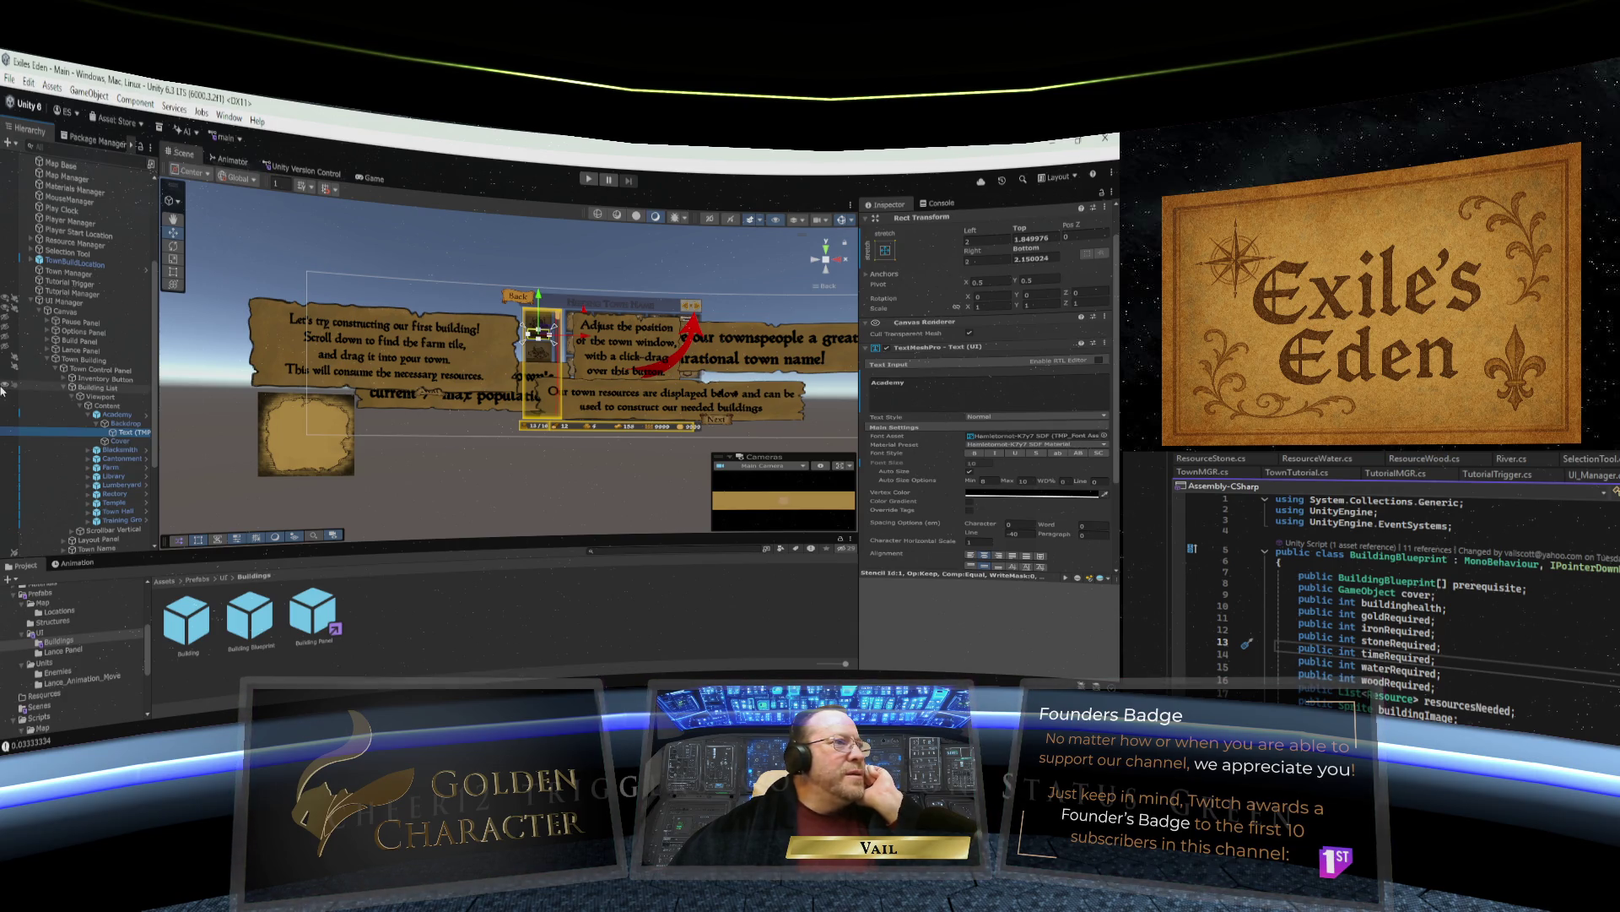
{"action": "left_click", "coordinate": [90, 415]}
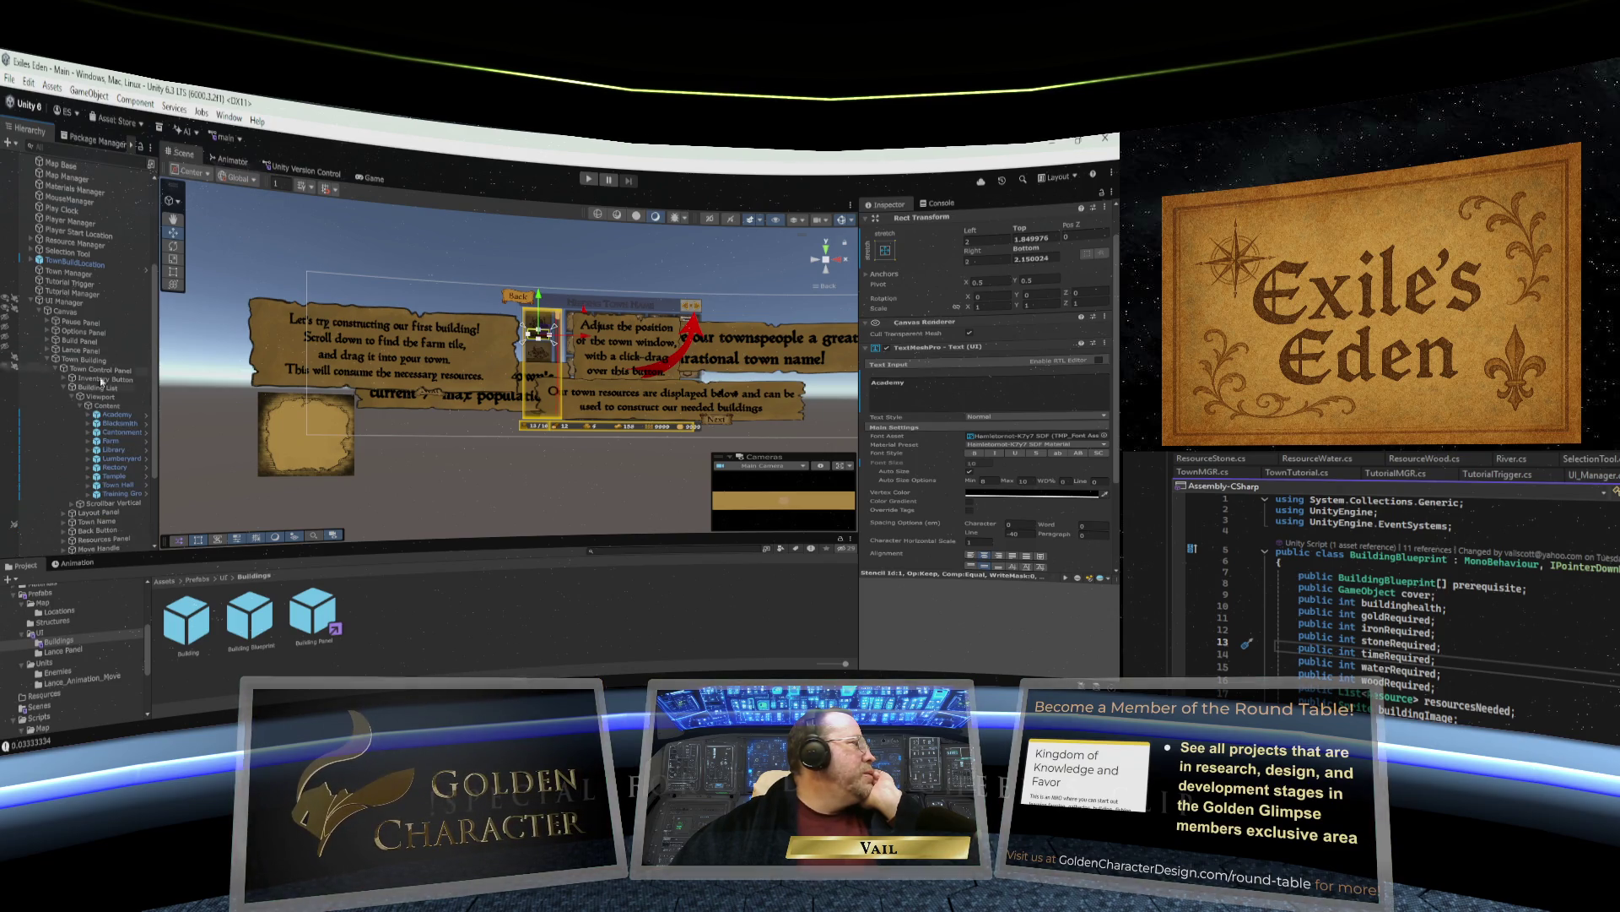
Open the Building Panel prefab and select its Header text object.
{"action": "double_click", "coordinate": [321, 617]}
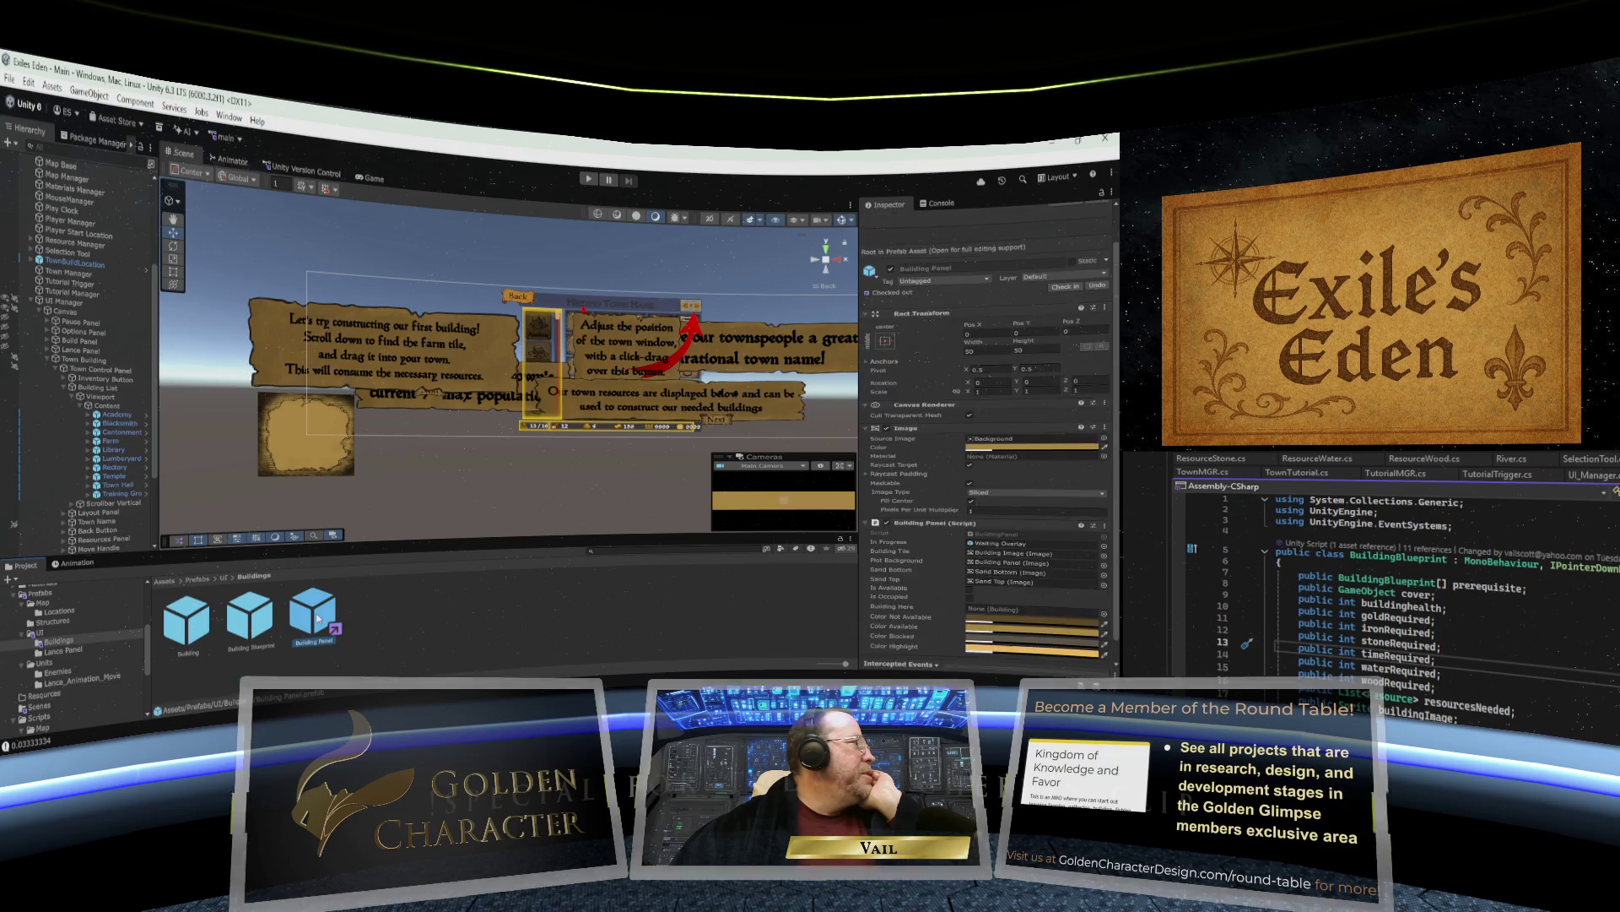
{"action": "left_click", "coordinate": [97, 301]}
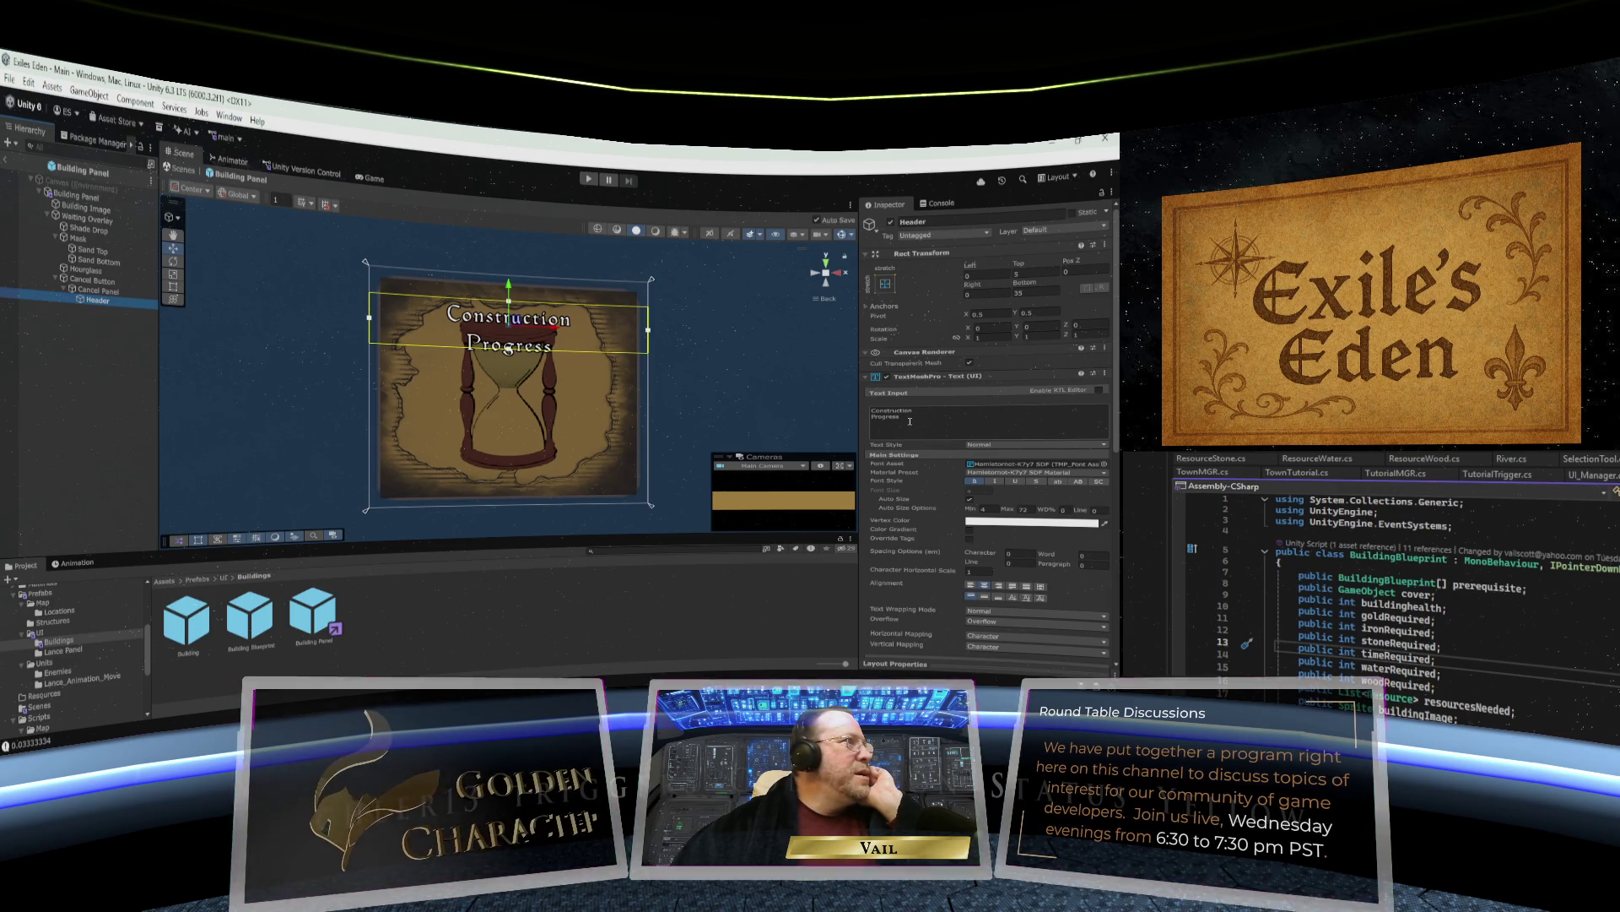
Set the Header's Rect Transform Top offset to 2.
{"action": "left_click", "coordinate": [1018, 272]}
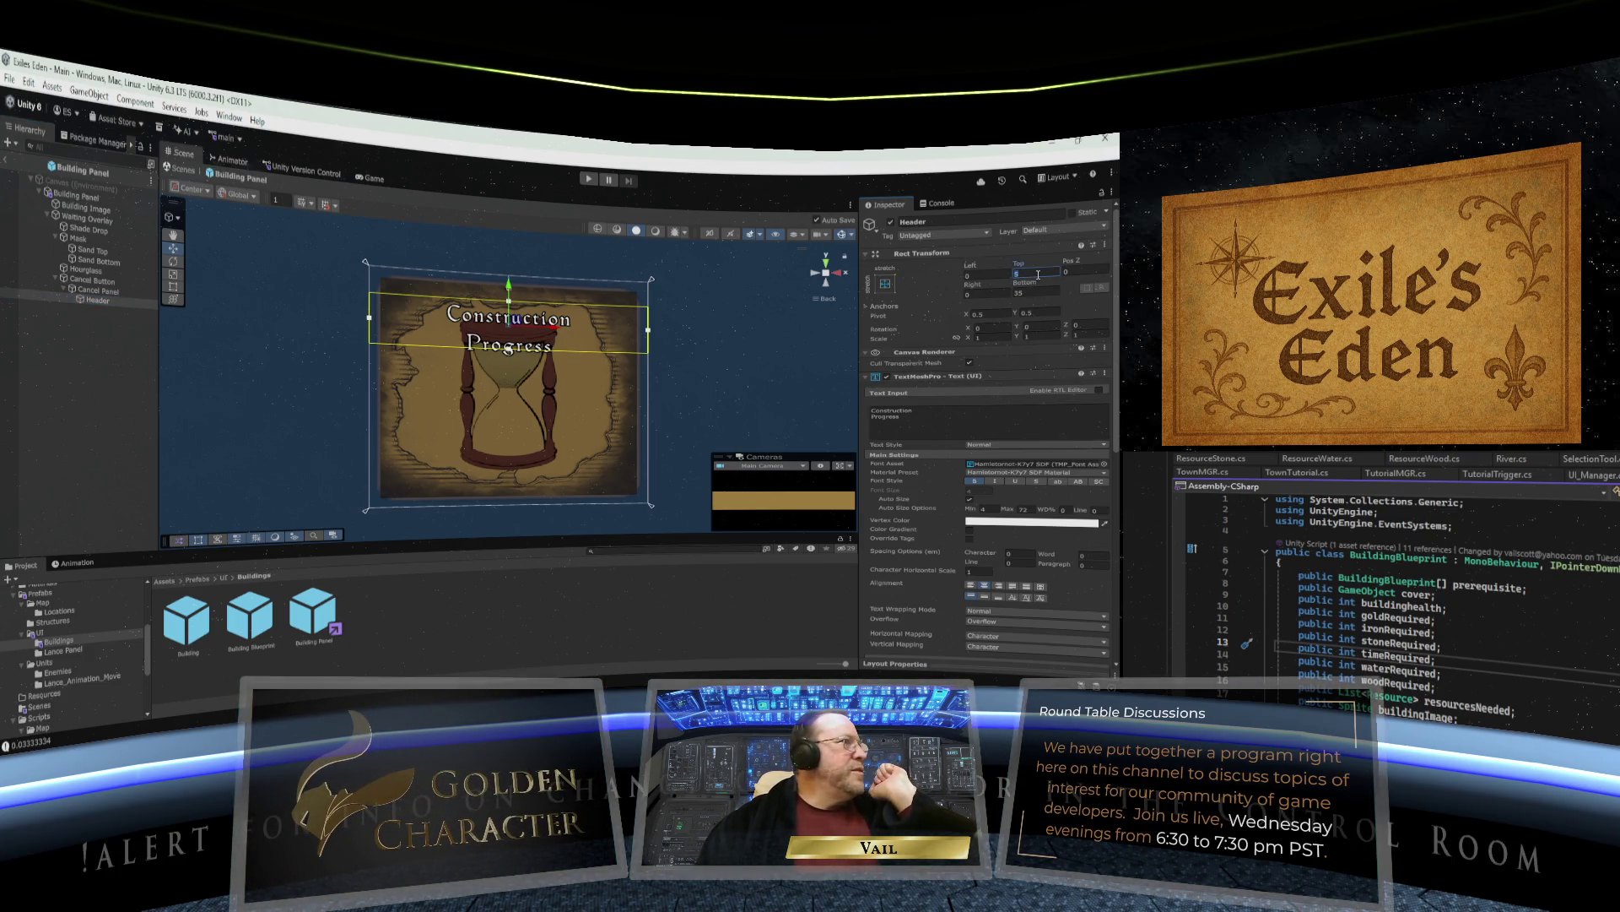
{"action": "type", "text": "0"}
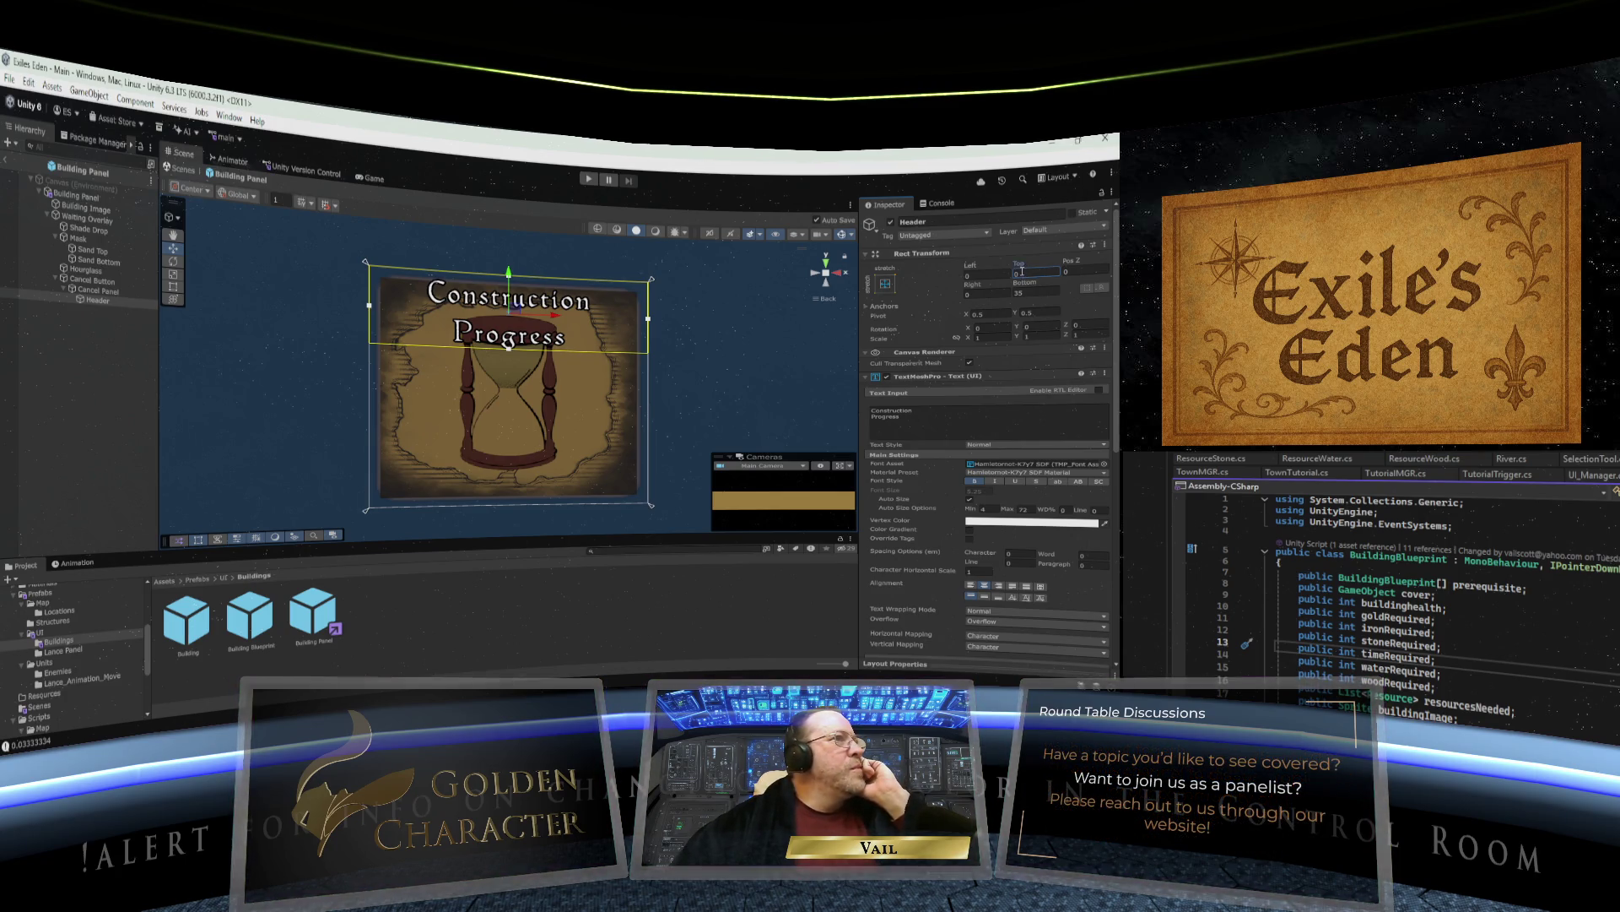
{"action": "left_click_drag", "start_coordinate": [1022, 272], "coordinate": [1007, 272]}
{"action": "type", "text": "2"}
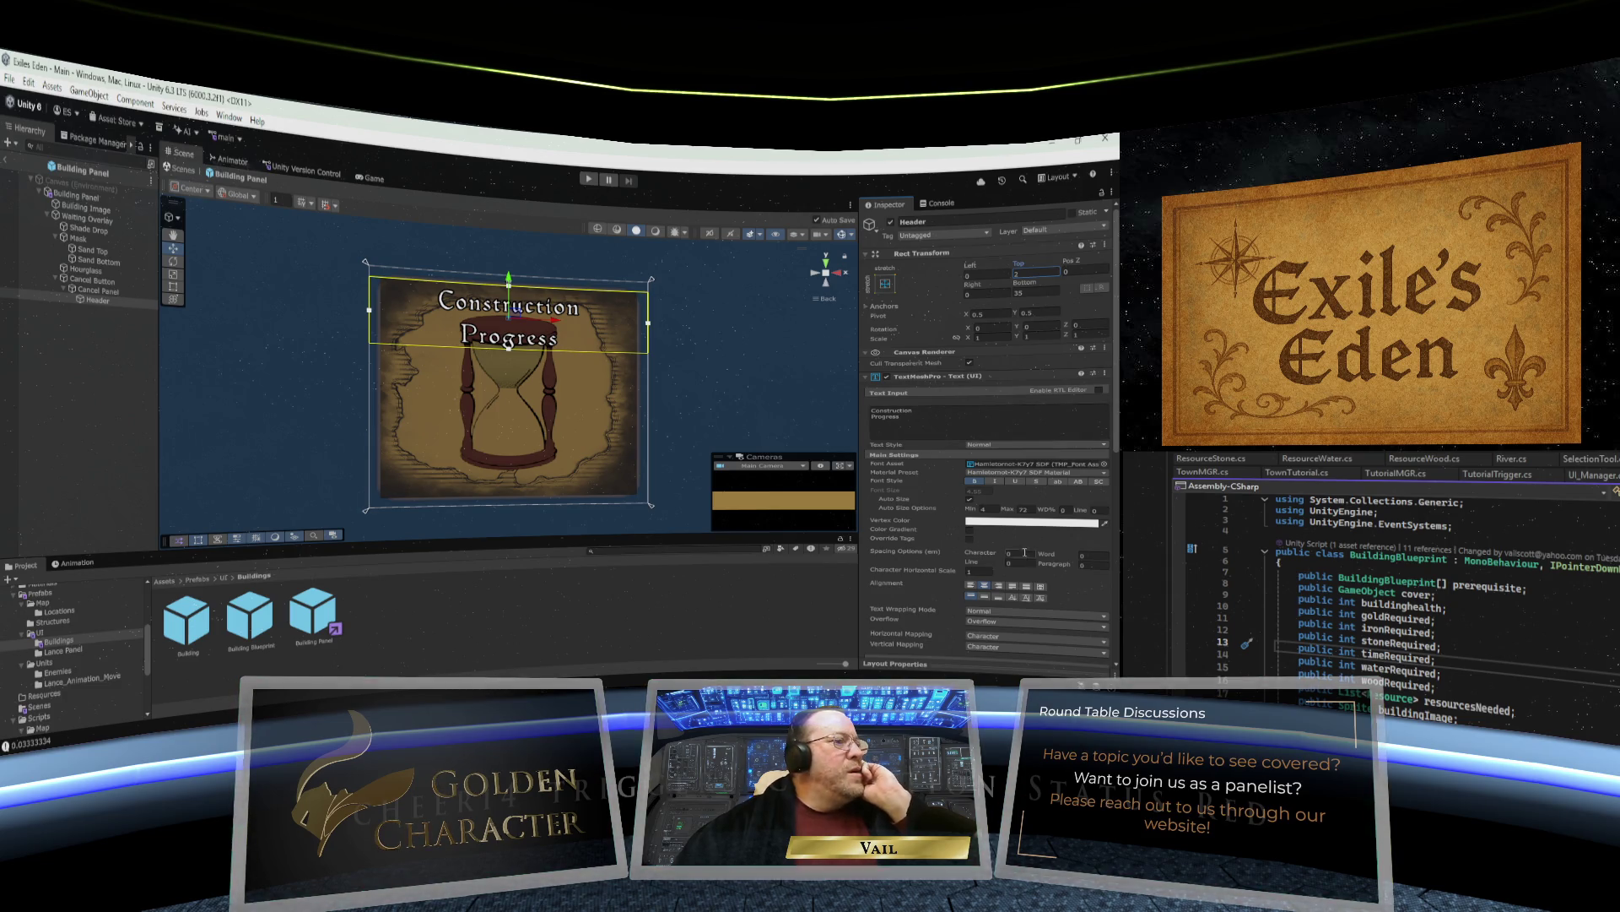
Check the Vertical Mapping options and keep text wrapping at Normal.
{"action": "scroll", "coordinate": [1038, 574], "scroll_direction": "down", "scroll_amount": 3}
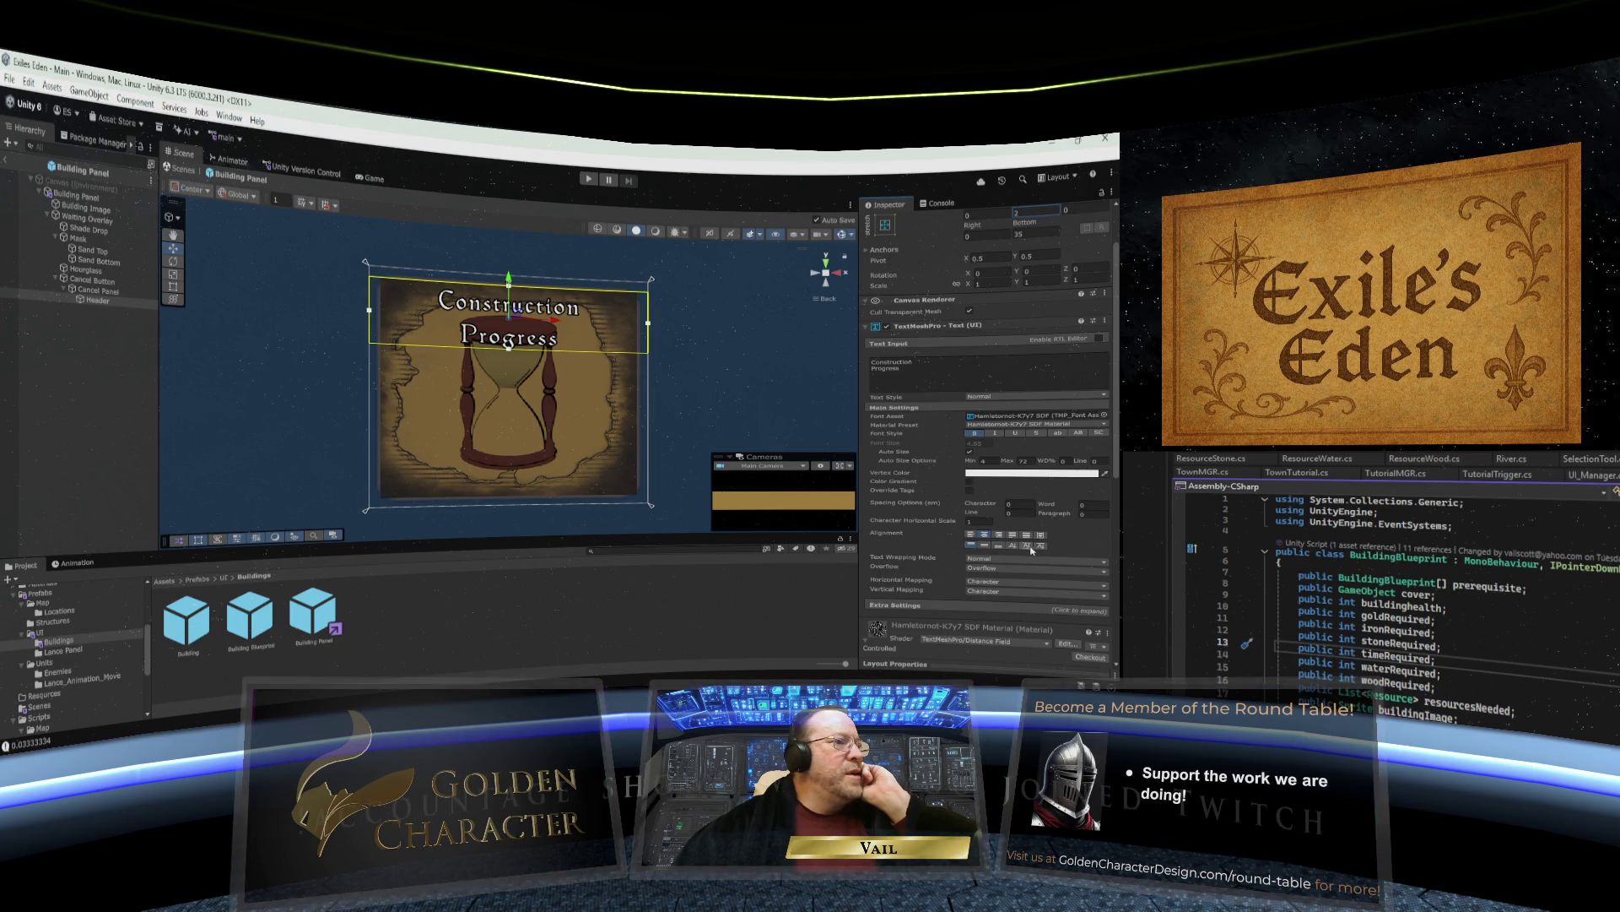
{"action": "left_click", "coordinate": [1001, 591]}
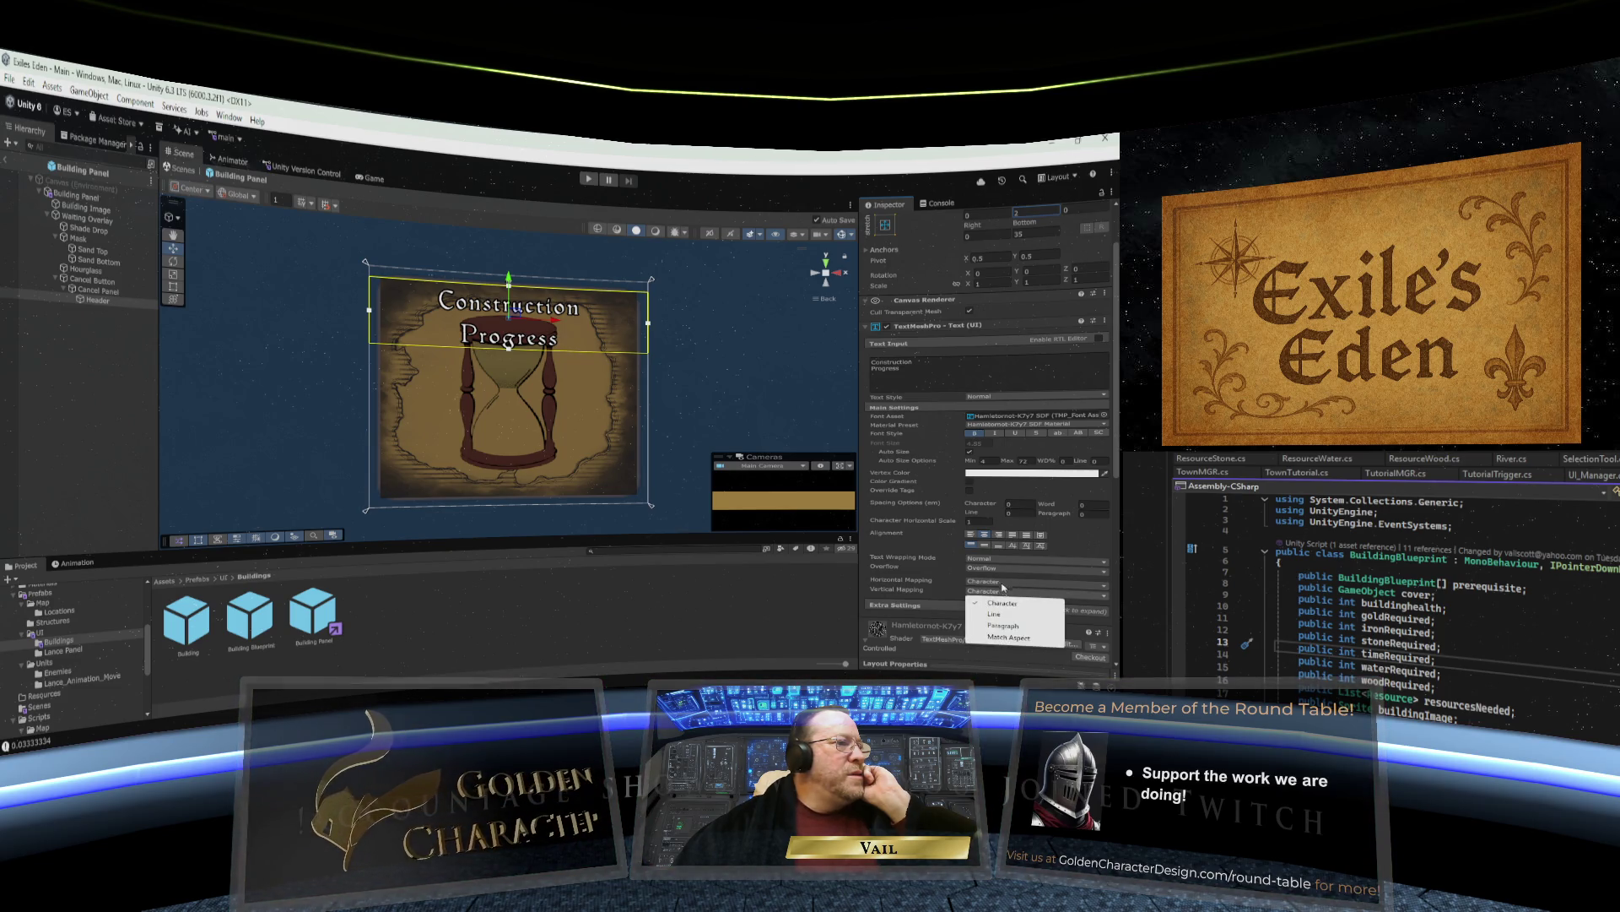
{"action": "left_click", "coordinate": [1055, 550]}
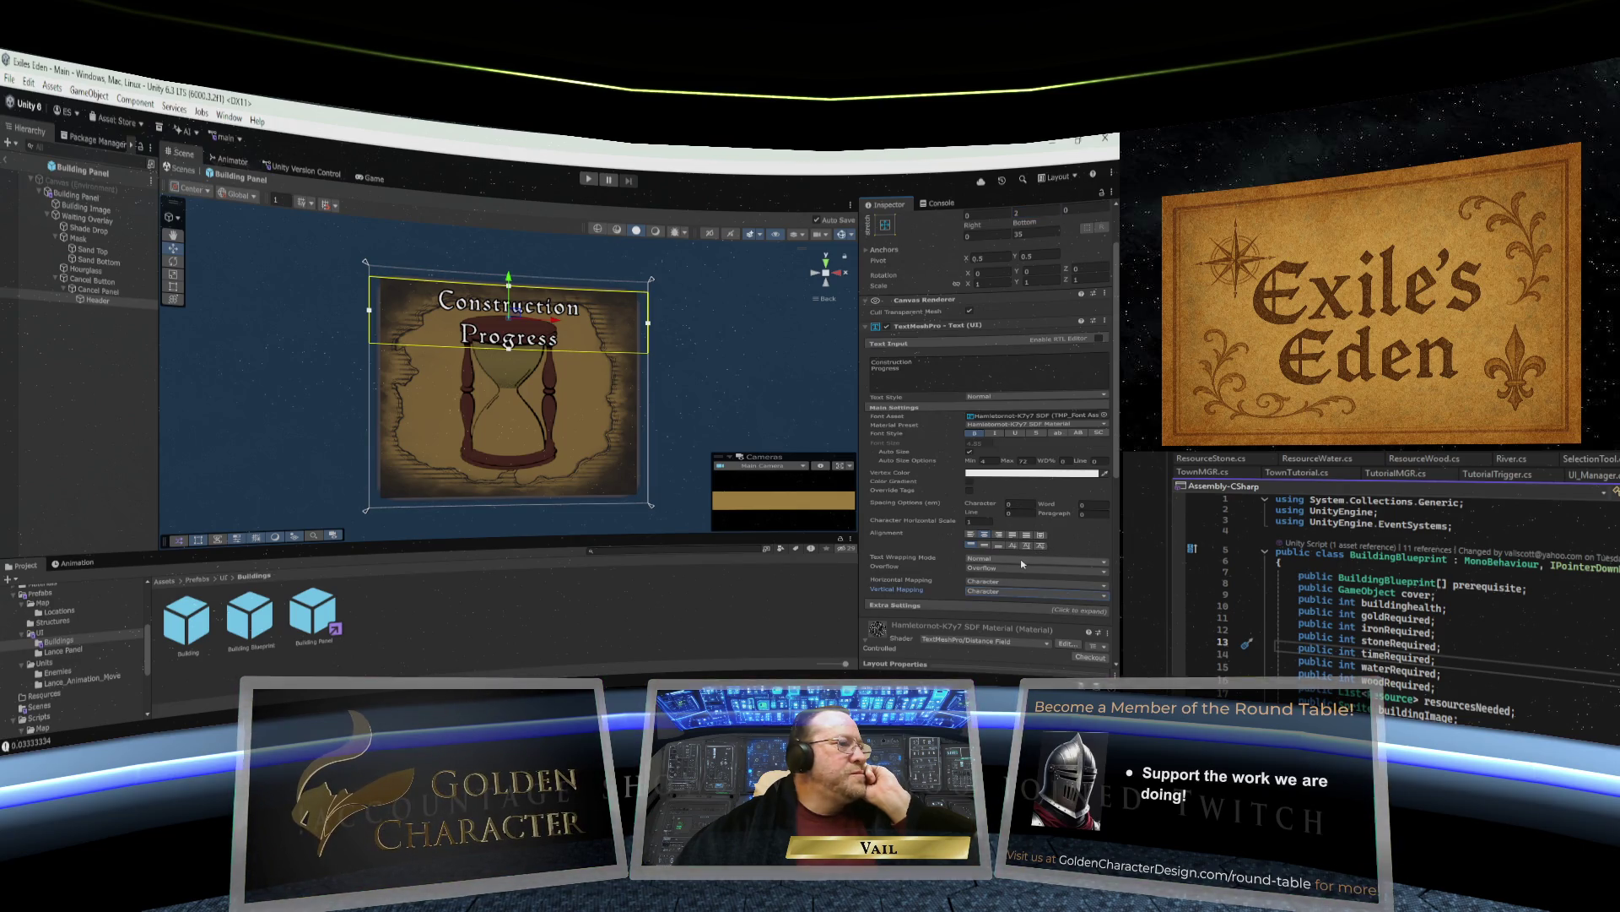
{"action": "left_click", "coordinate": [1022, 563]}
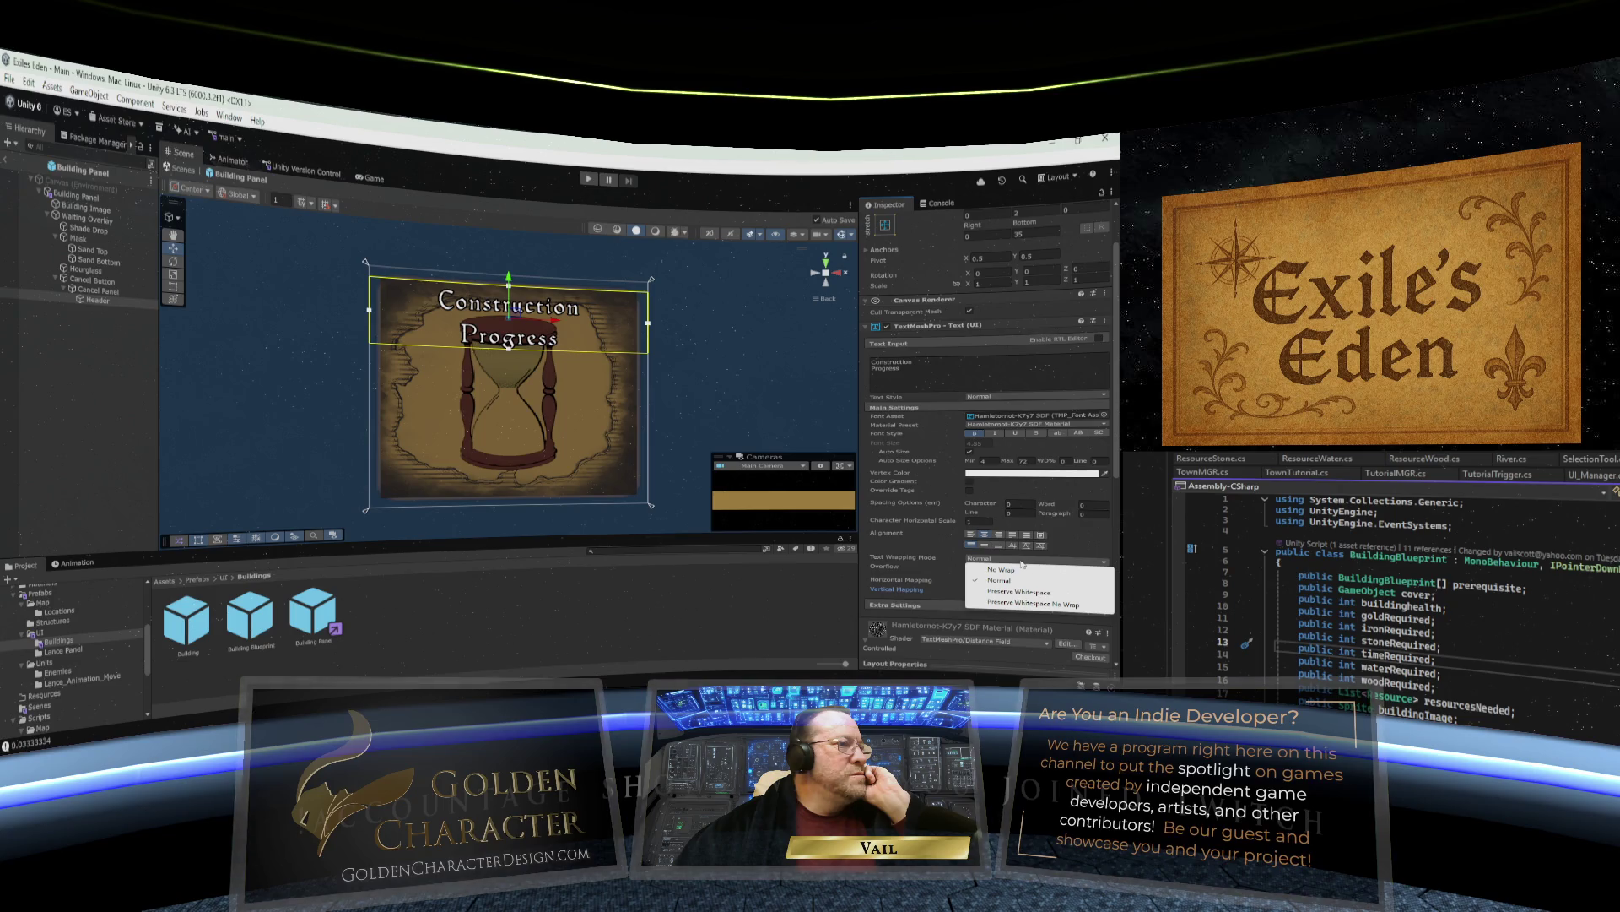
{"action": "left_click", "coordinate": [1065, 550]}
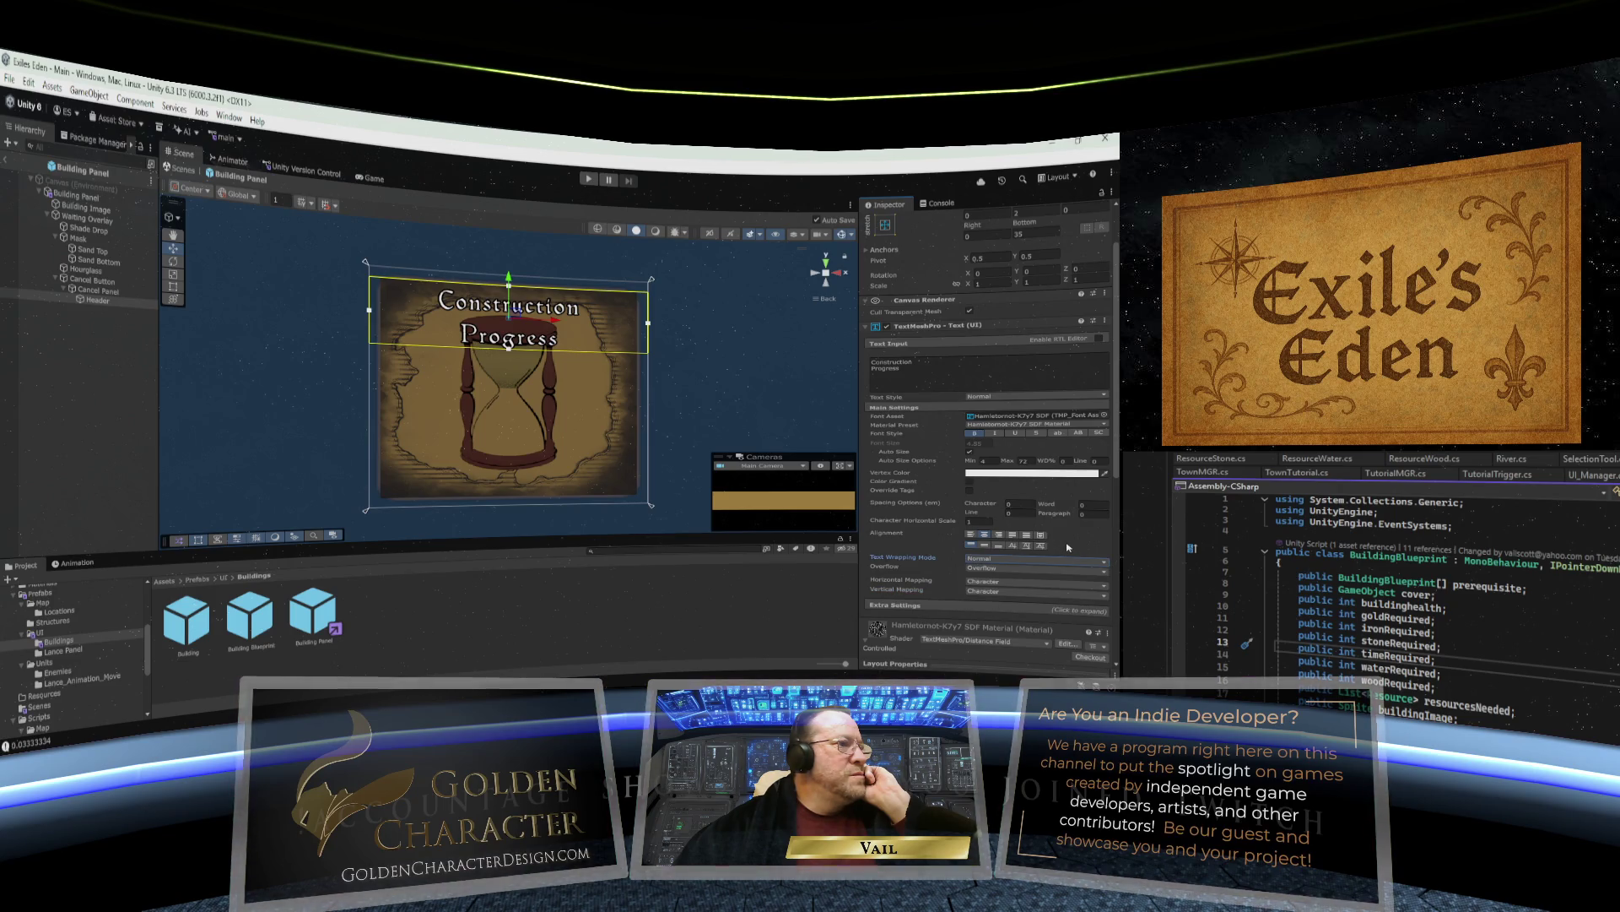
Set the title's line spacing to about -37.55 to pull its two lines together.
{"action": "left_click", "coordinate": [1014, 514]}
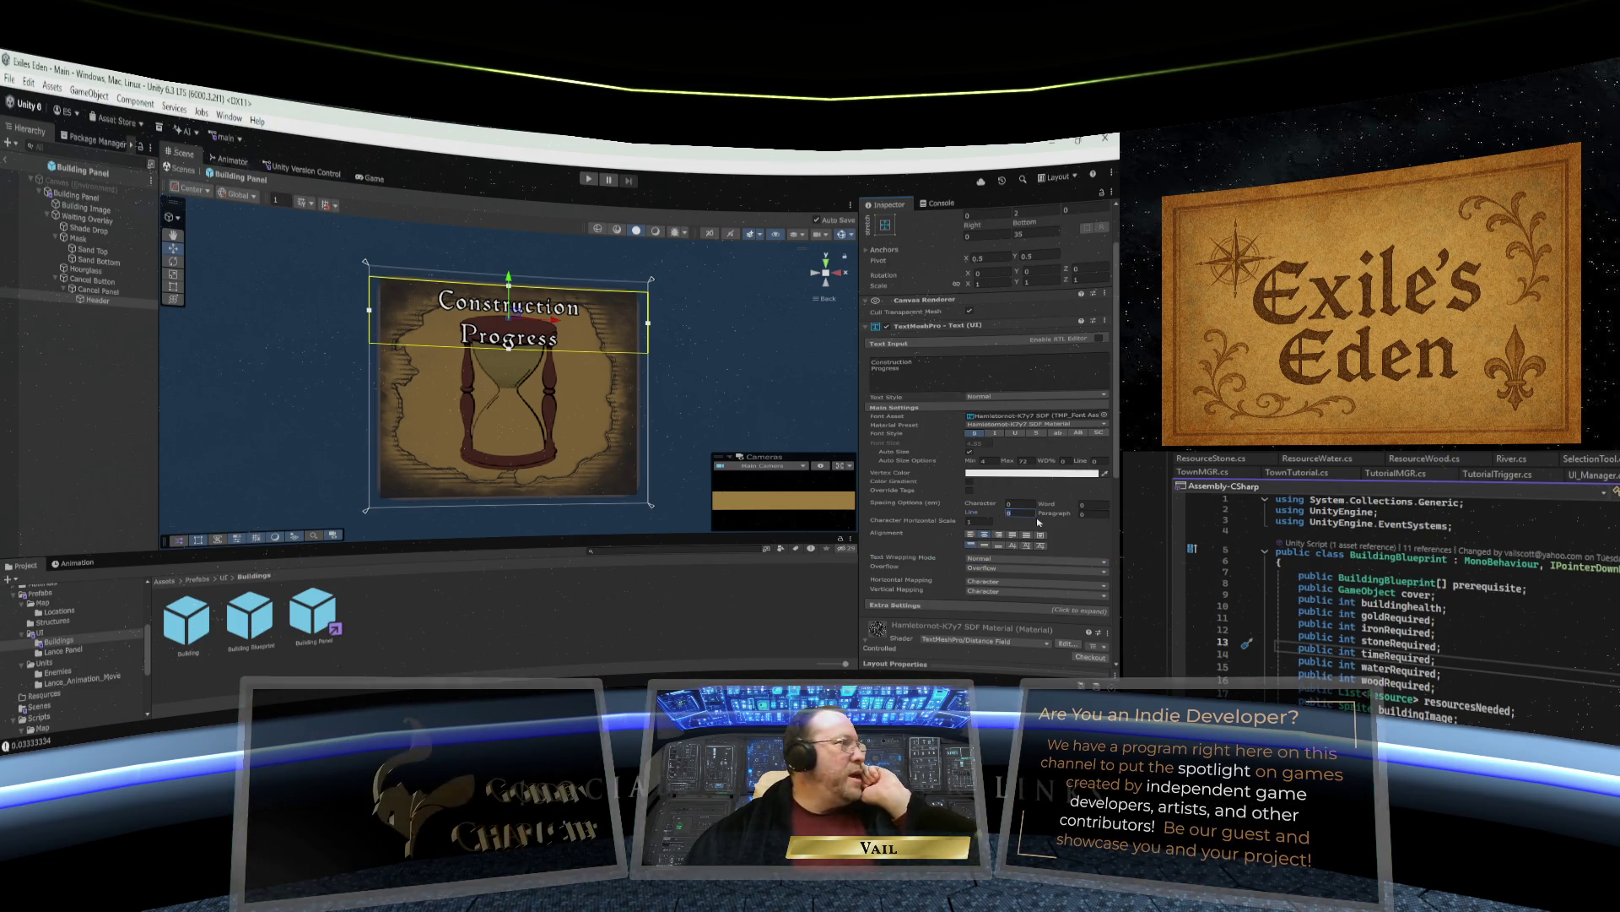
{"action": "type", "text": "4"}
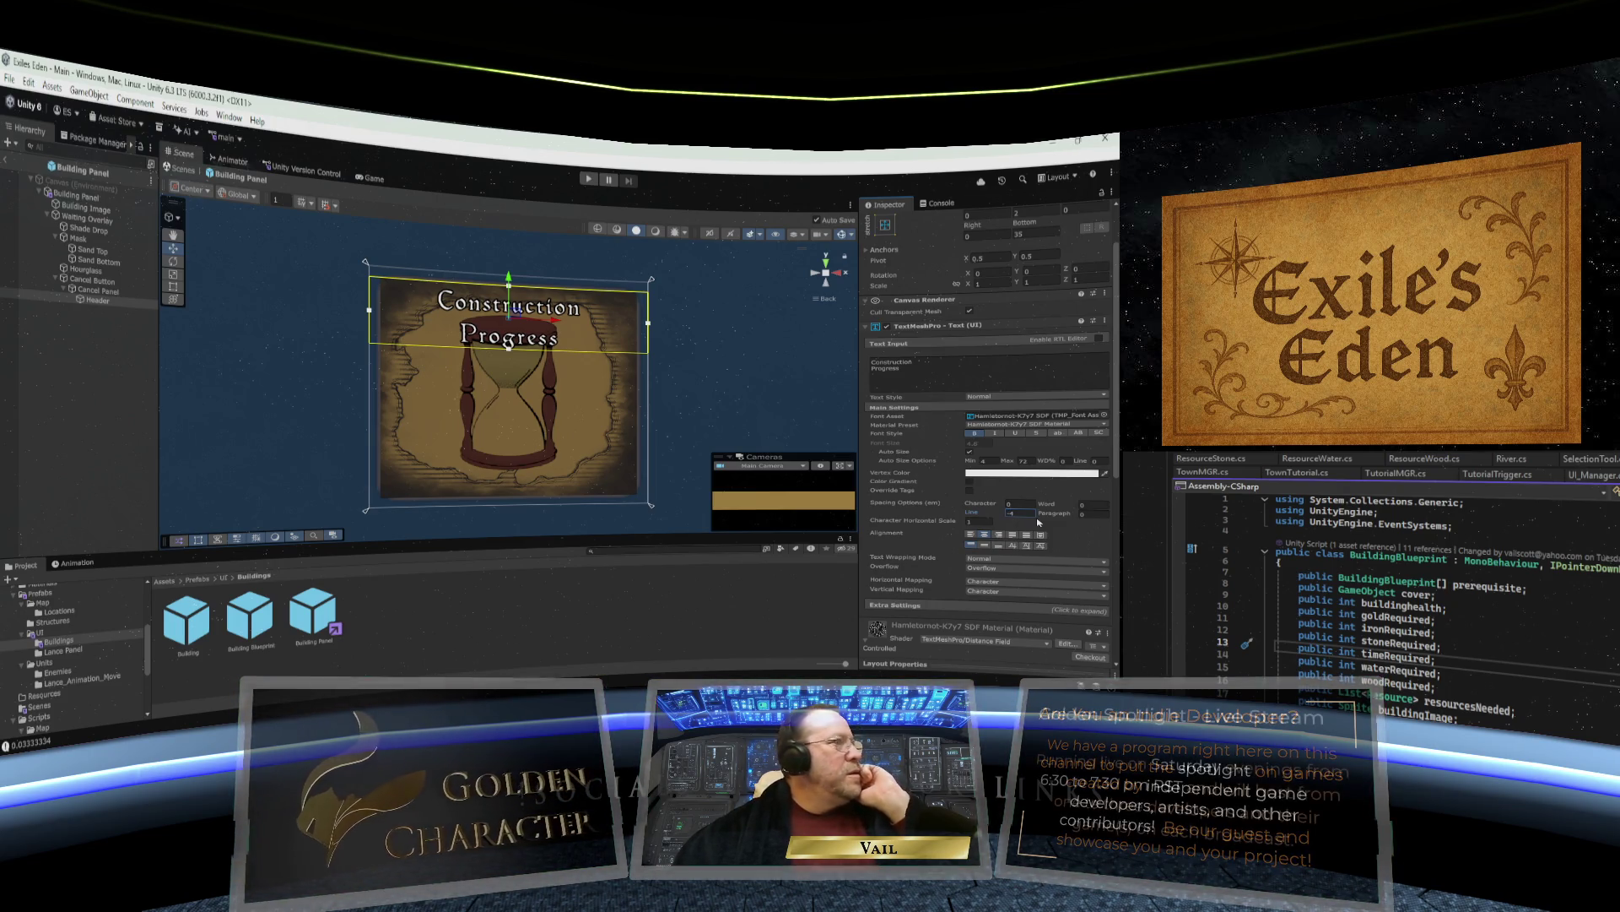
{"action": "mouse_move", "coordinate": [987, 516]}
{"action": "left_mouse_down"}
{"action": "mouse_move", "coordinate": [303, 534]}
{"action": "mouse_move", "coordinate": [95, 561]}
{"action": "mouse_move", "coordinate": [1477, 545]}
{"action": "mouse_move", "coordinate": [905, 536]}
{"action": "mouse_move", "coordinate": [1131, 539]}
{"action": "mouse_move", "coordinate": [83, 557]}
{"action": "mouse_move", "coordinate": [706, 540]}
{"action": "left_mouse_up"}
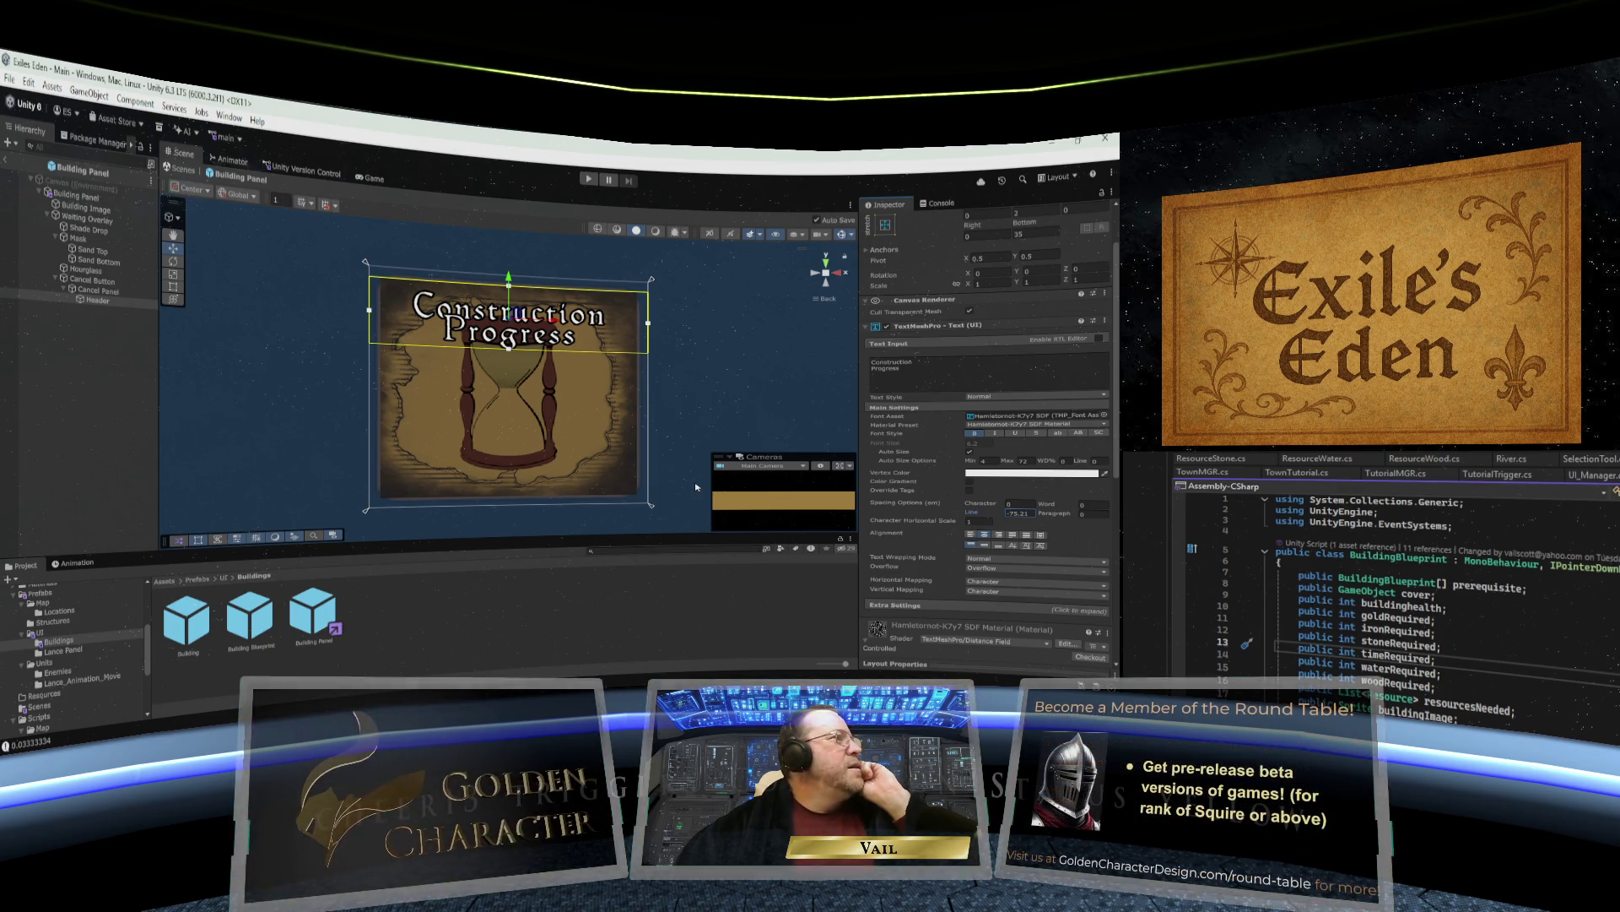
{"action": "left_click", "coordinate": [608, 430]}
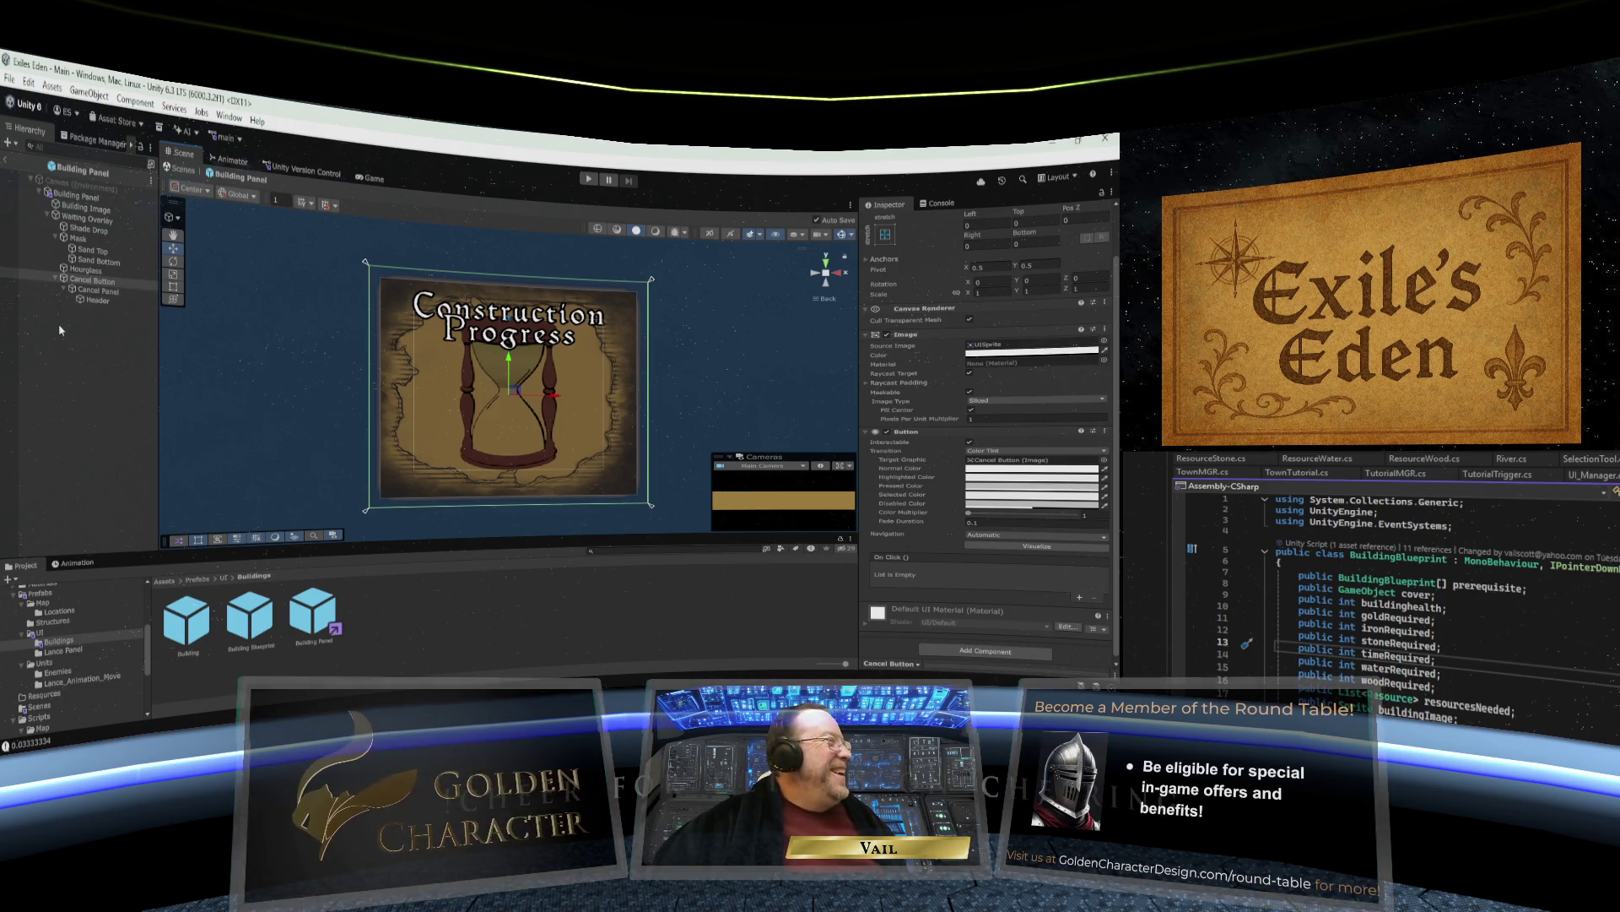
Set the Header's Top offset to 2 and nudge the title slightly upward.
{"action": "left_click", "coordinate": [94, 291]}
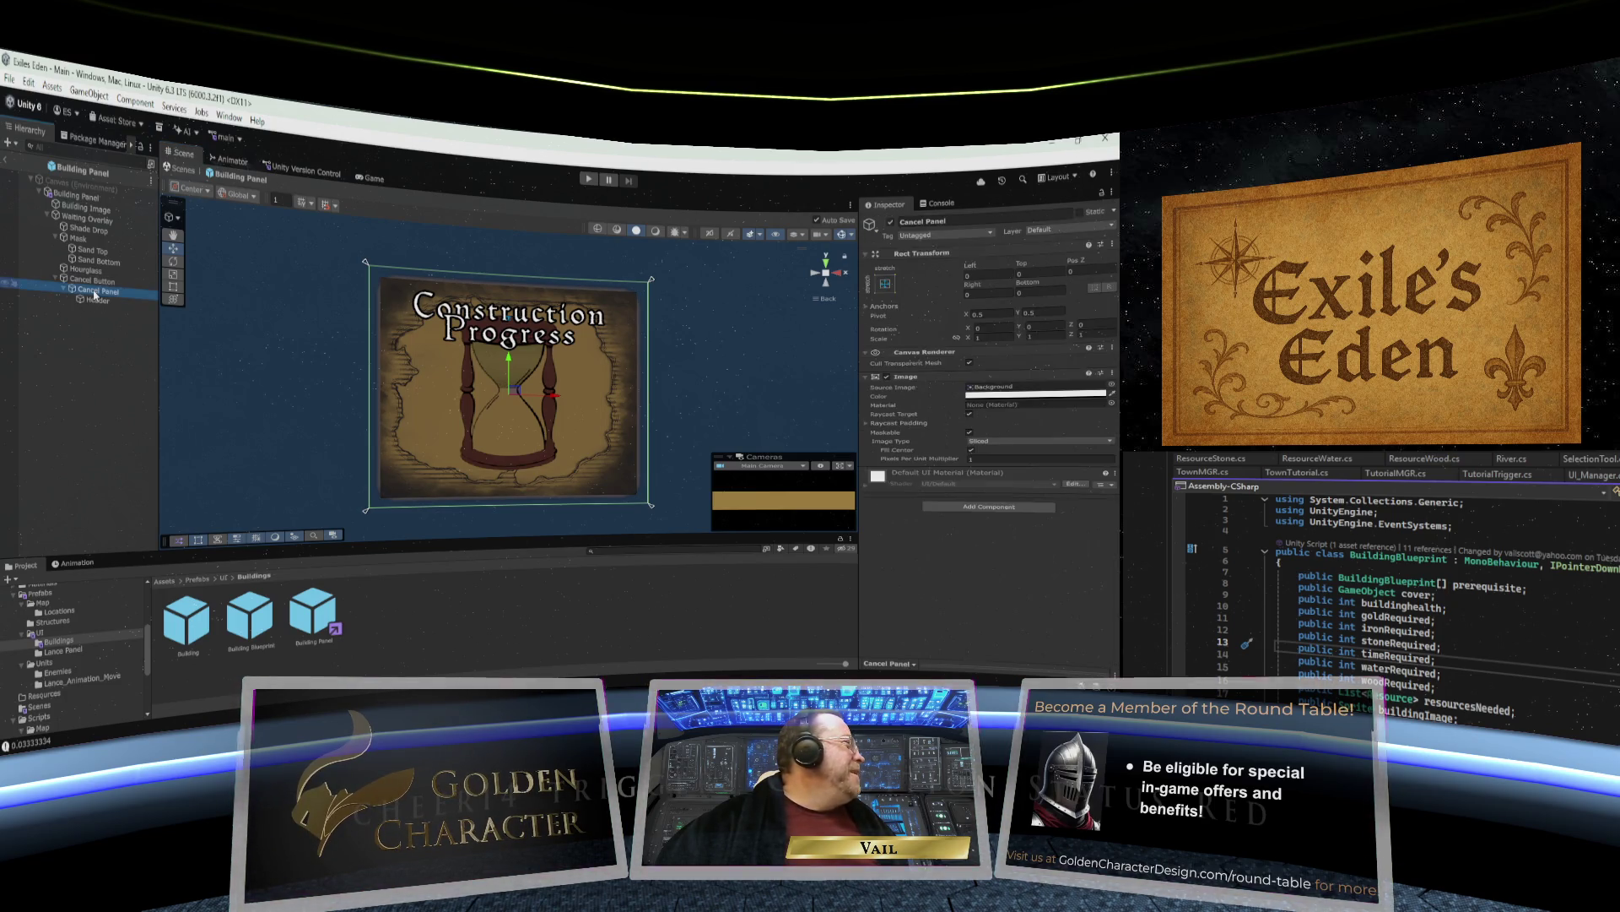
{"action": "left_click", "coordinate": [95, 300]}
{"action": "double_click", "coordinate": [1024, 274]}
{"action": "type", "text": "2"}
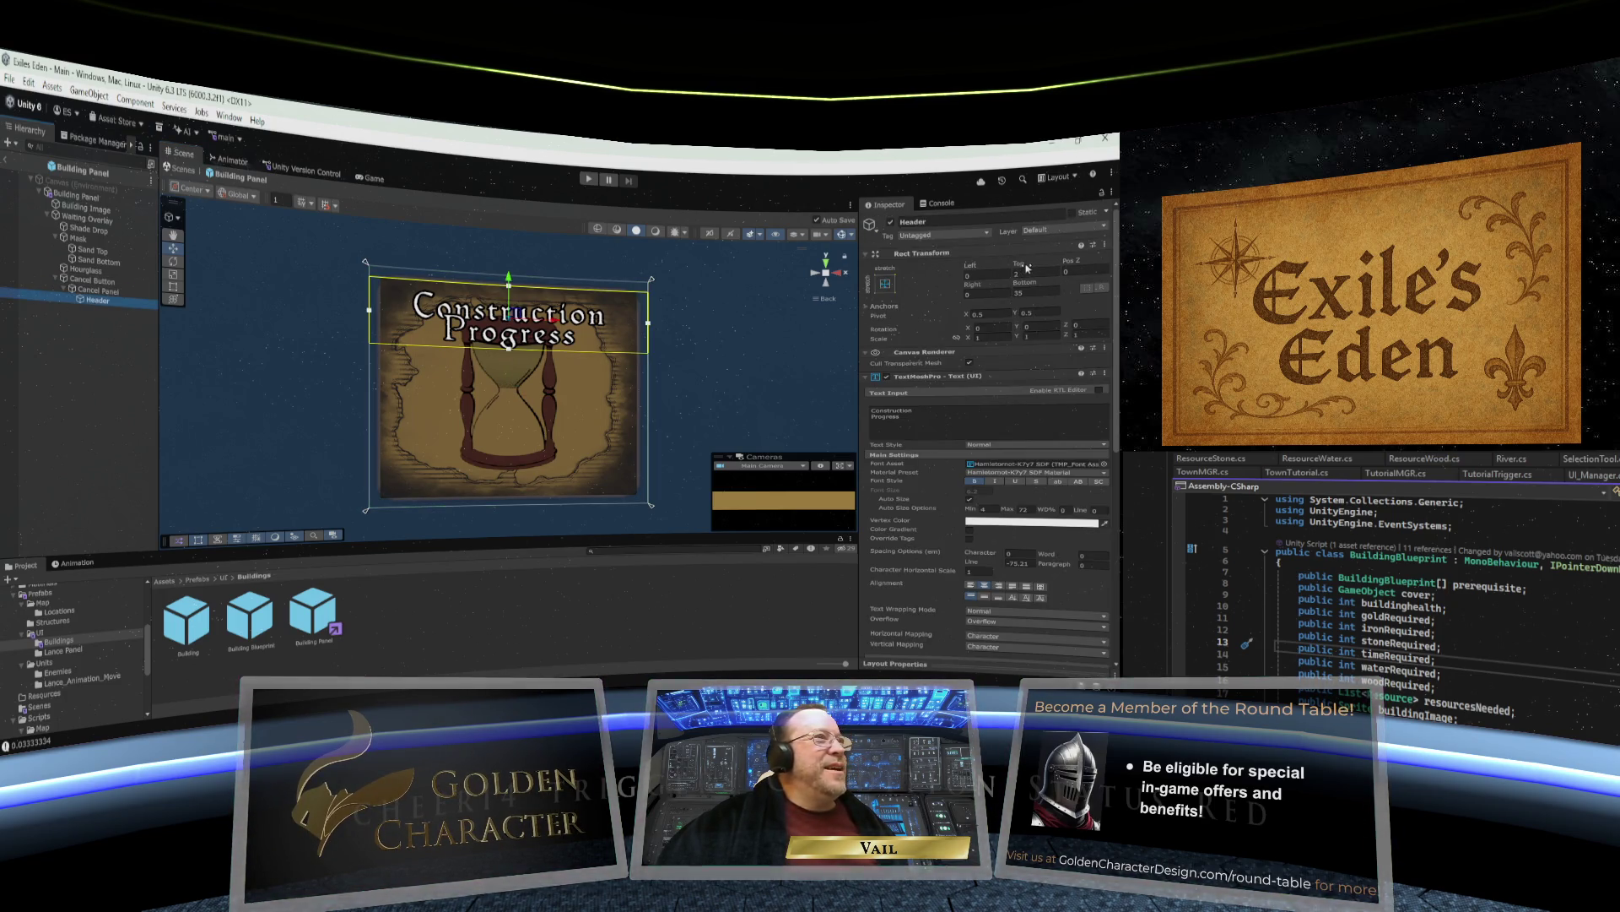
{"action": "key", "text": "Return"}
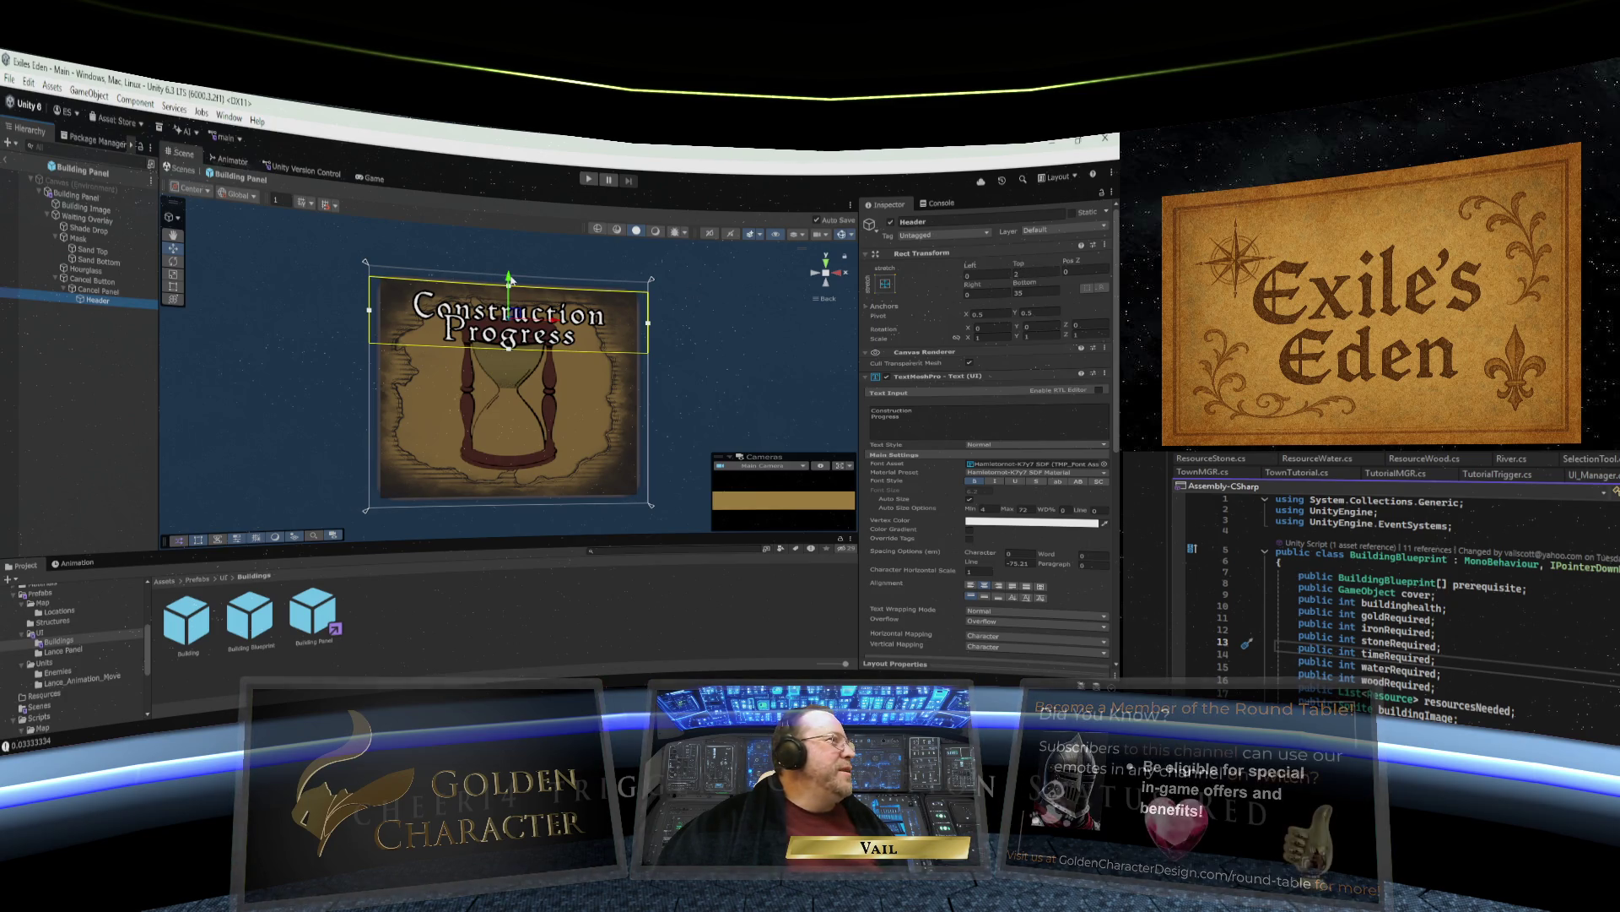
{"action": "left_click_drag", "start_coordinate": [510, 279], "coordinate": [510, 276]}
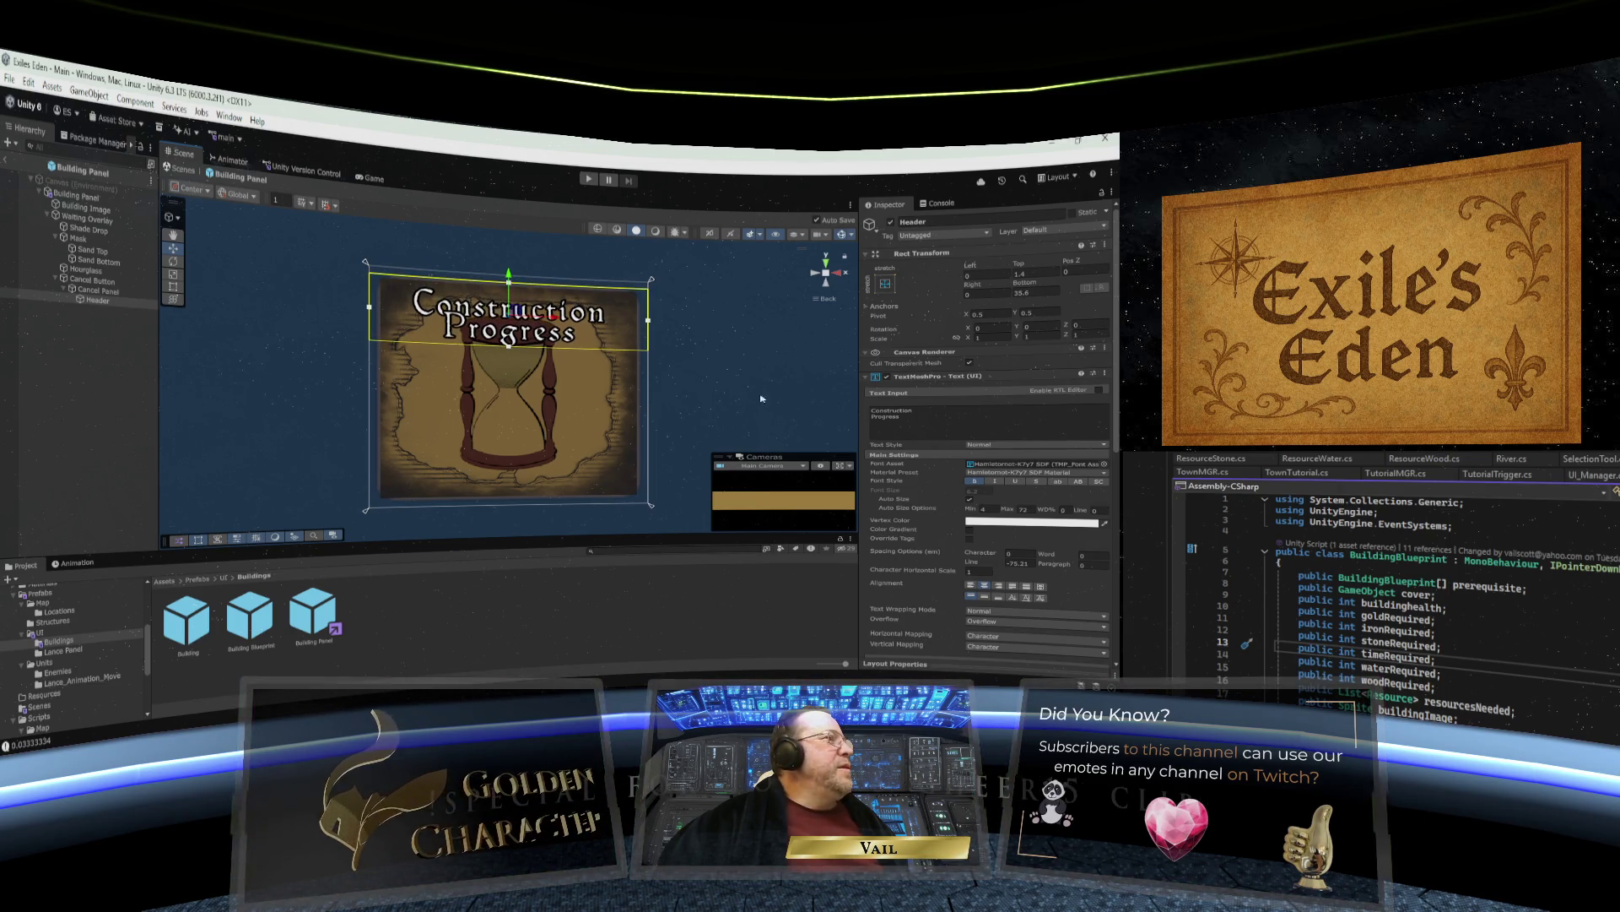
Duplicate Header, rename the copy Percentage, and move it below the title.
{"action": "right_click", "coordinate": [100, 300]}
{"action": "left_click", "coordinate": [138, 353]}
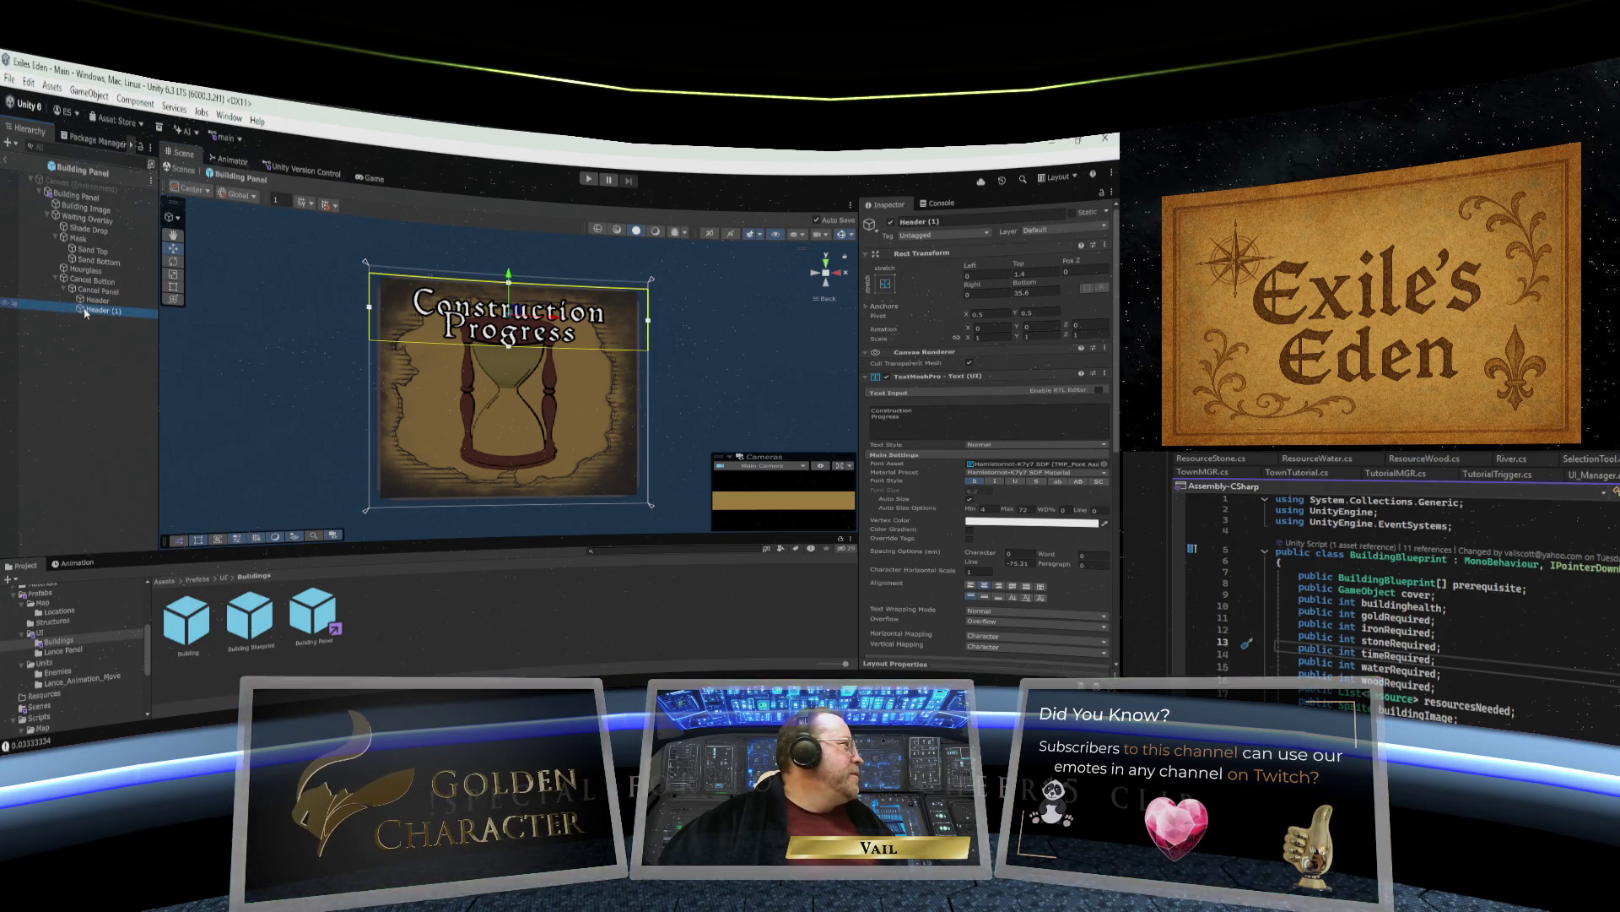
{"action": "right_click", "coordinate": [88, 310]}
{"action": "left_click", "coordinate": [123, 325]}
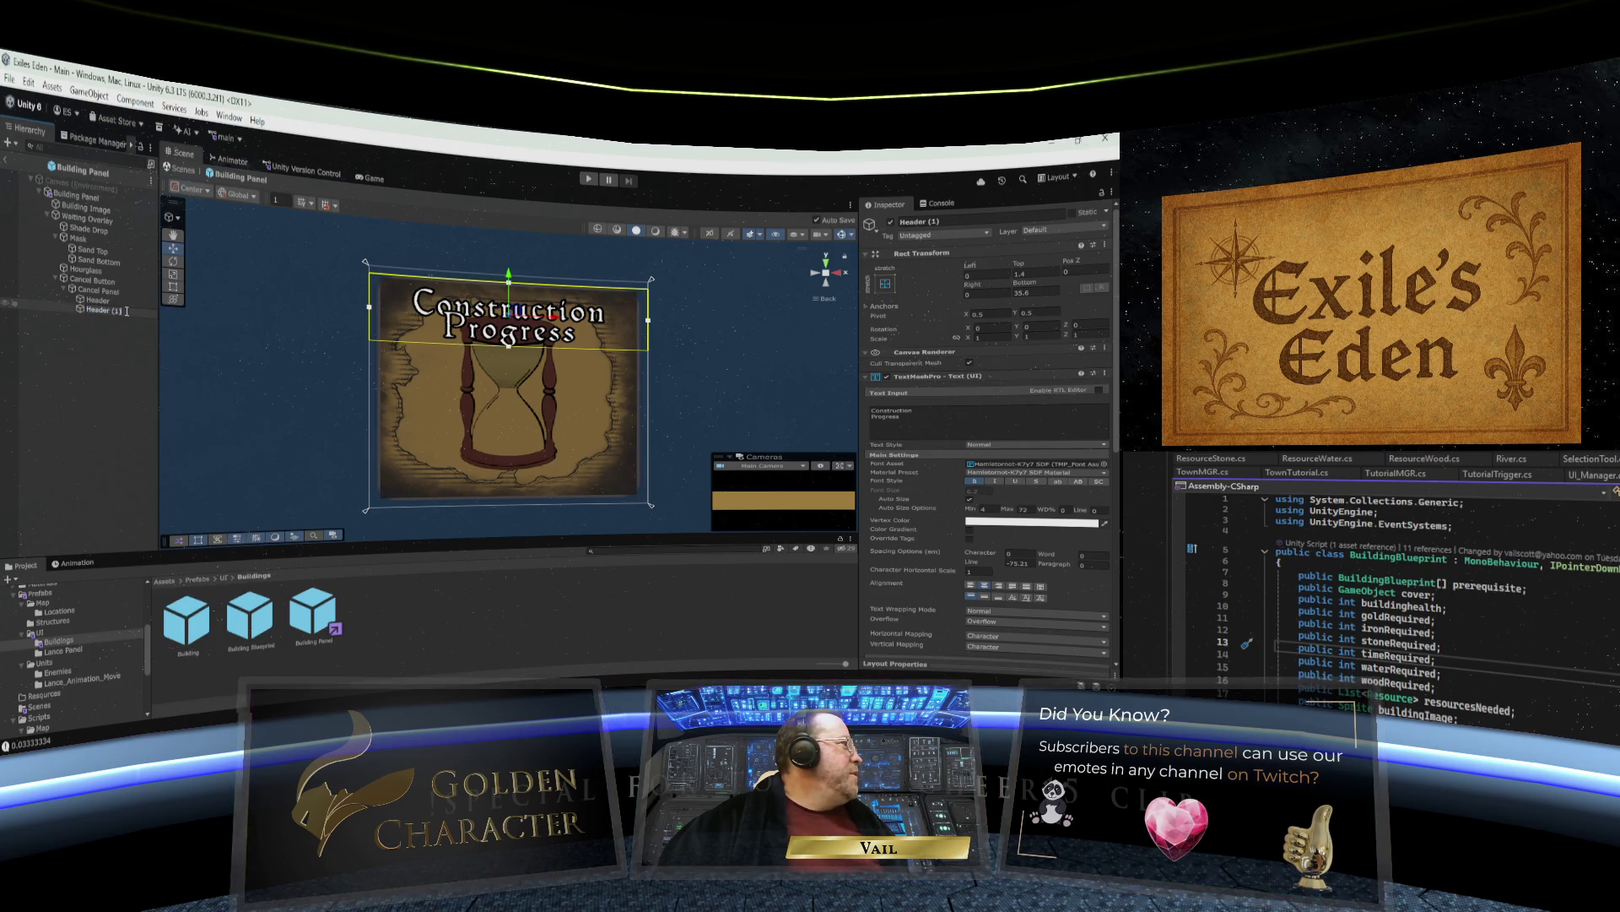
{"action": "type", "text": "Fill"}
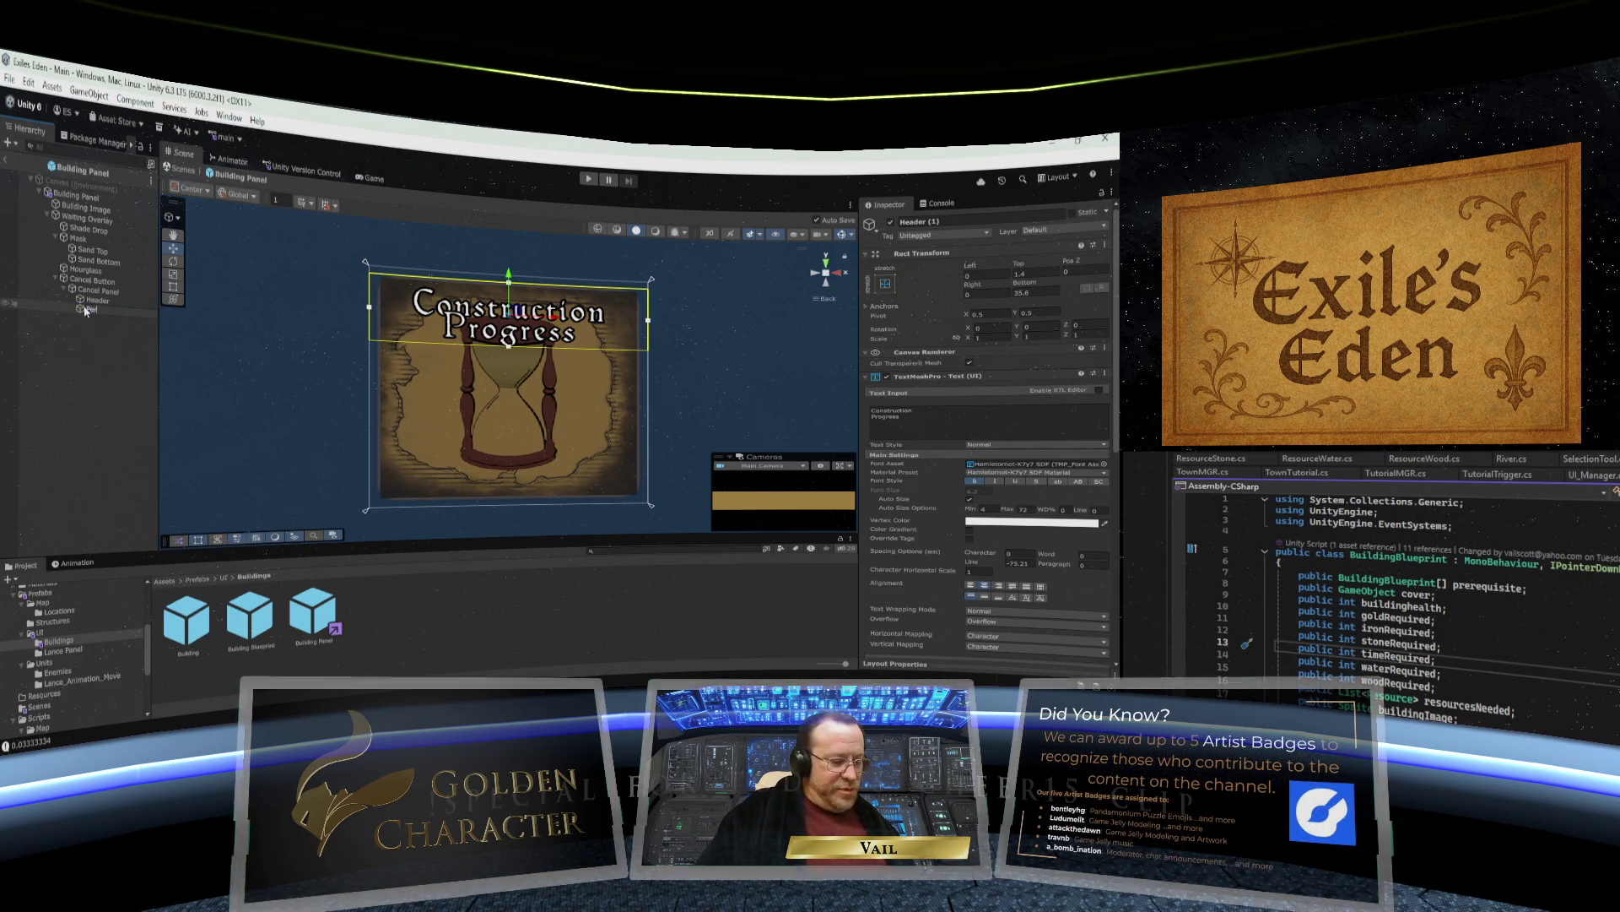
{"action": "type", "text": "Percentage"}
{"action": "key", "text": "Return"}
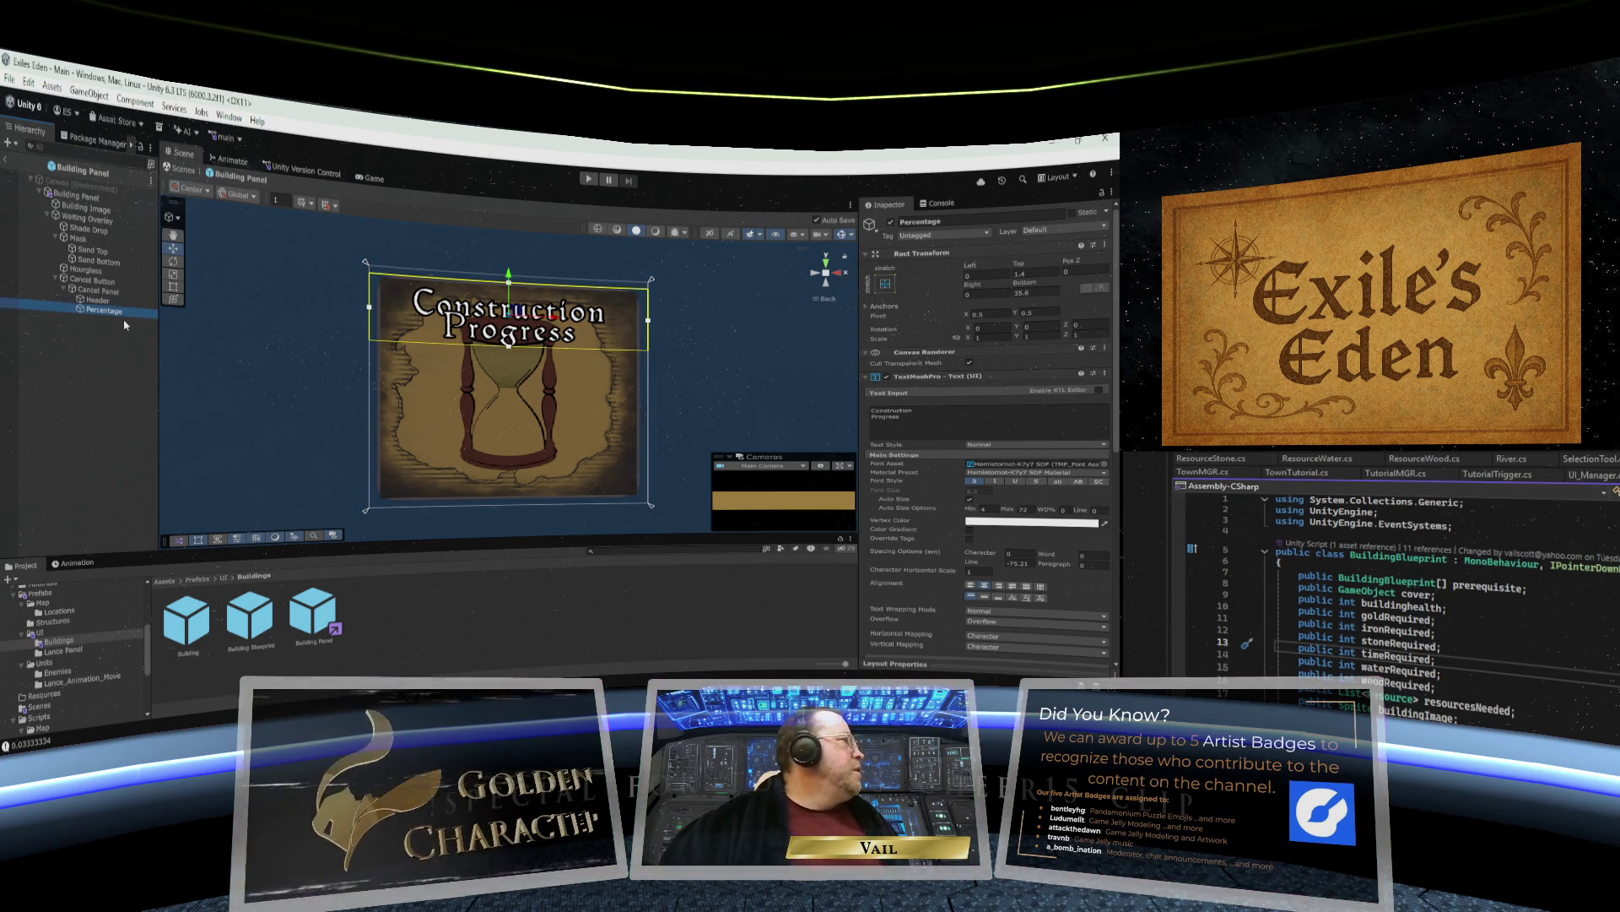
{"action": "left_click_drag", "start_coordinate": [508, 275], "coordinate": [509, 340]}
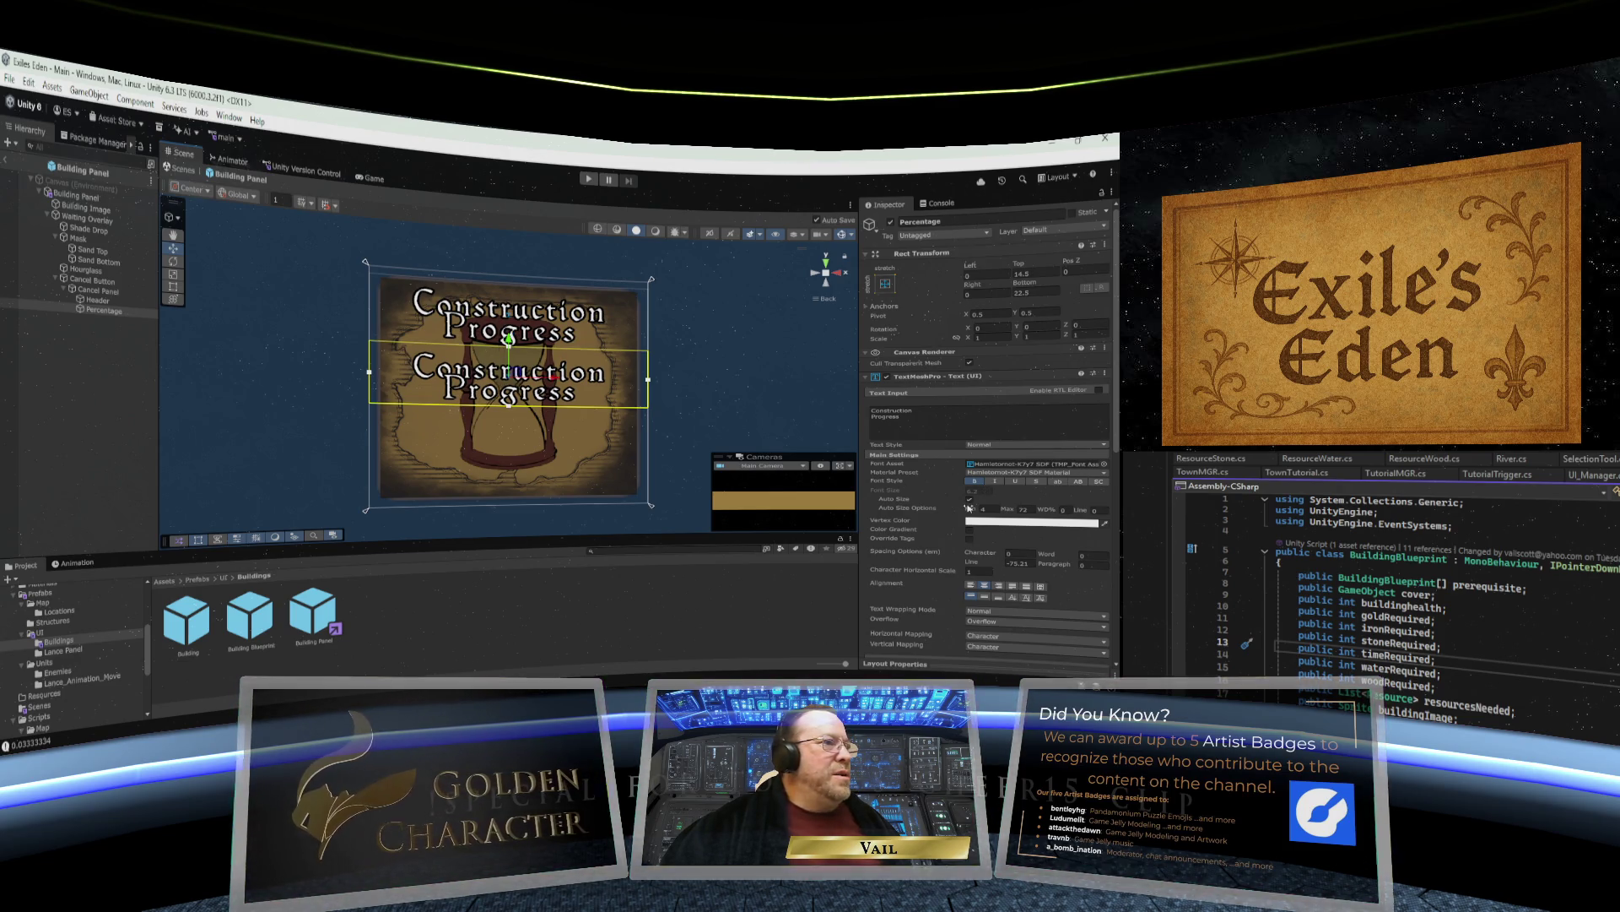
Change the Percentage text to '20%'.
{"action": "left_click", "coordinate": [872, 414]}
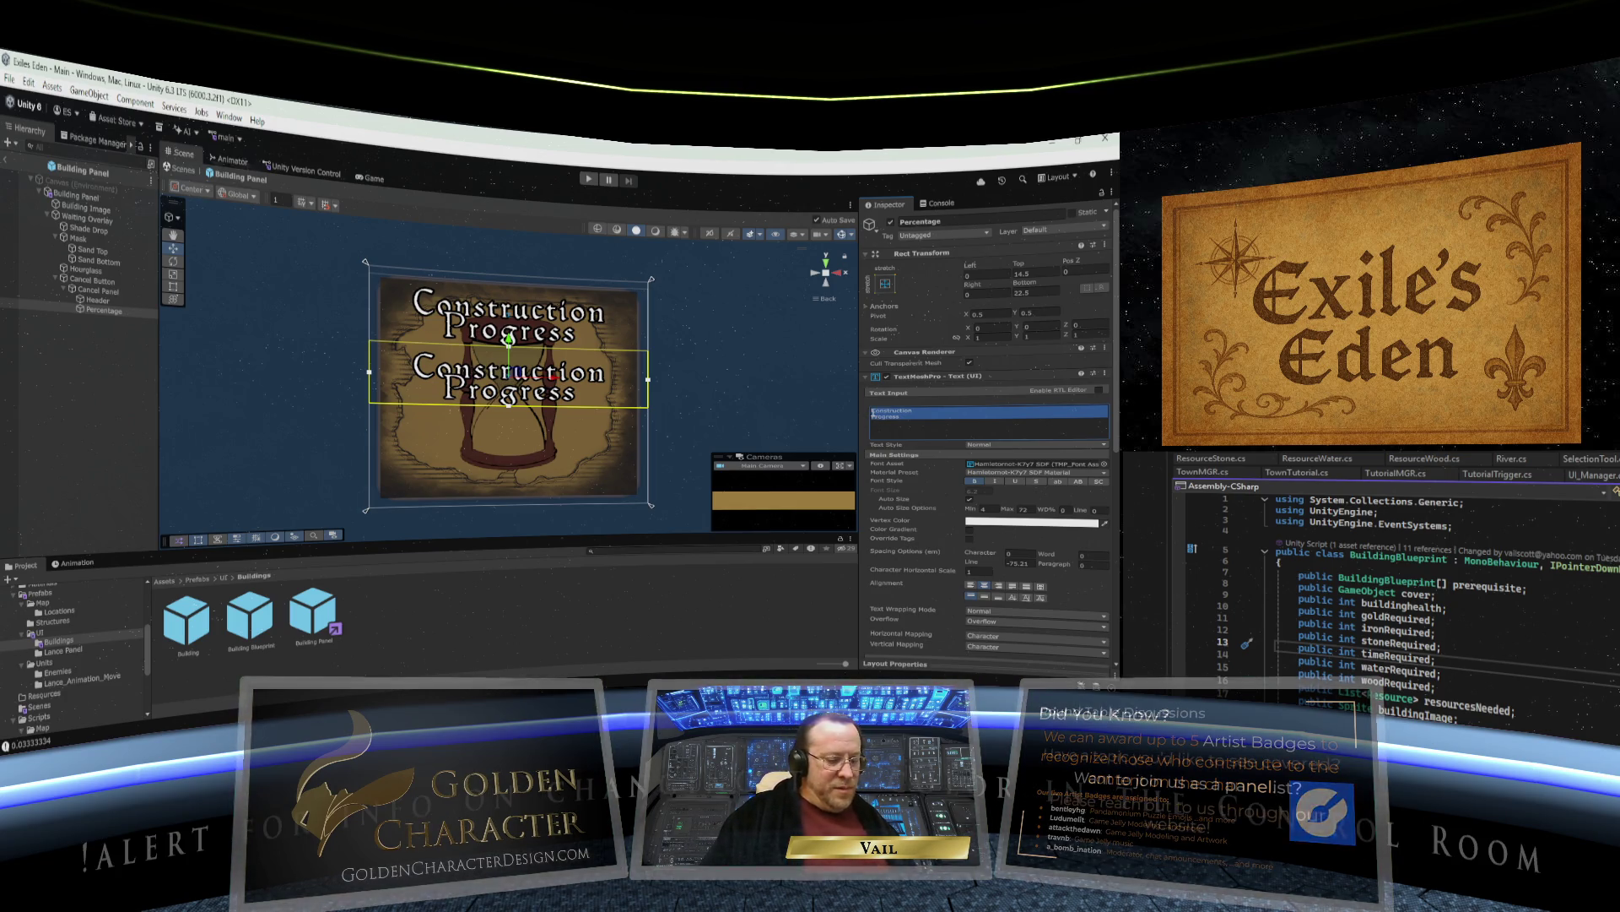
{"action": "type", "text": "20%"}
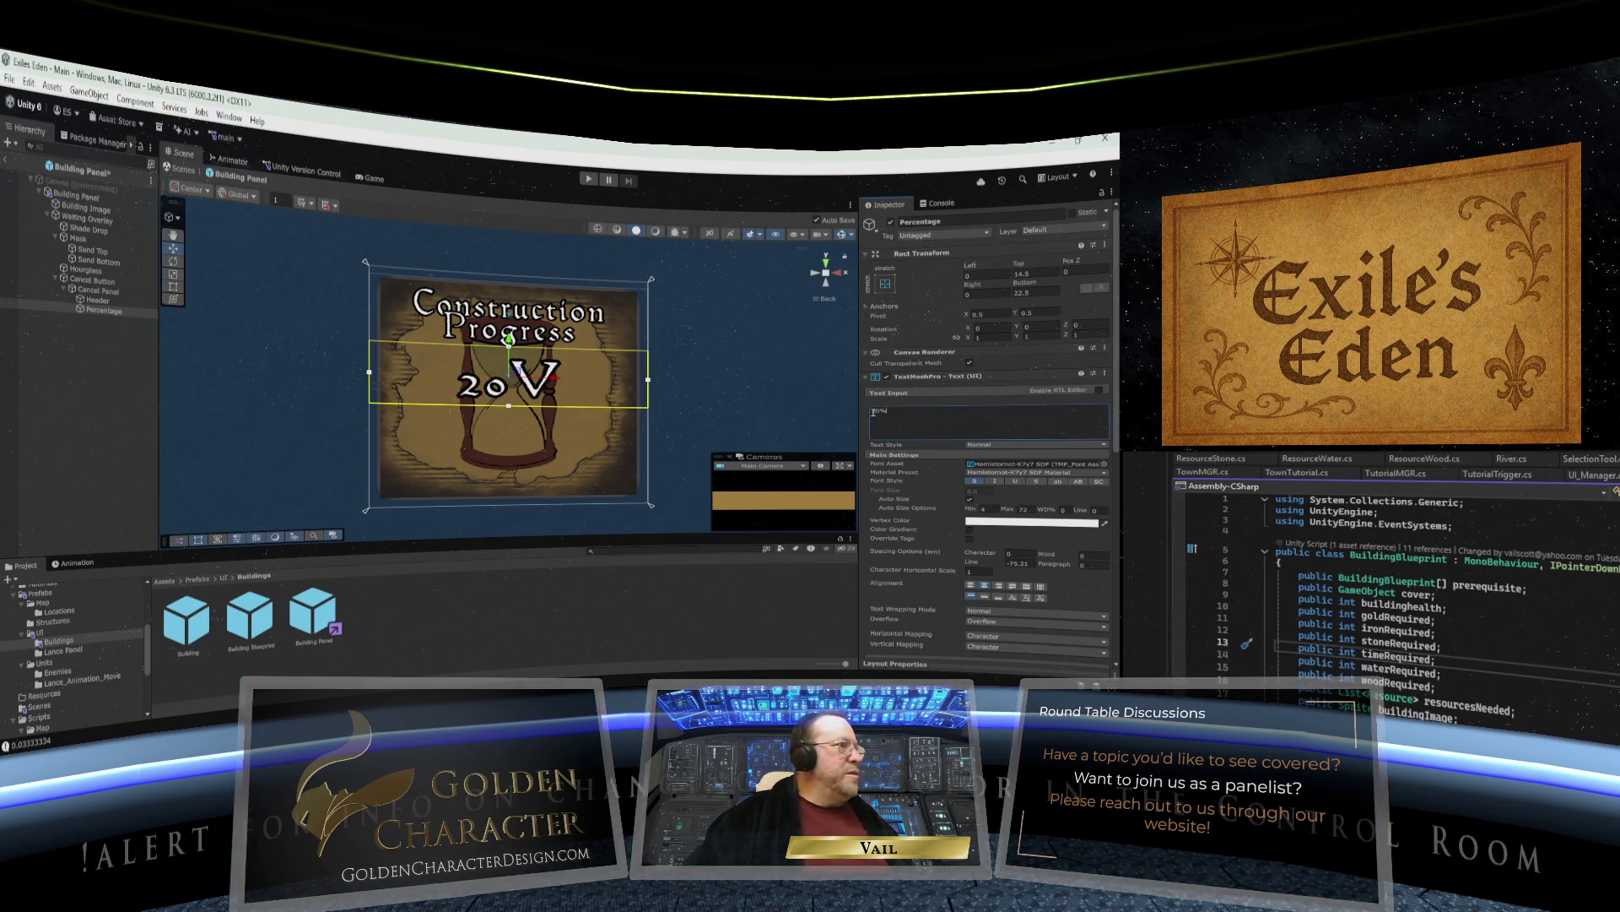
{"action": "key", "text": "BackSpace"}
{"action": "type", "text": "%"}
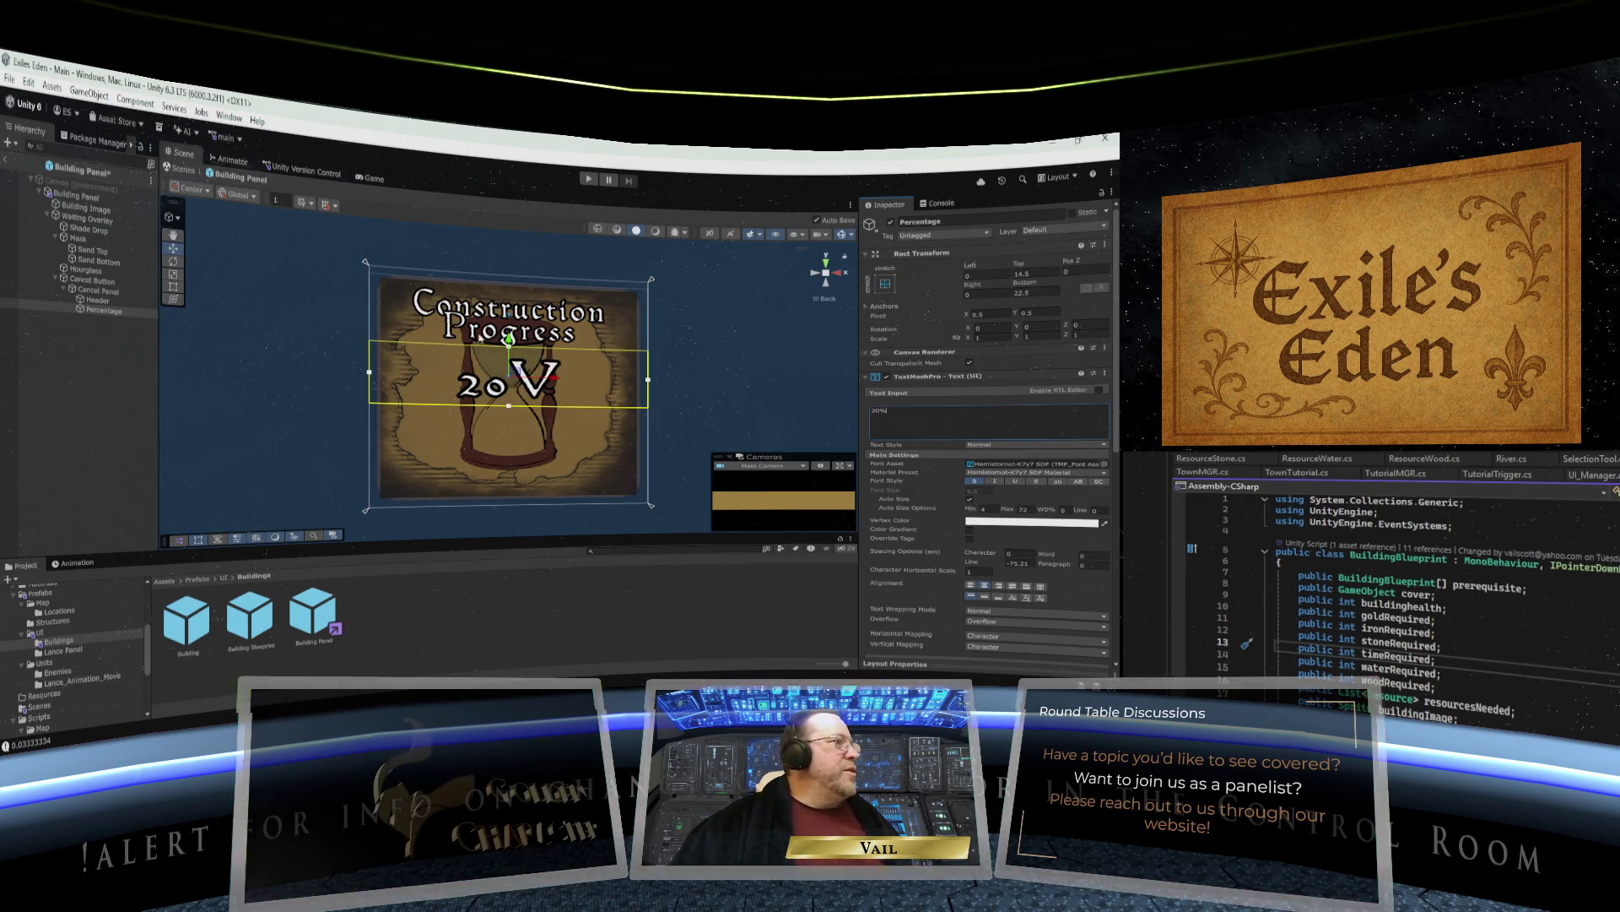
Apply the ALICEINWONDERLAND font asset to the Percentage text so 20% displays correctly.
{"action": "left_click", "coordinate": [1104, 465]}
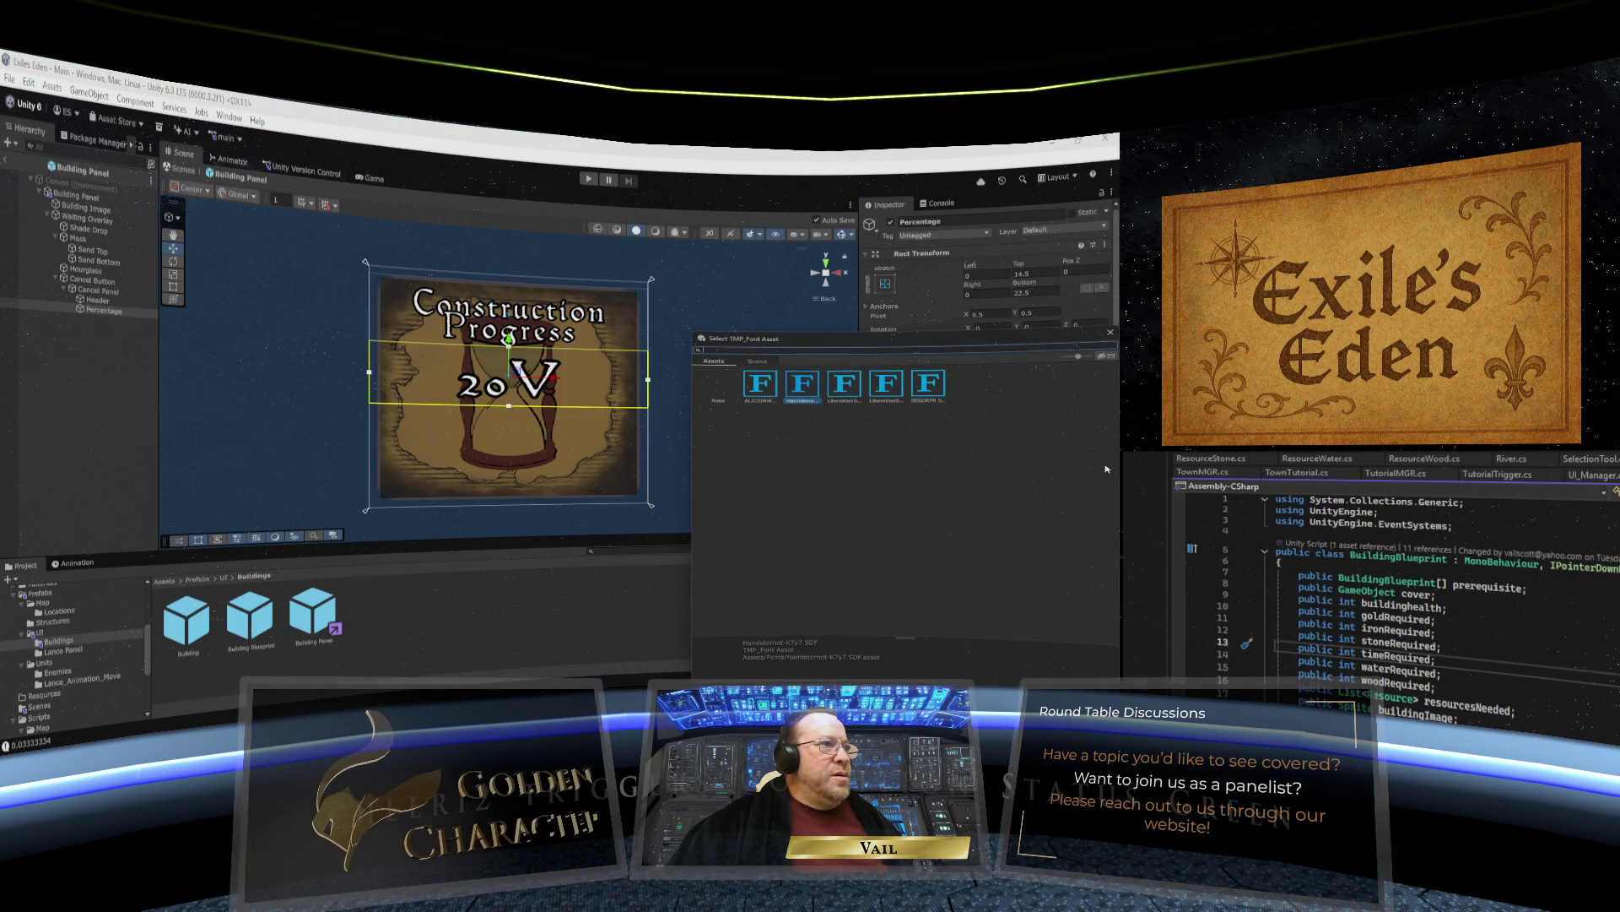
{"action": "left_click", "coordinate": [761, 387]}
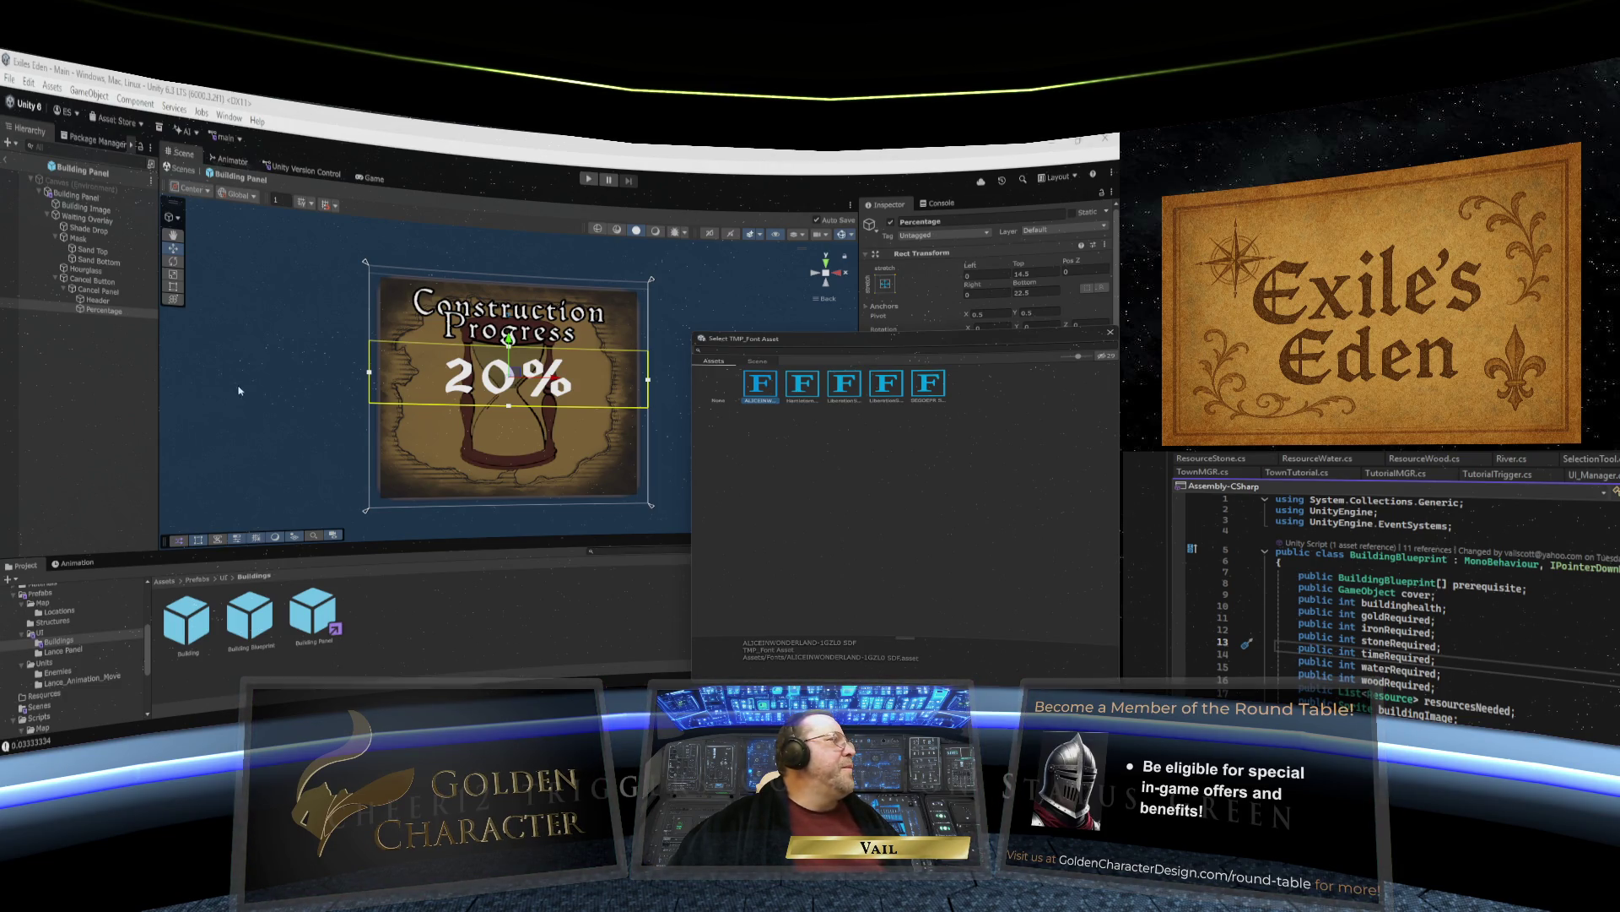
{"action": "left_click", "coordinate": [63, 328]}
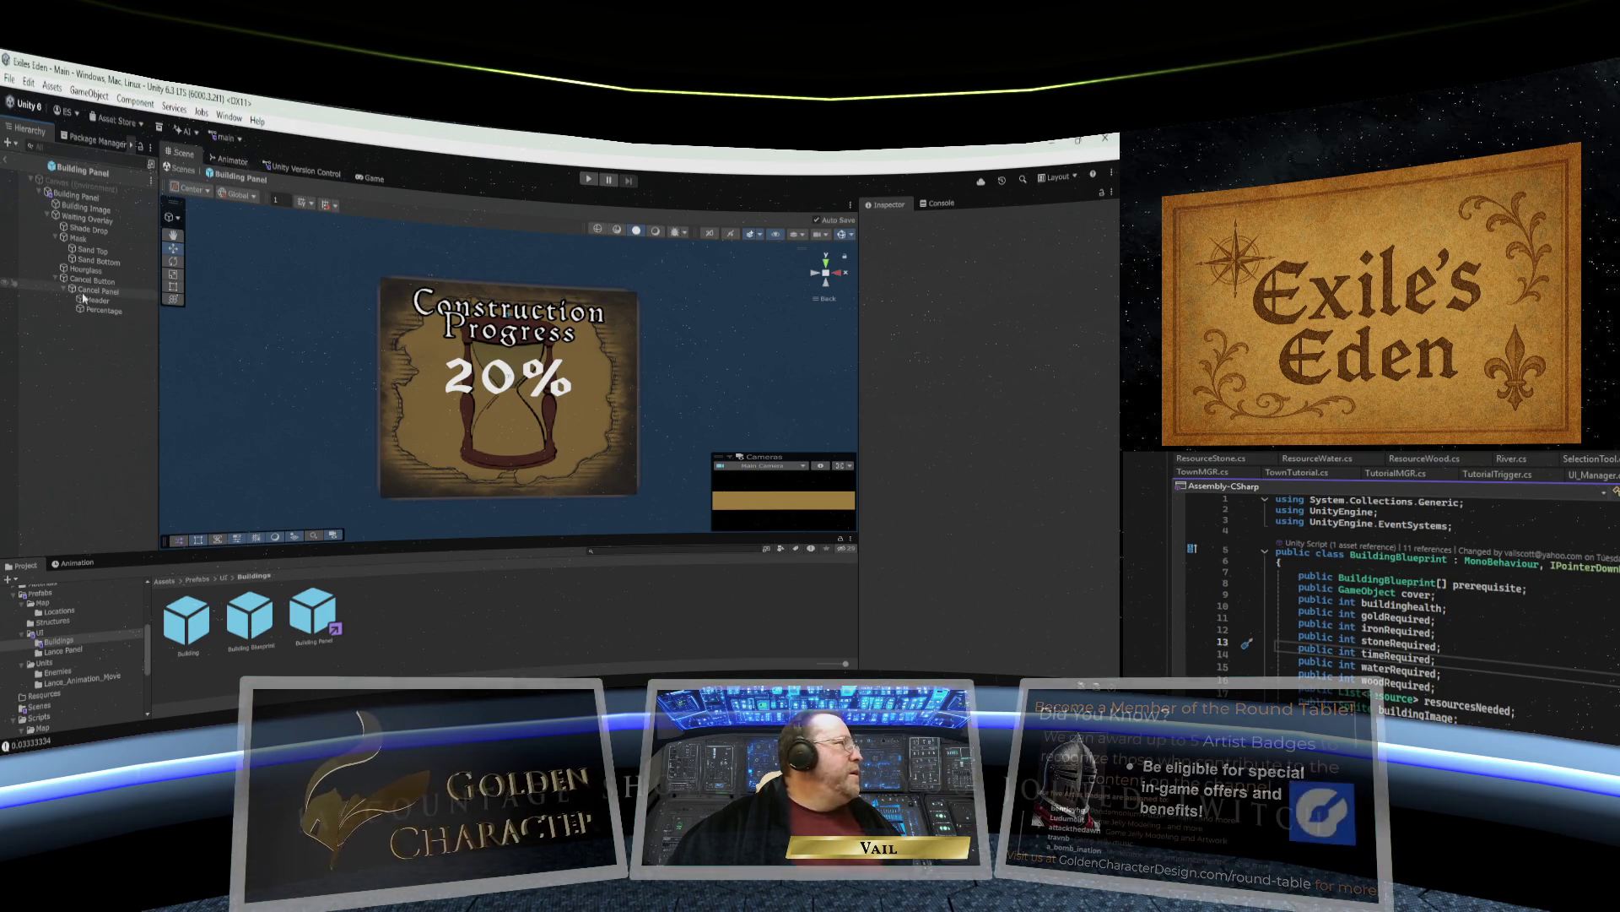
{"action": "left_click", "coordinate": [96, 312]}
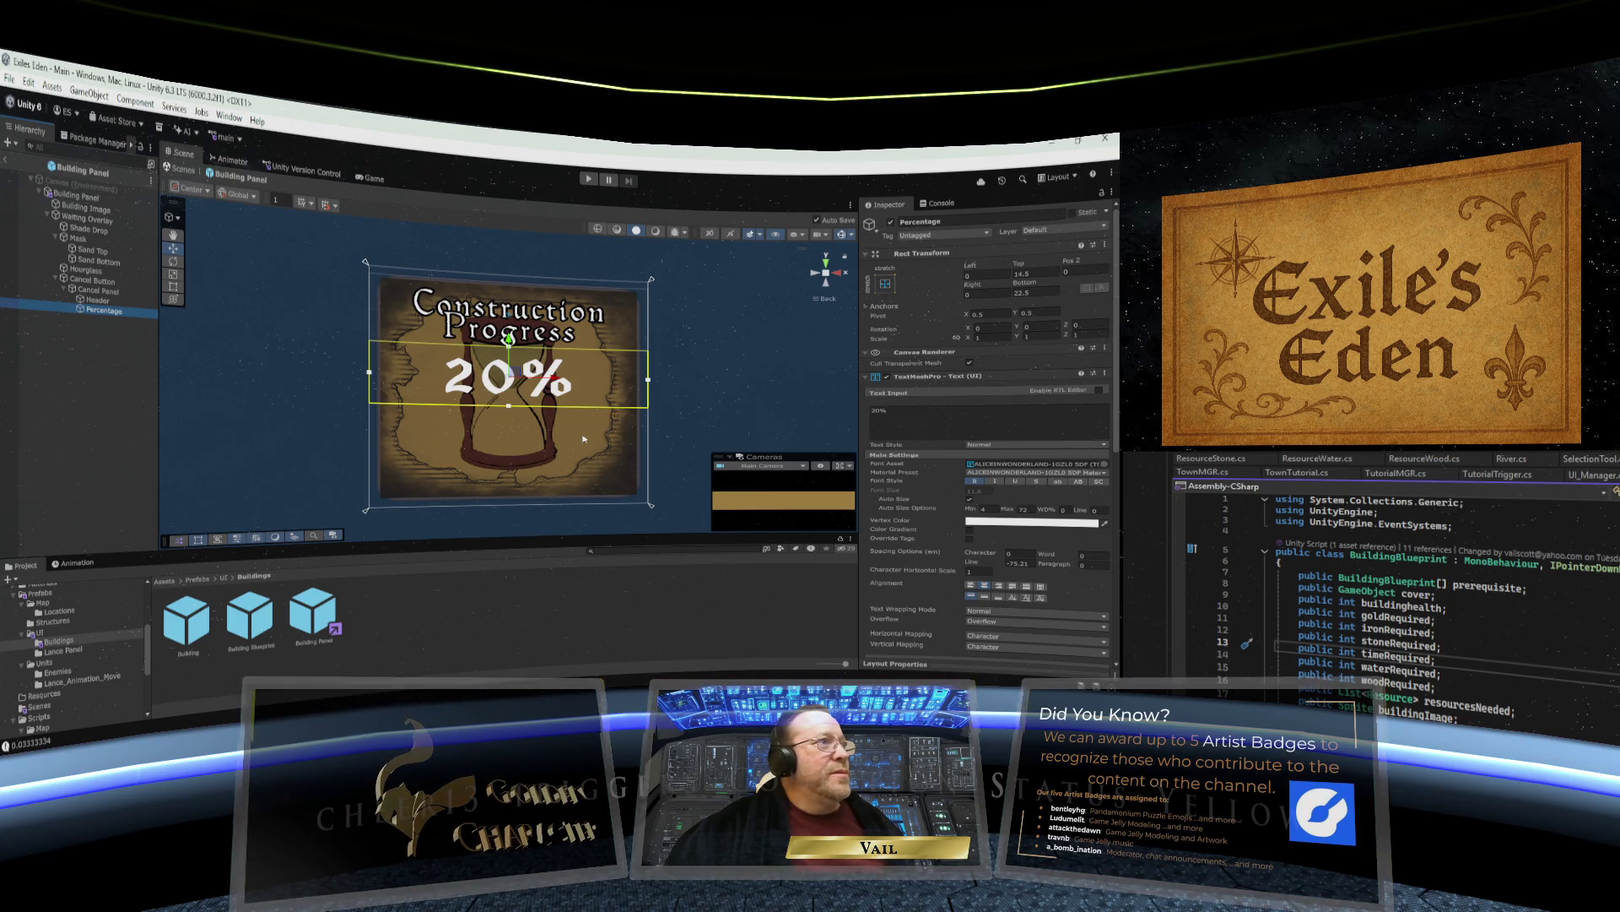
{"action": "left_click", "coordinate": [90, 310]}
{"action": "left_click", "coordinate": [81, 311]}
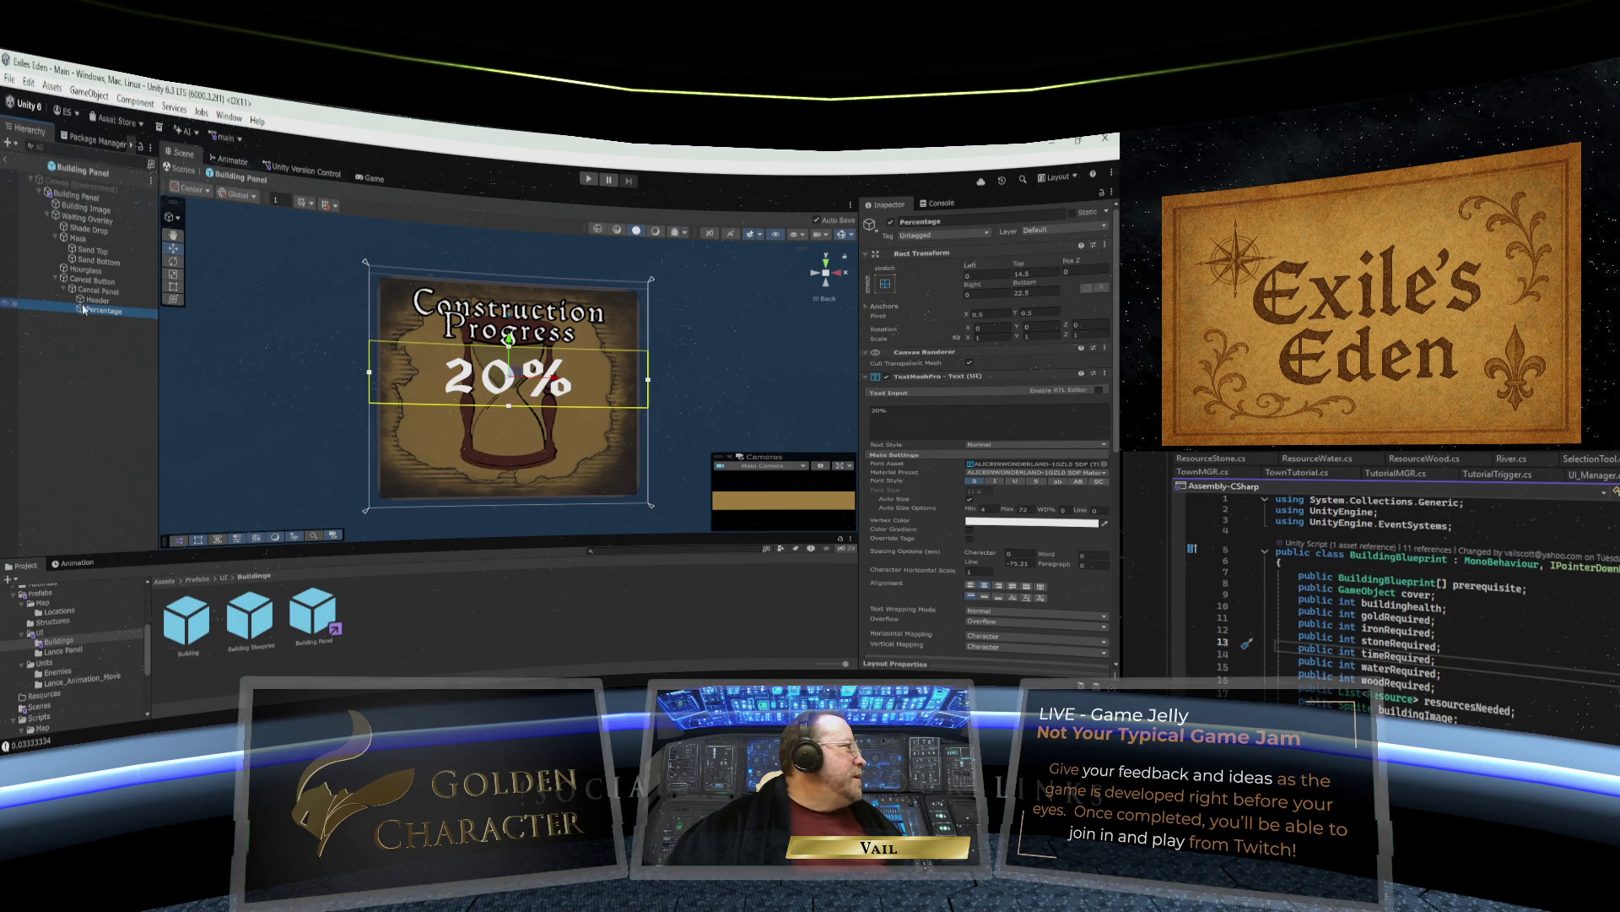
Duplicate Header again and rename the copy Cancel Text.
{"action": "right_click", "coordinate": [87, 300]}
{"action": "left_click", "coordinate": [123, 338]}
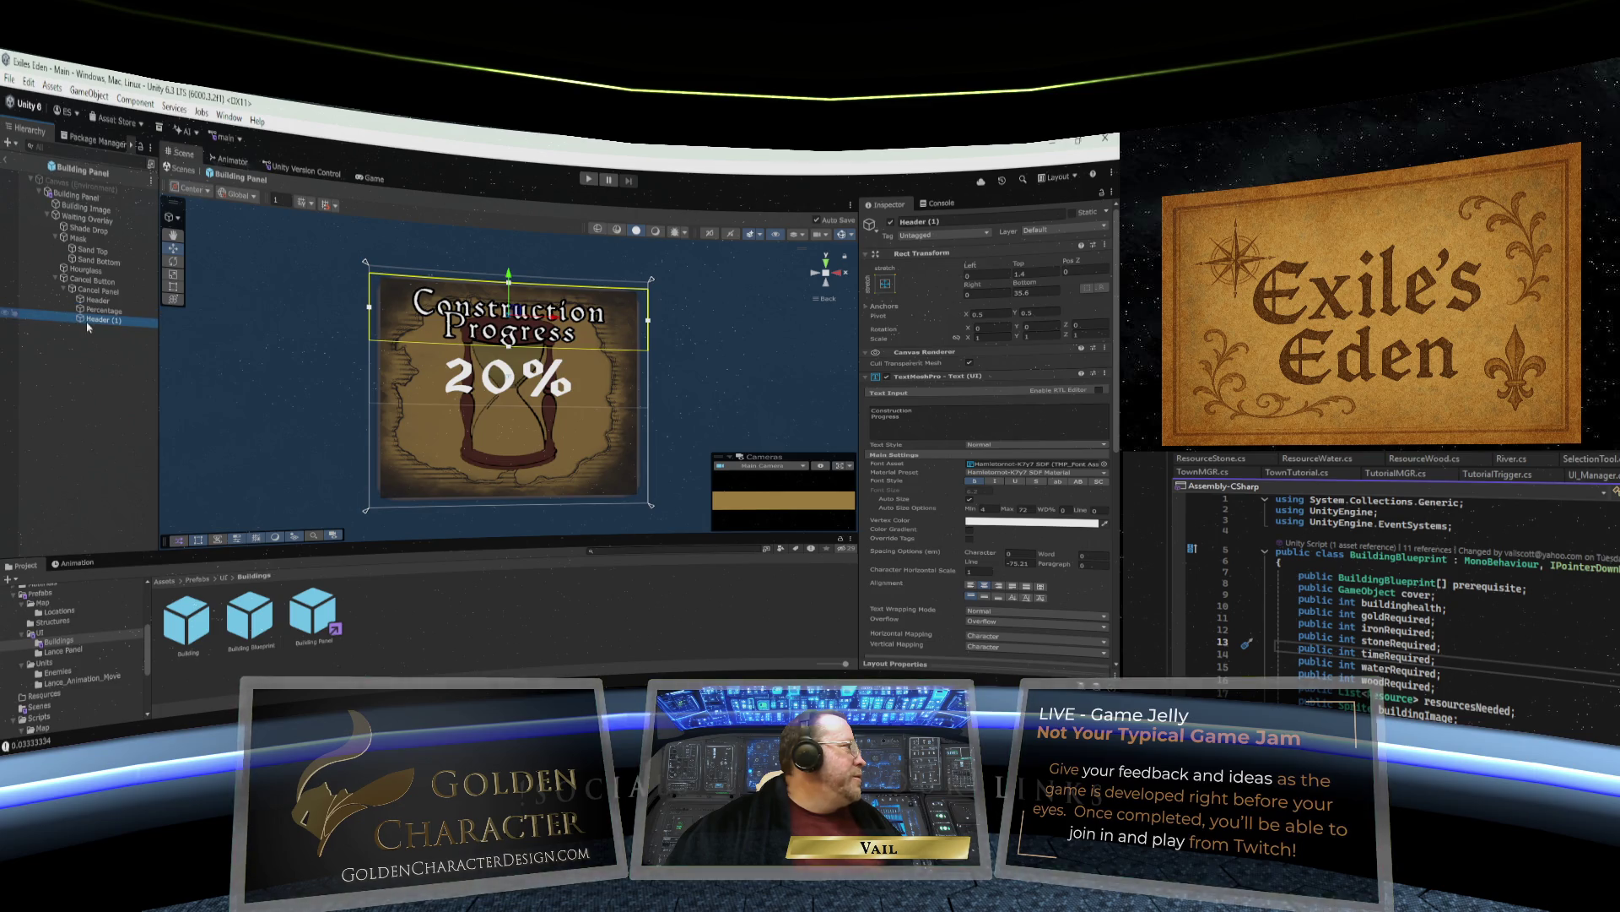
{"action": "right_click", "coordinate": [96, 328]}
{"action": "left_click", "coordinate": [131, 326]}
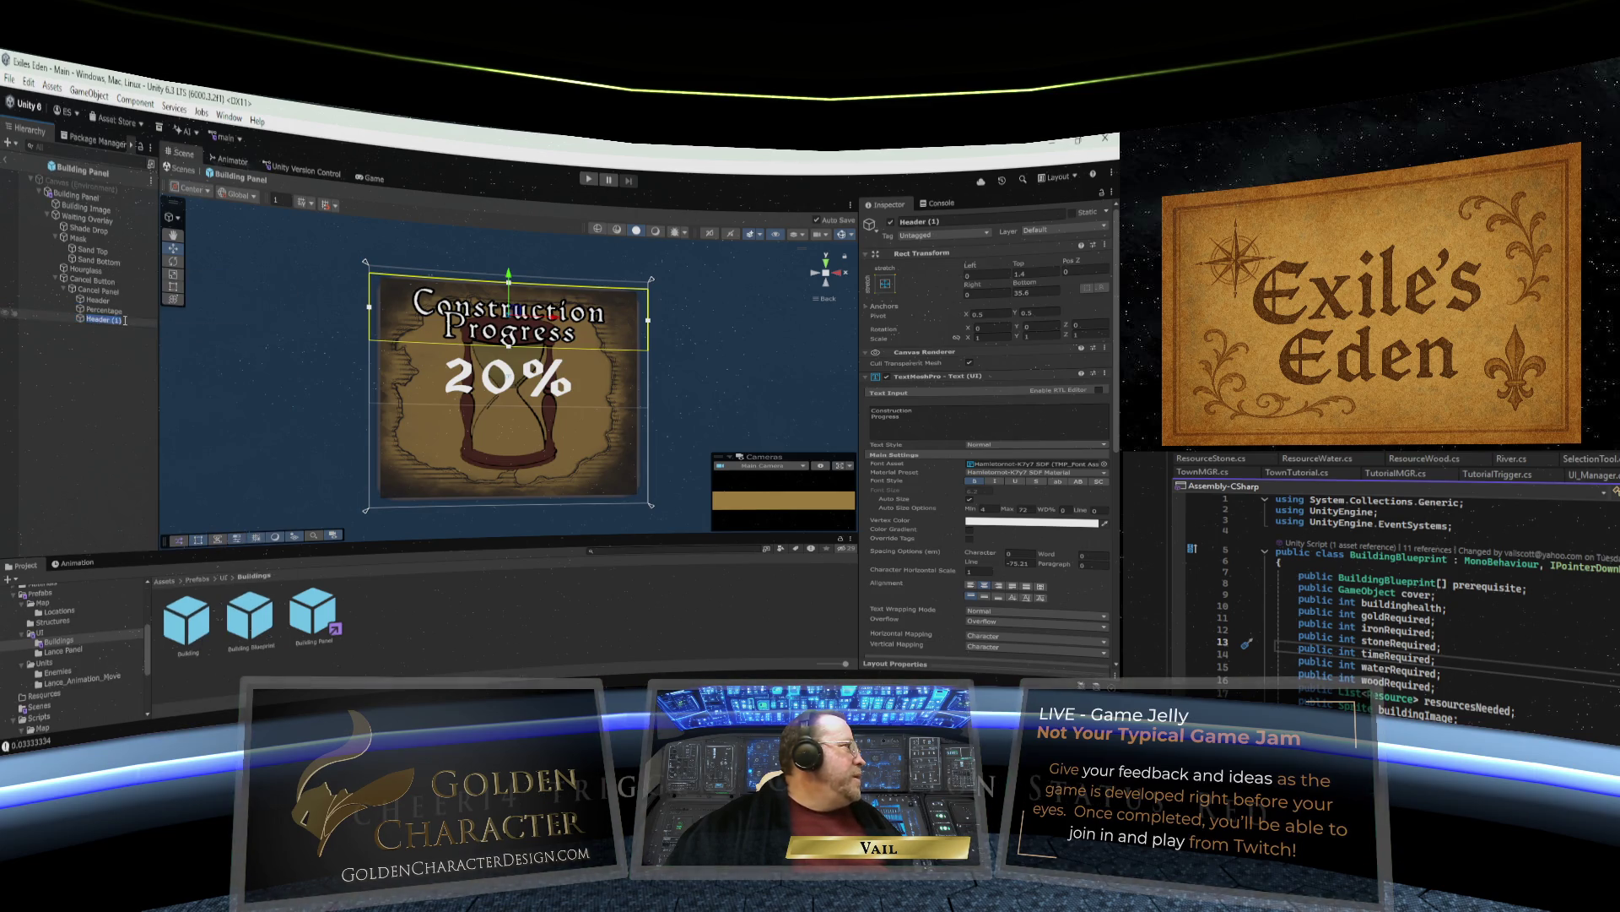
{"action": "type", "text": "d"}
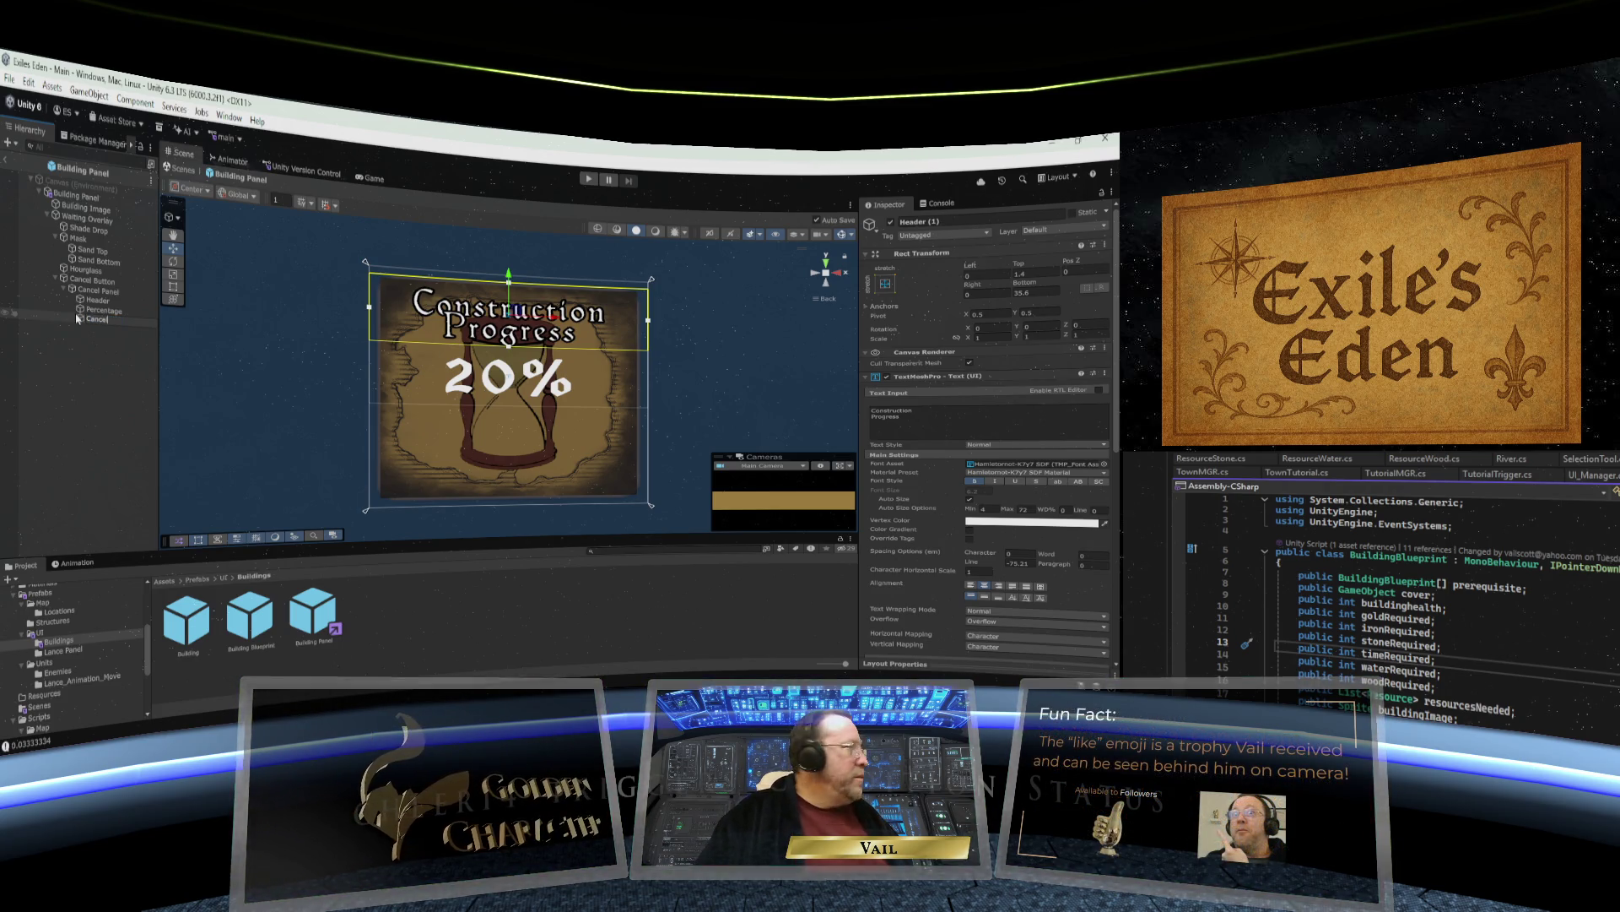
{"action": "type", "text": " Text"}
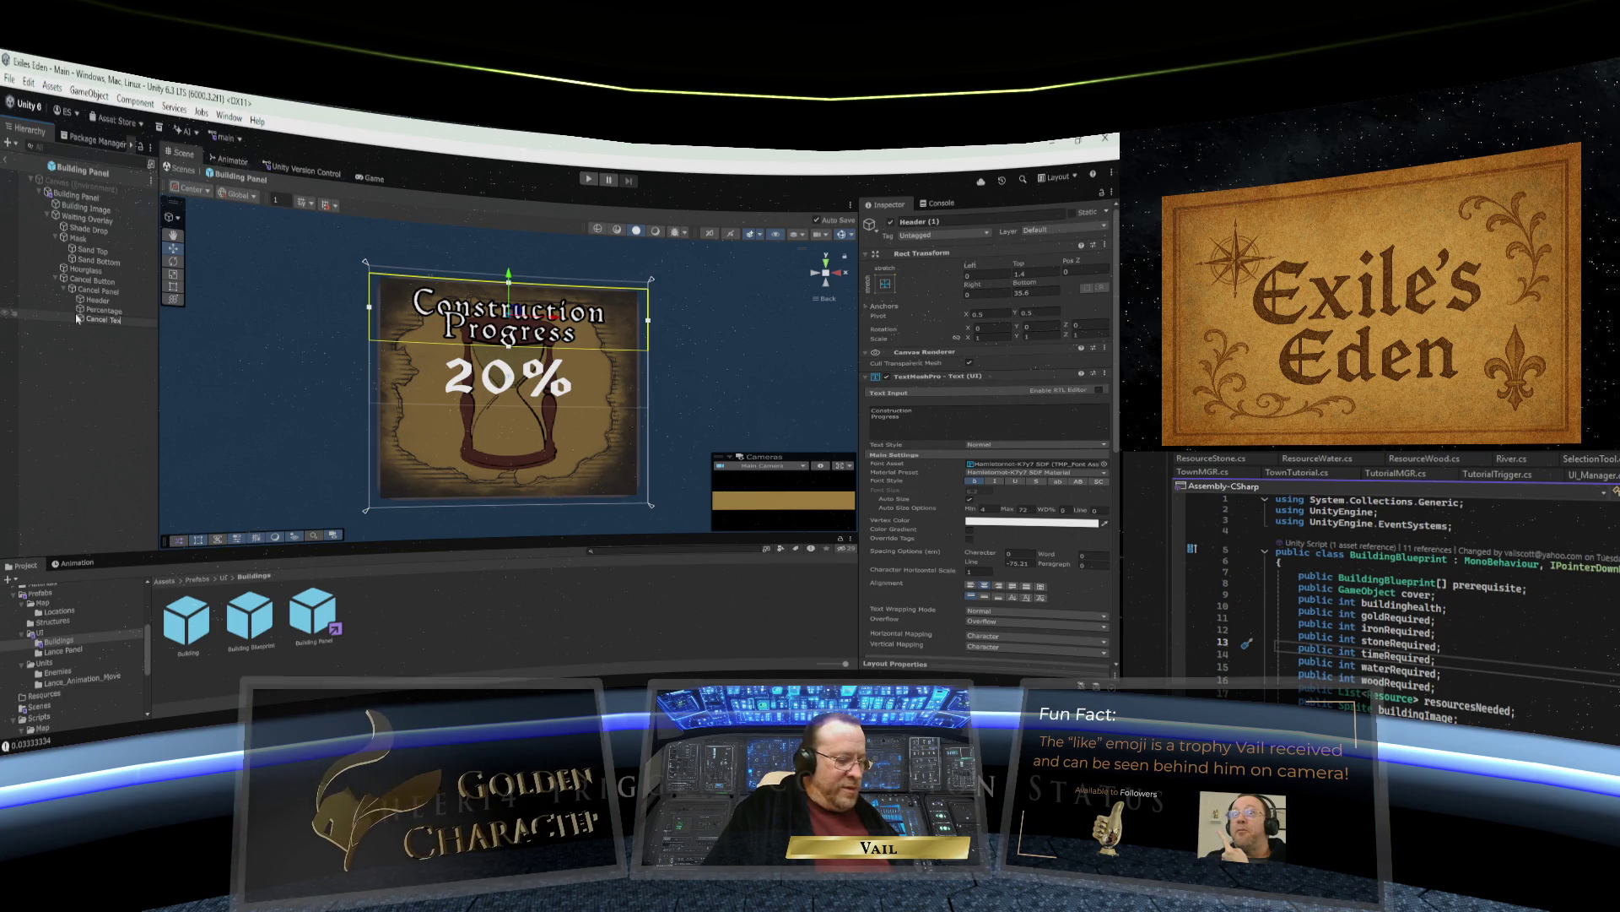
{"action": "key", "text": "Return"}
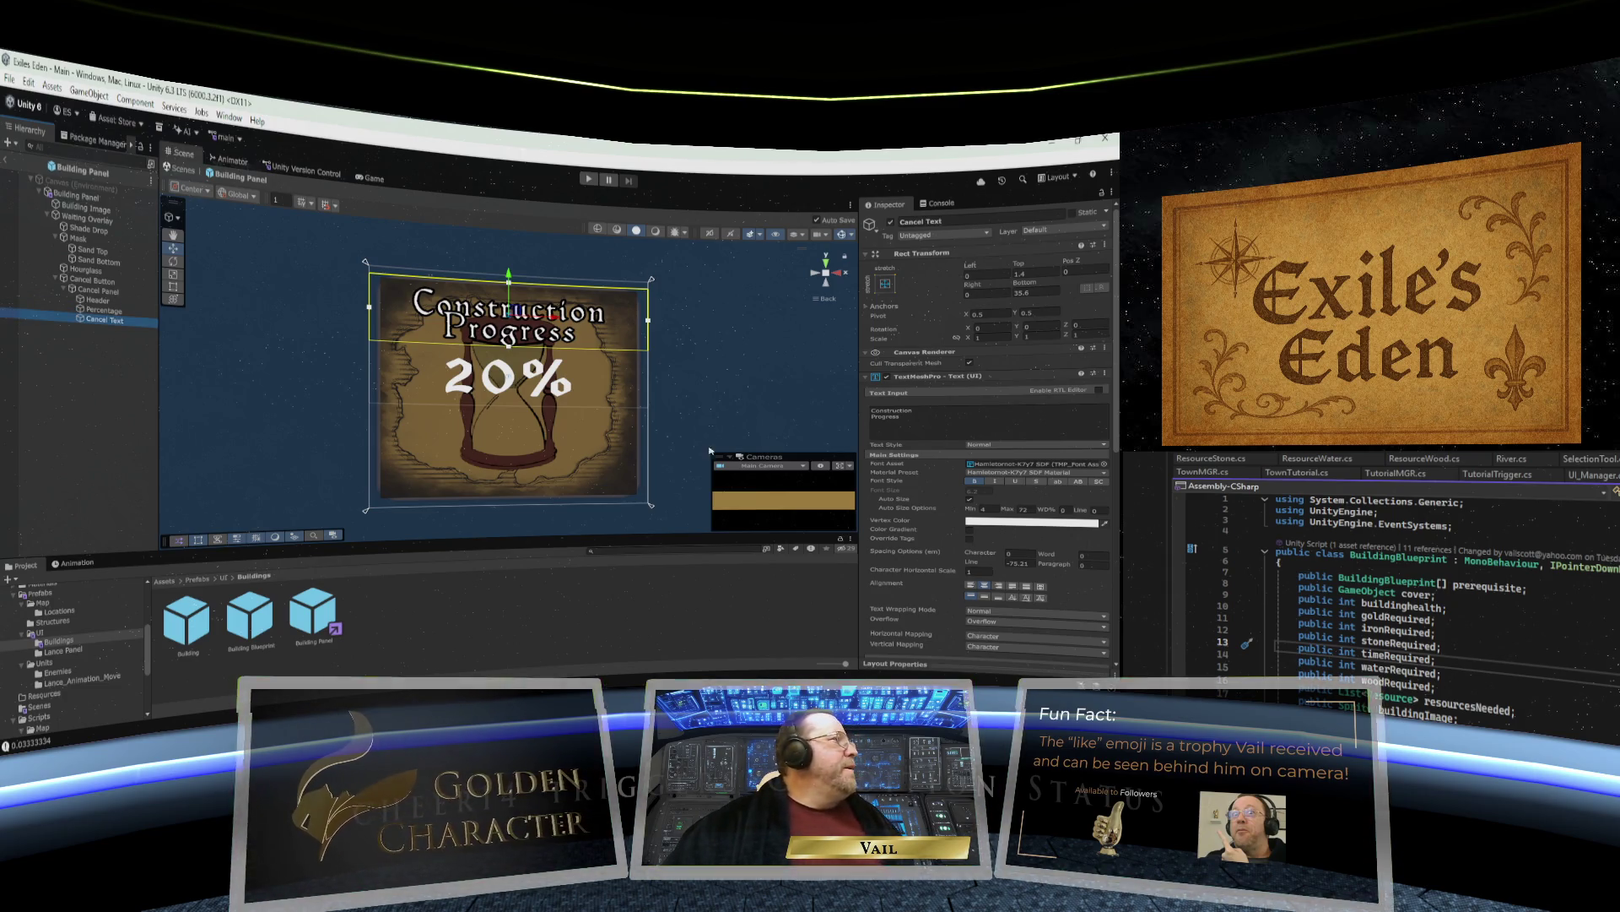
Move Cancel Text near the parchment's bottom and set its text to 'Abandon Building!'.
{"action": "left_click_drag", "start_coordinate": [509, 279], "coordinate": [509, 398]}
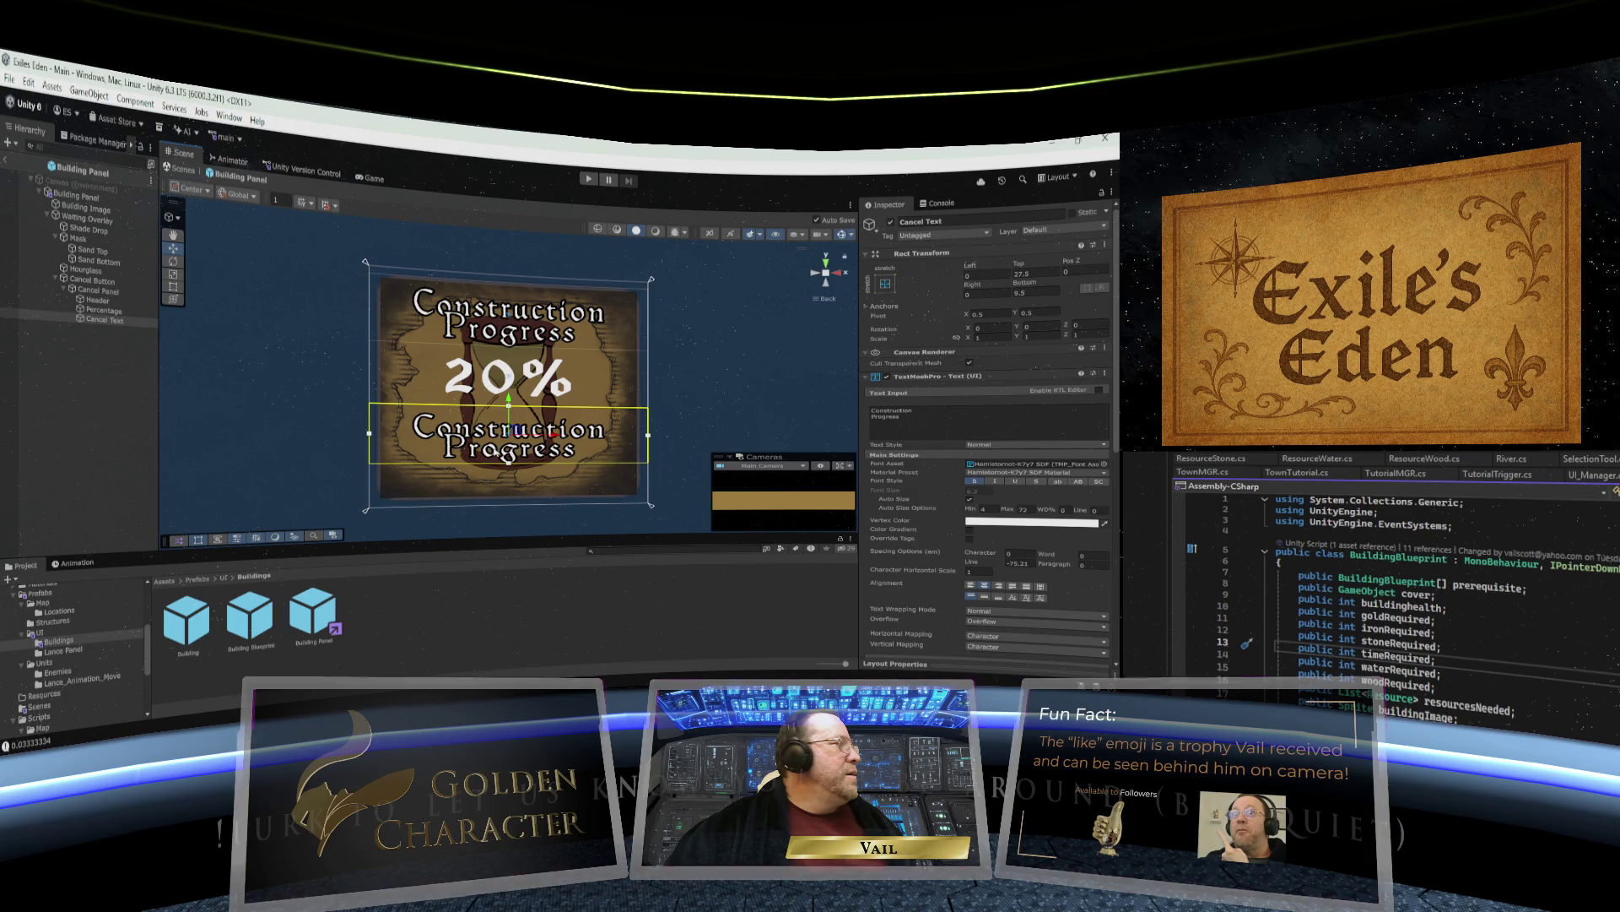
{"action": "left_click", "coordinate": [902, 416]}
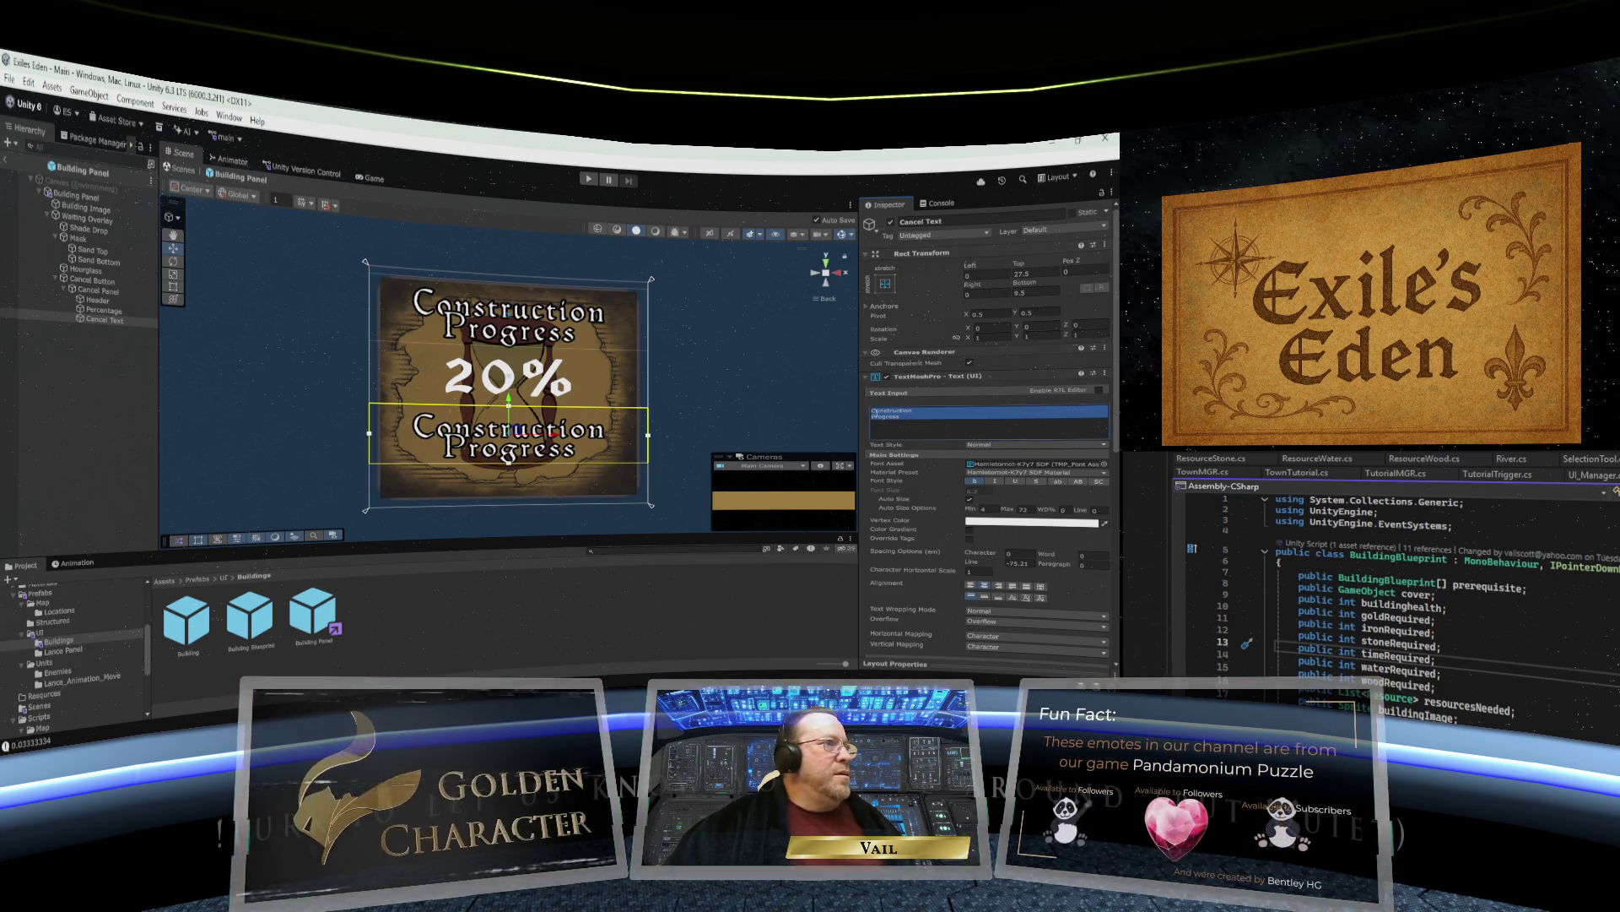
{"action": "type", "text": "Ab"}
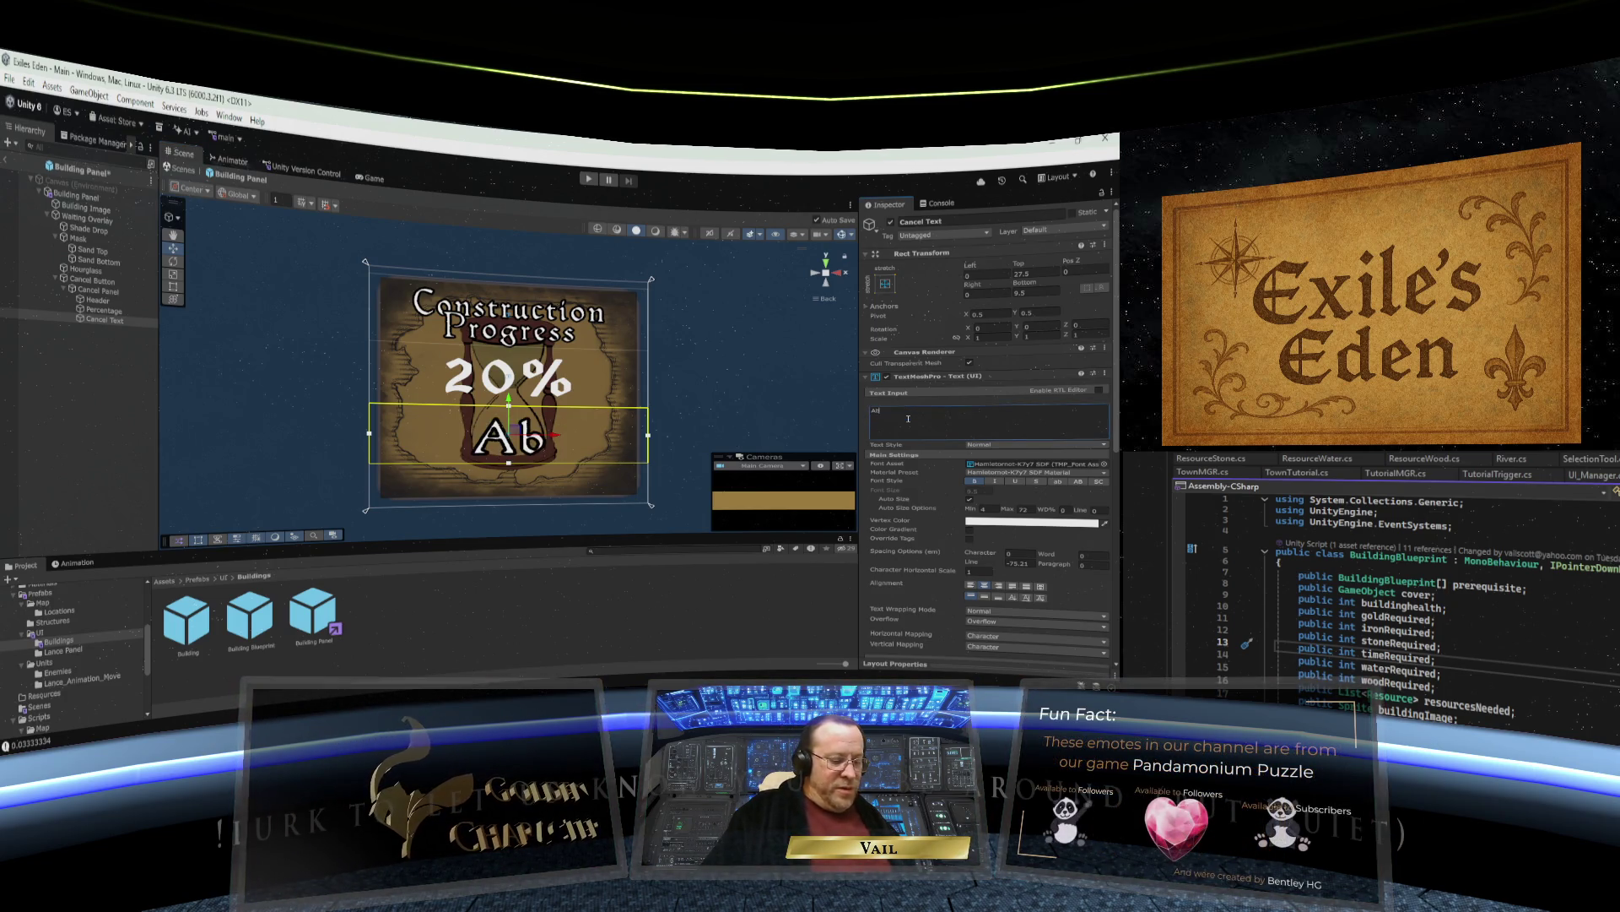
{"action": "type", "text": "andon"}
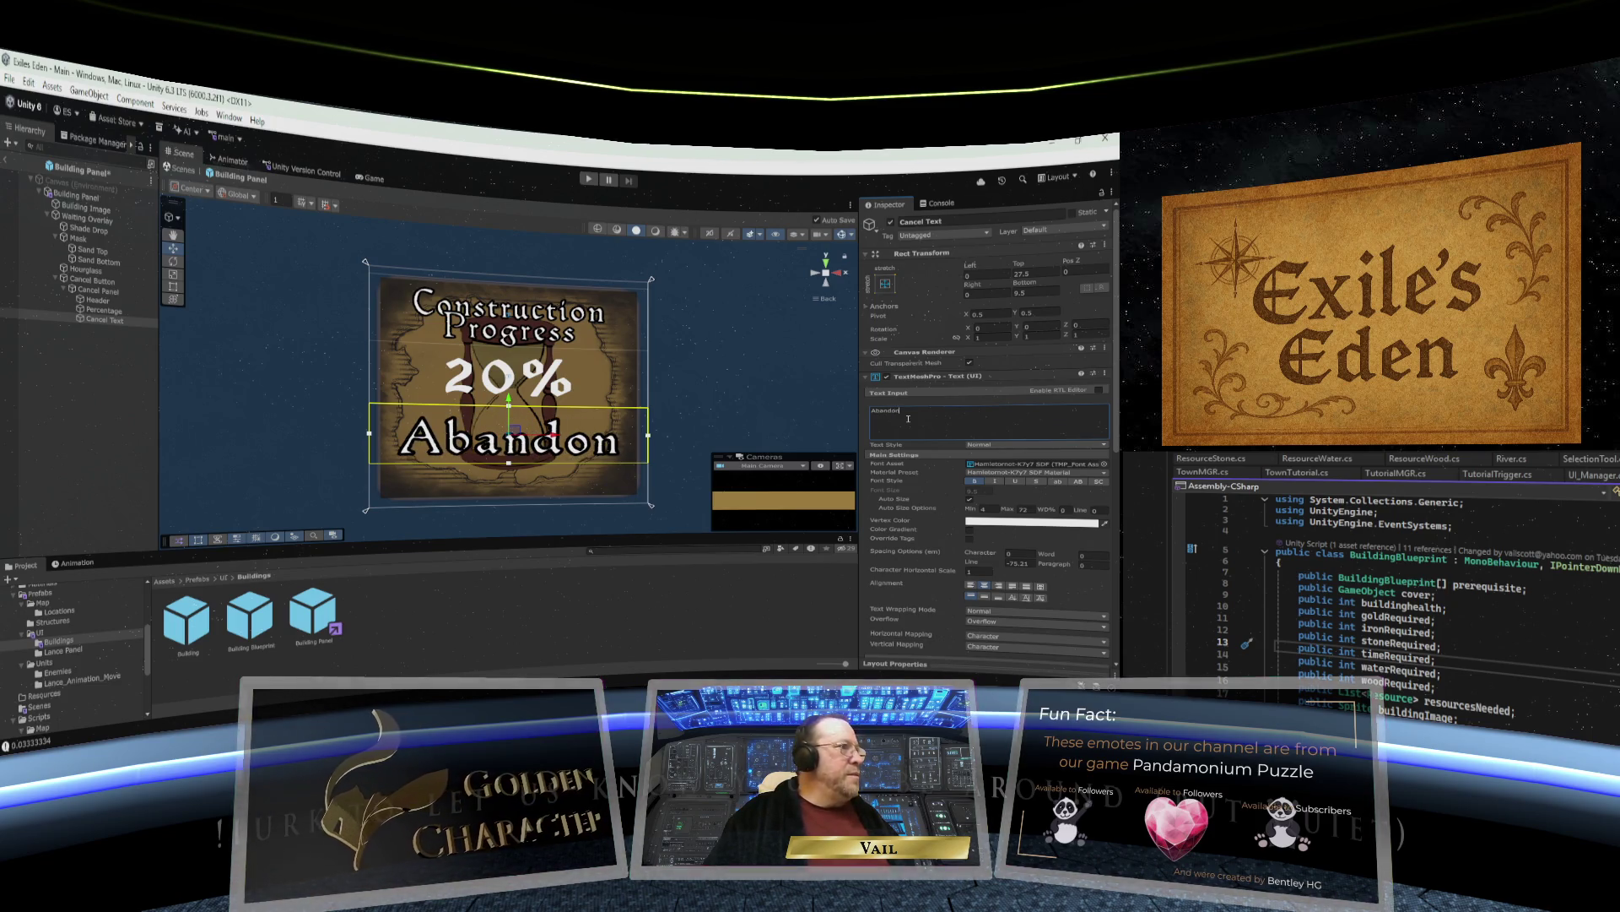
{"action": "type", "text": " Buil"}
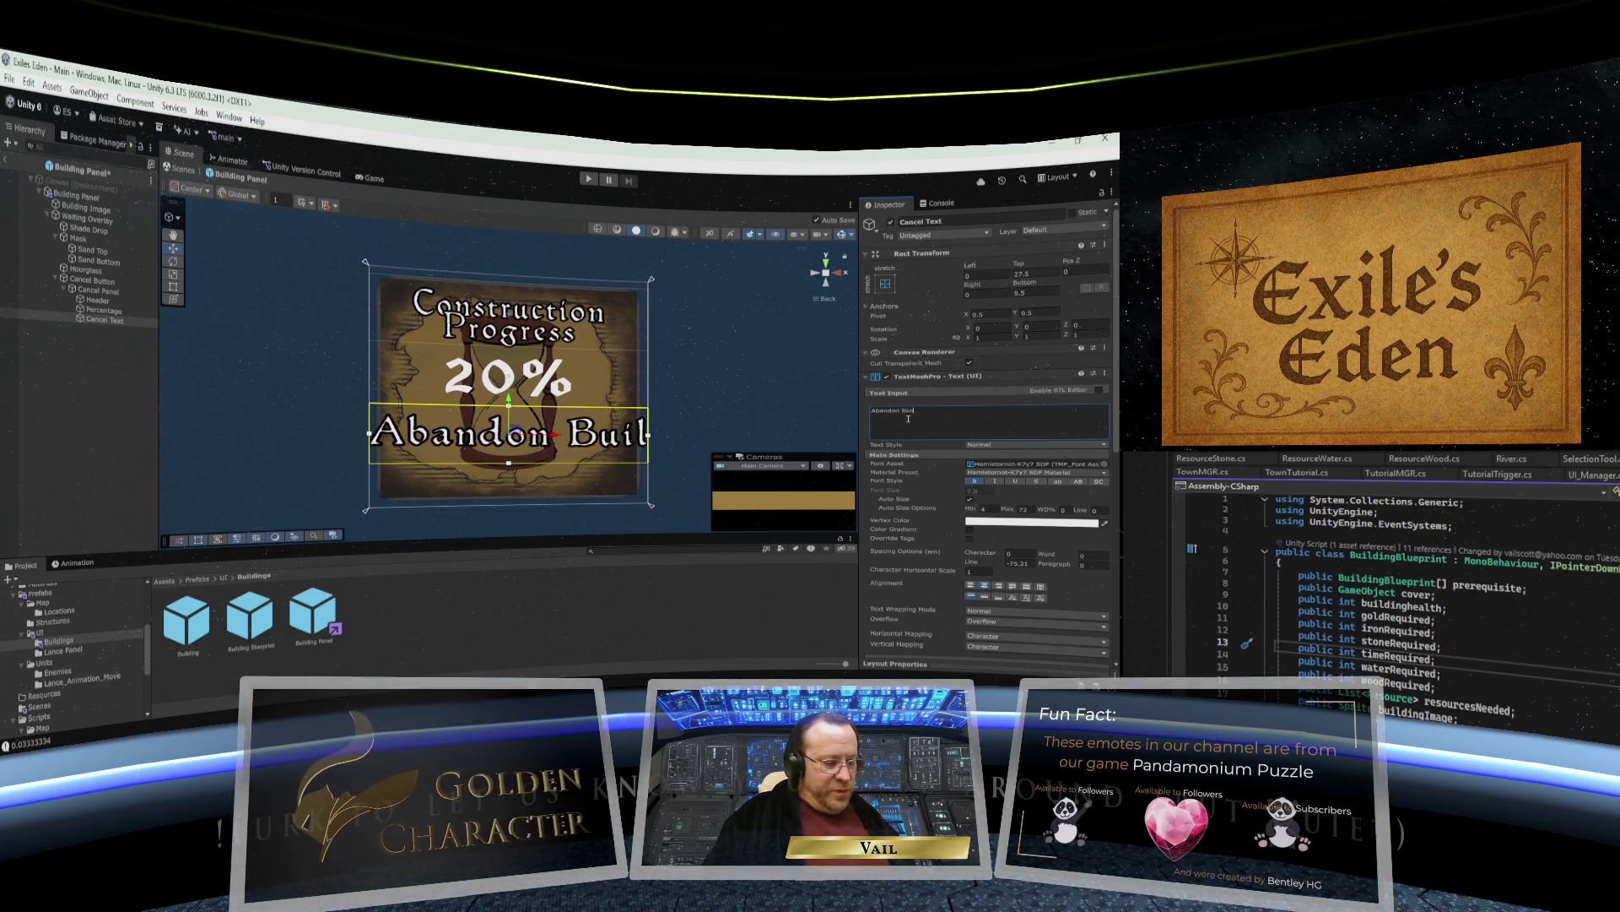
{"action": "type", "text": "ding"}
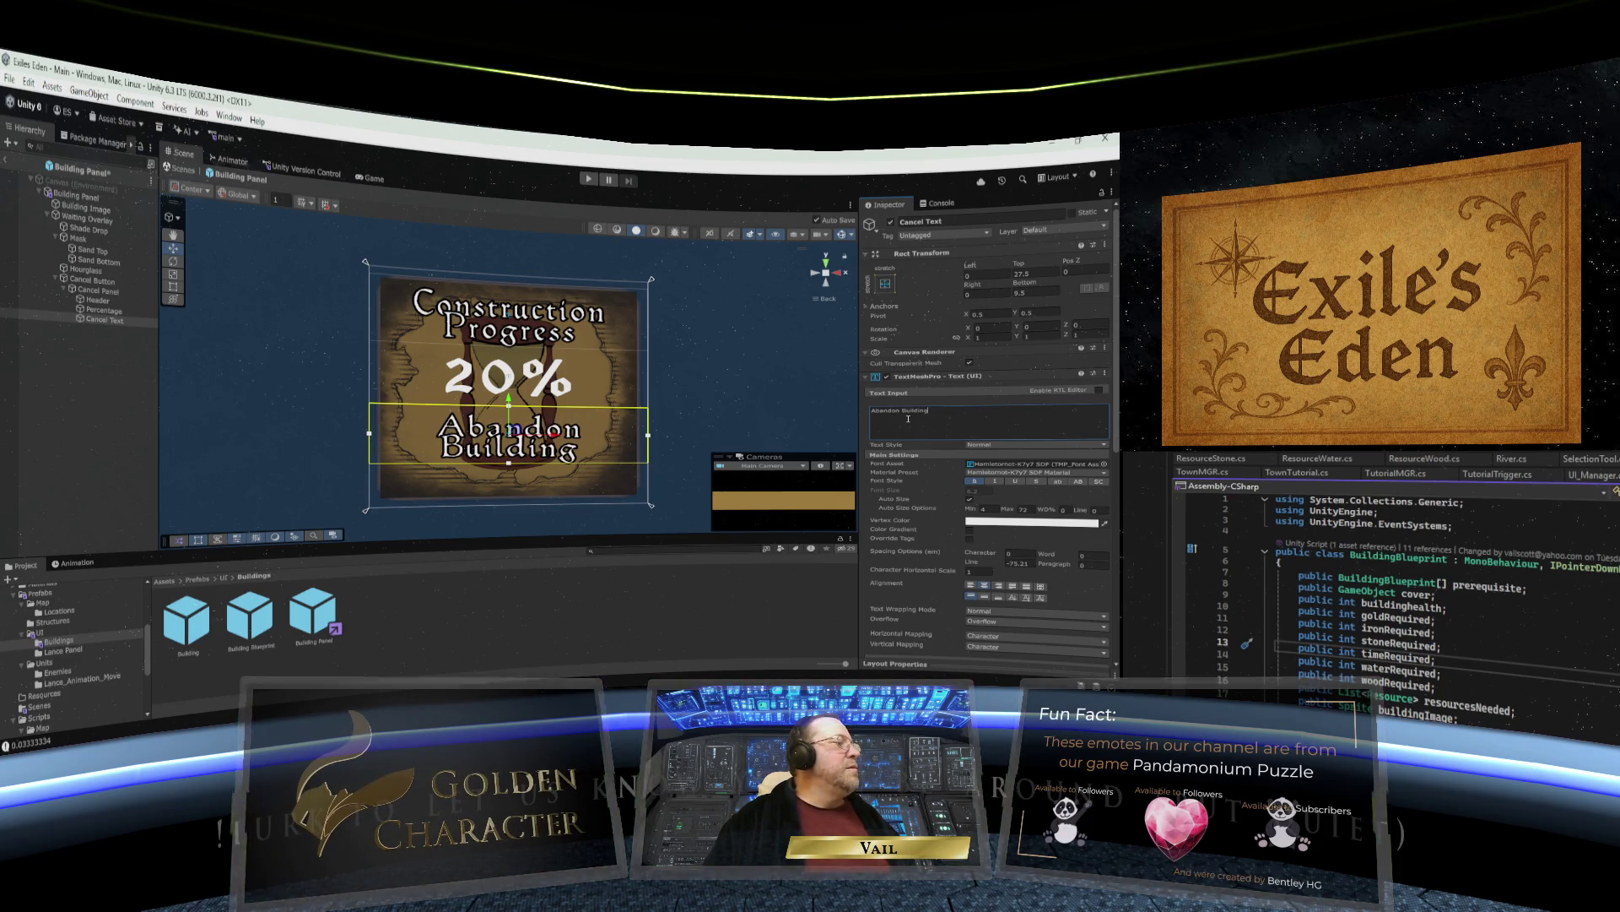
{"action": "type", "text": "?"}
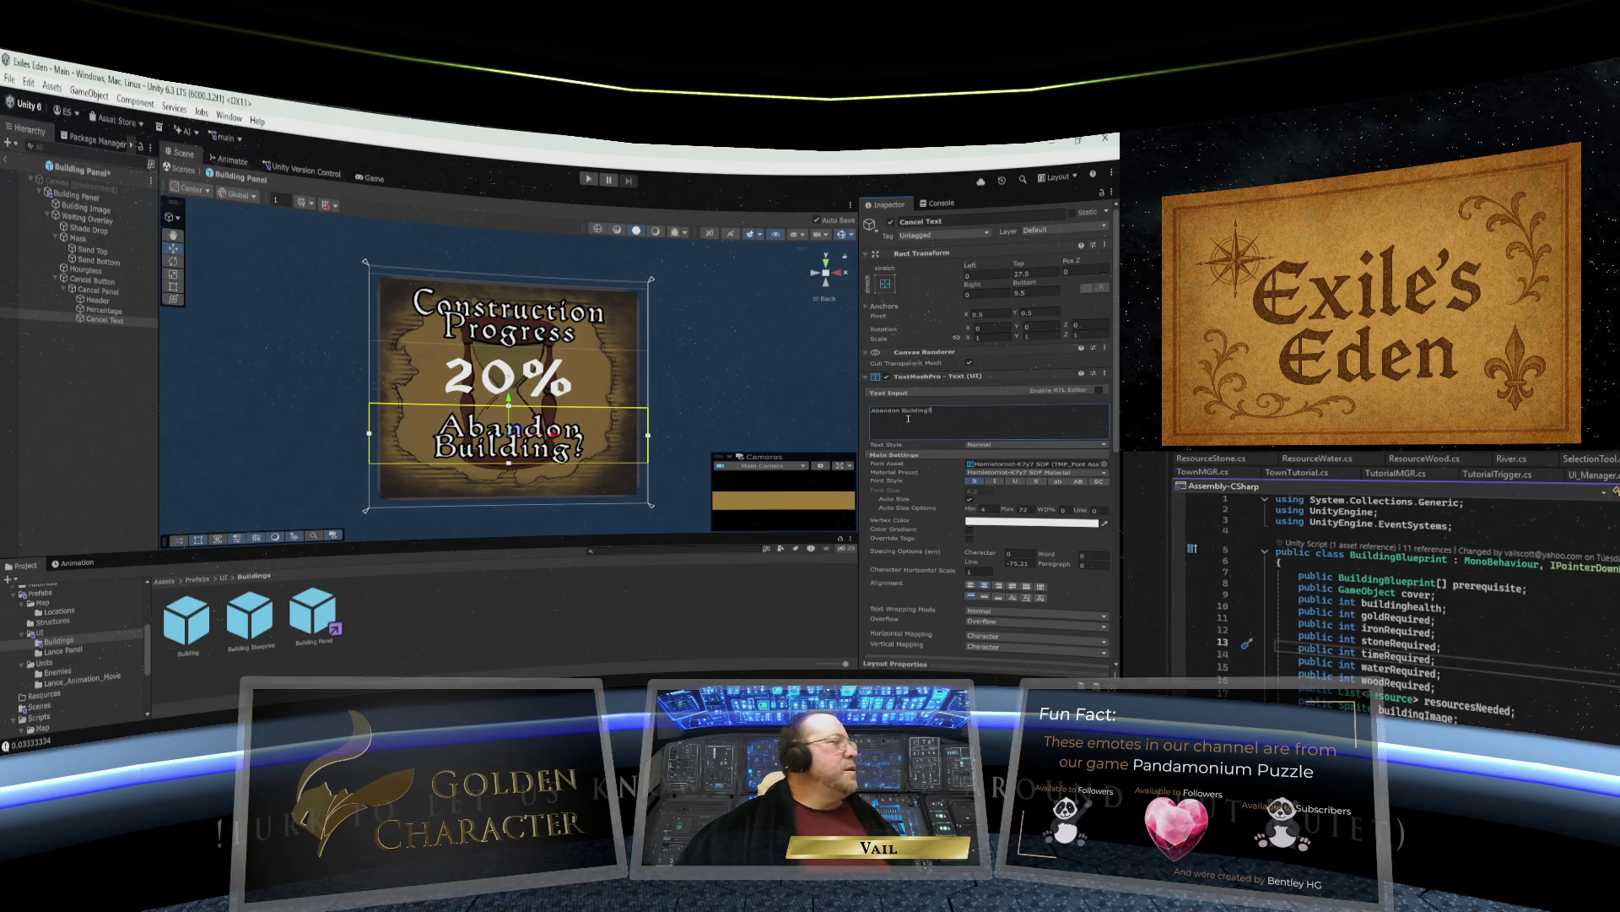